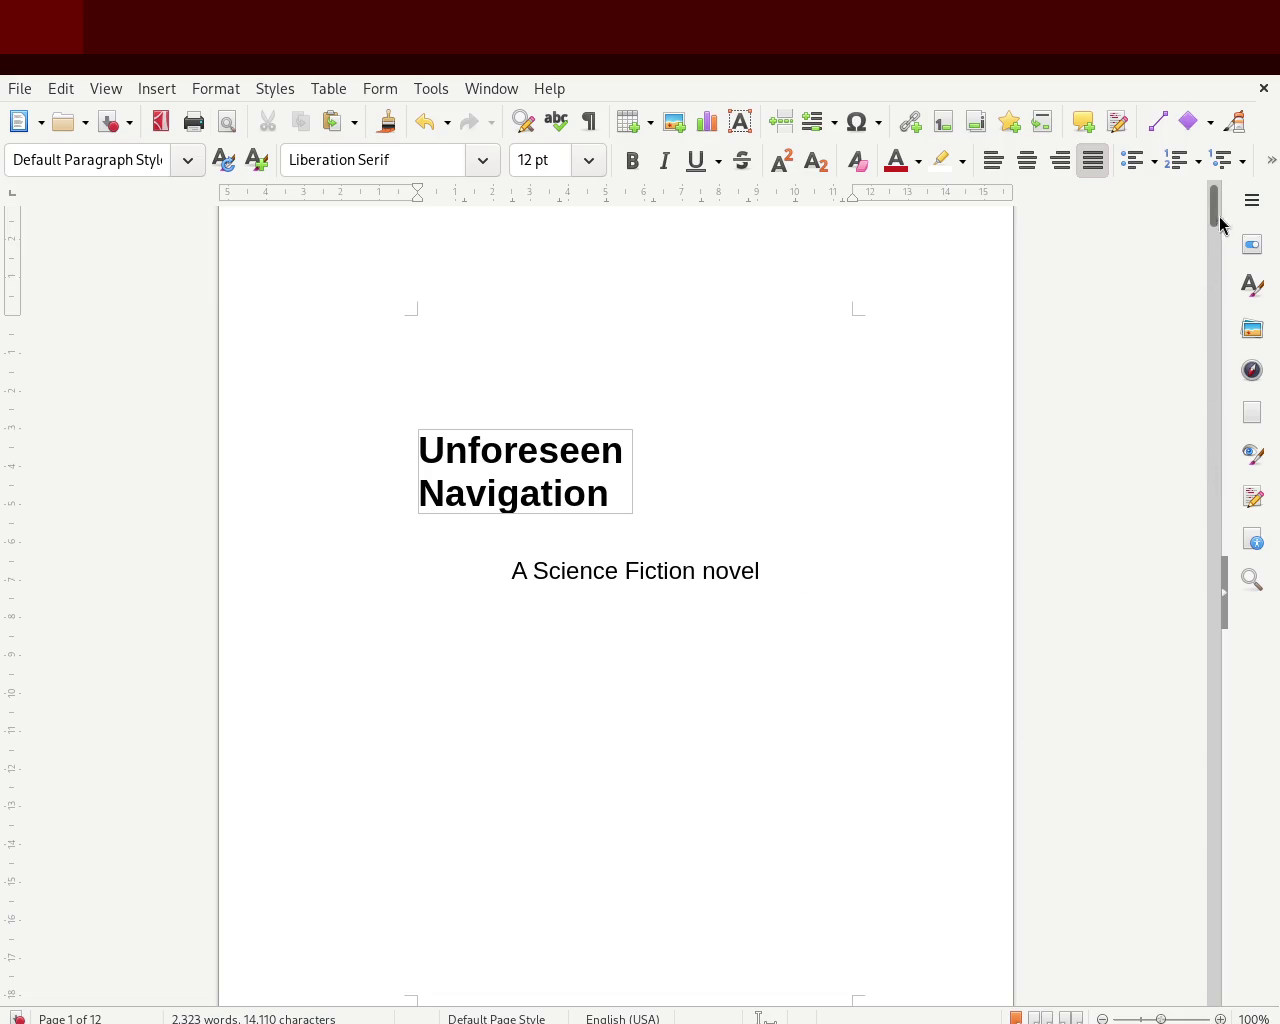
- Select the page number 1 in the title page's first-page footer and delete it
drag(1214, 204, 1212, 242)
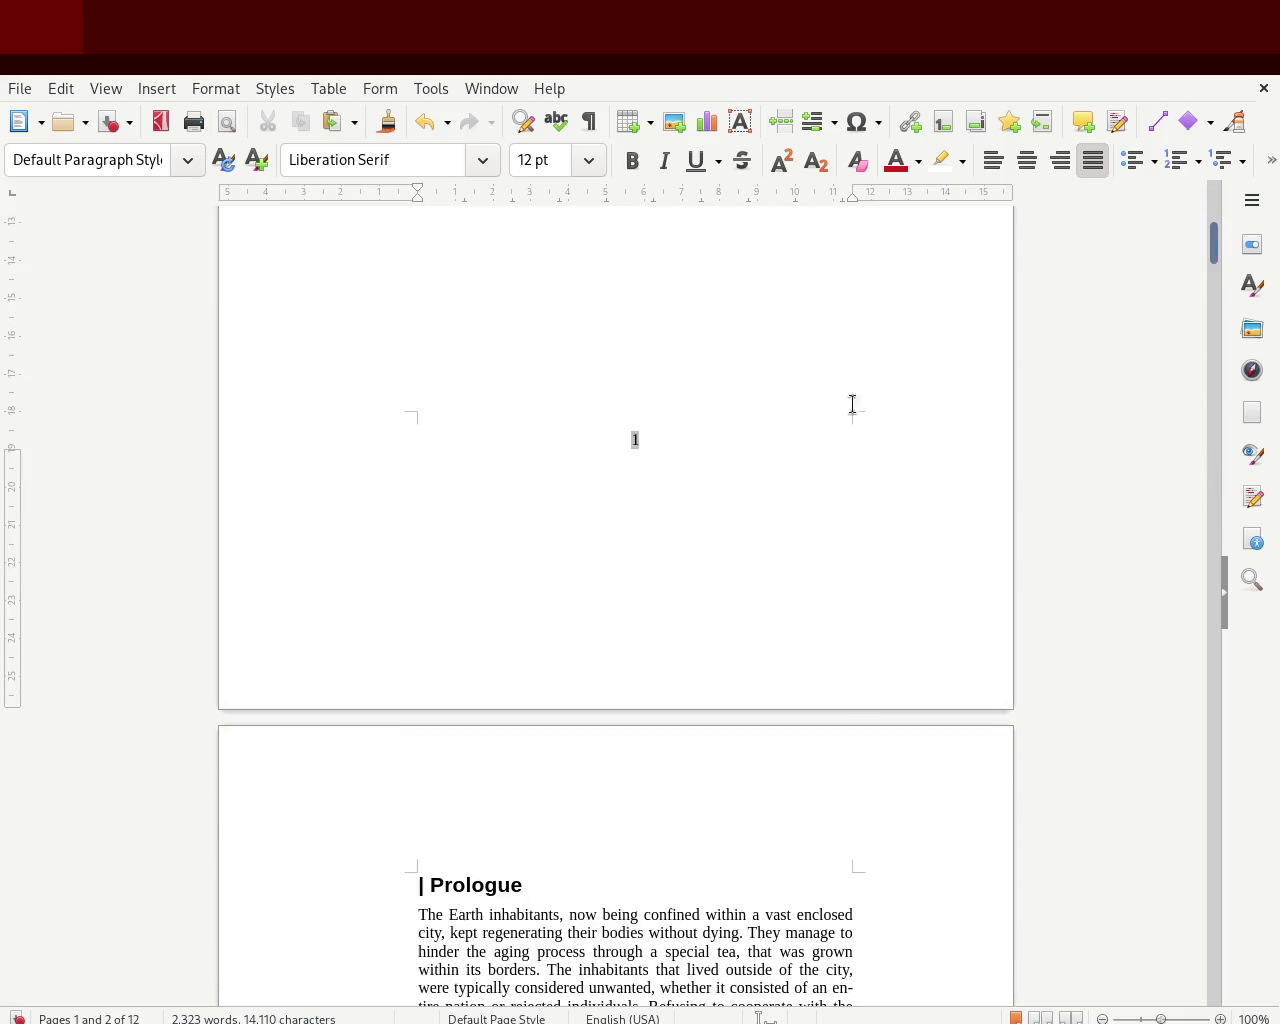
click(703, 446)
drag(601, 447, 660, 436)
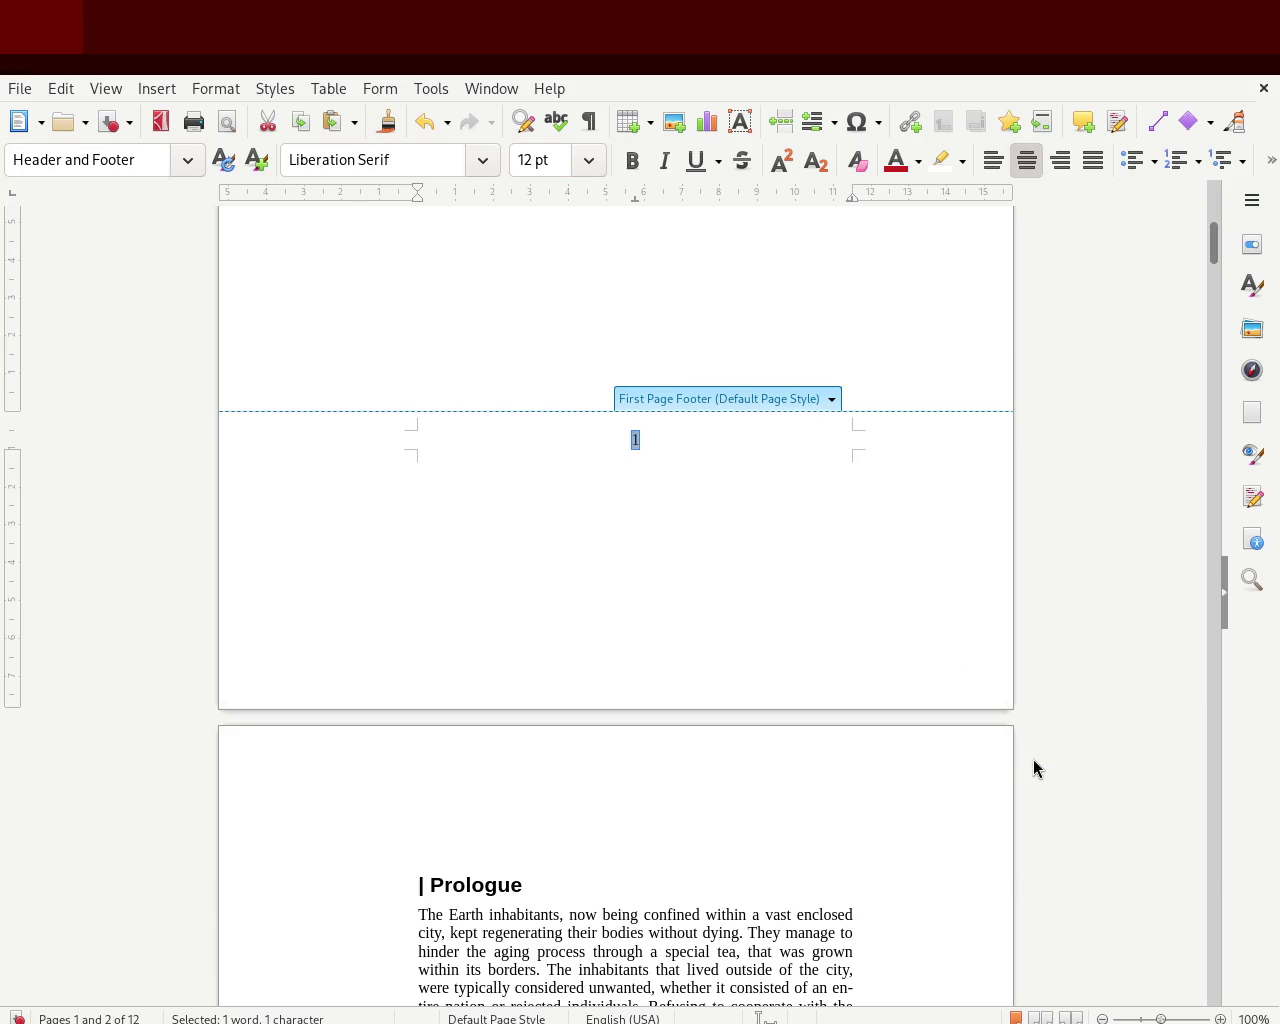
key(Delete)
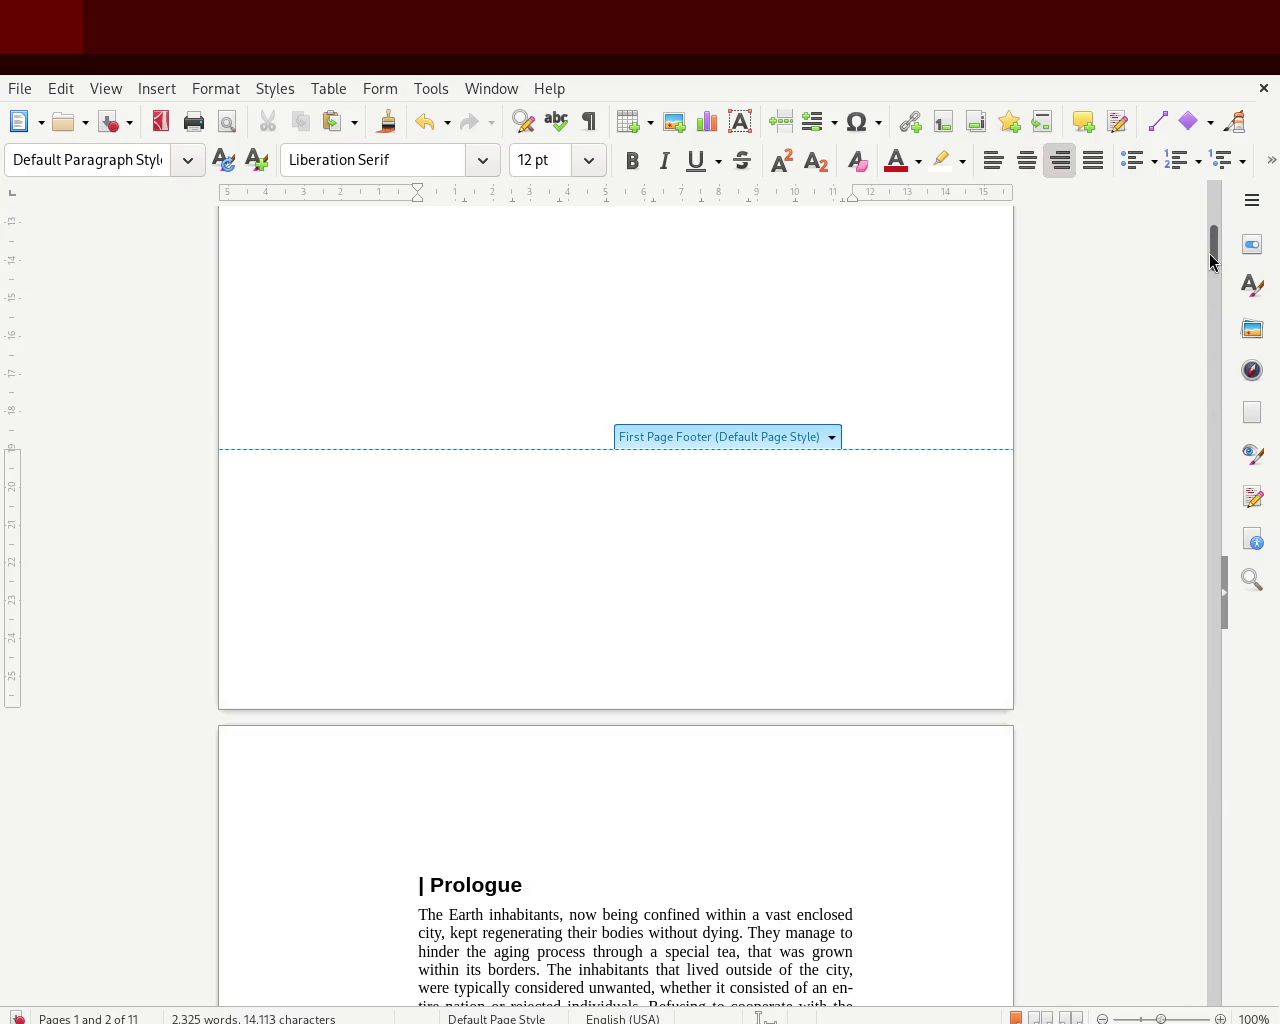
- Add a new empty footer to the Default Page Style pages
mouse_move(1212, 256)
mouse_down()
mouse_move(1208, 310)
mouse_move(1207, 245)
mouse_up()
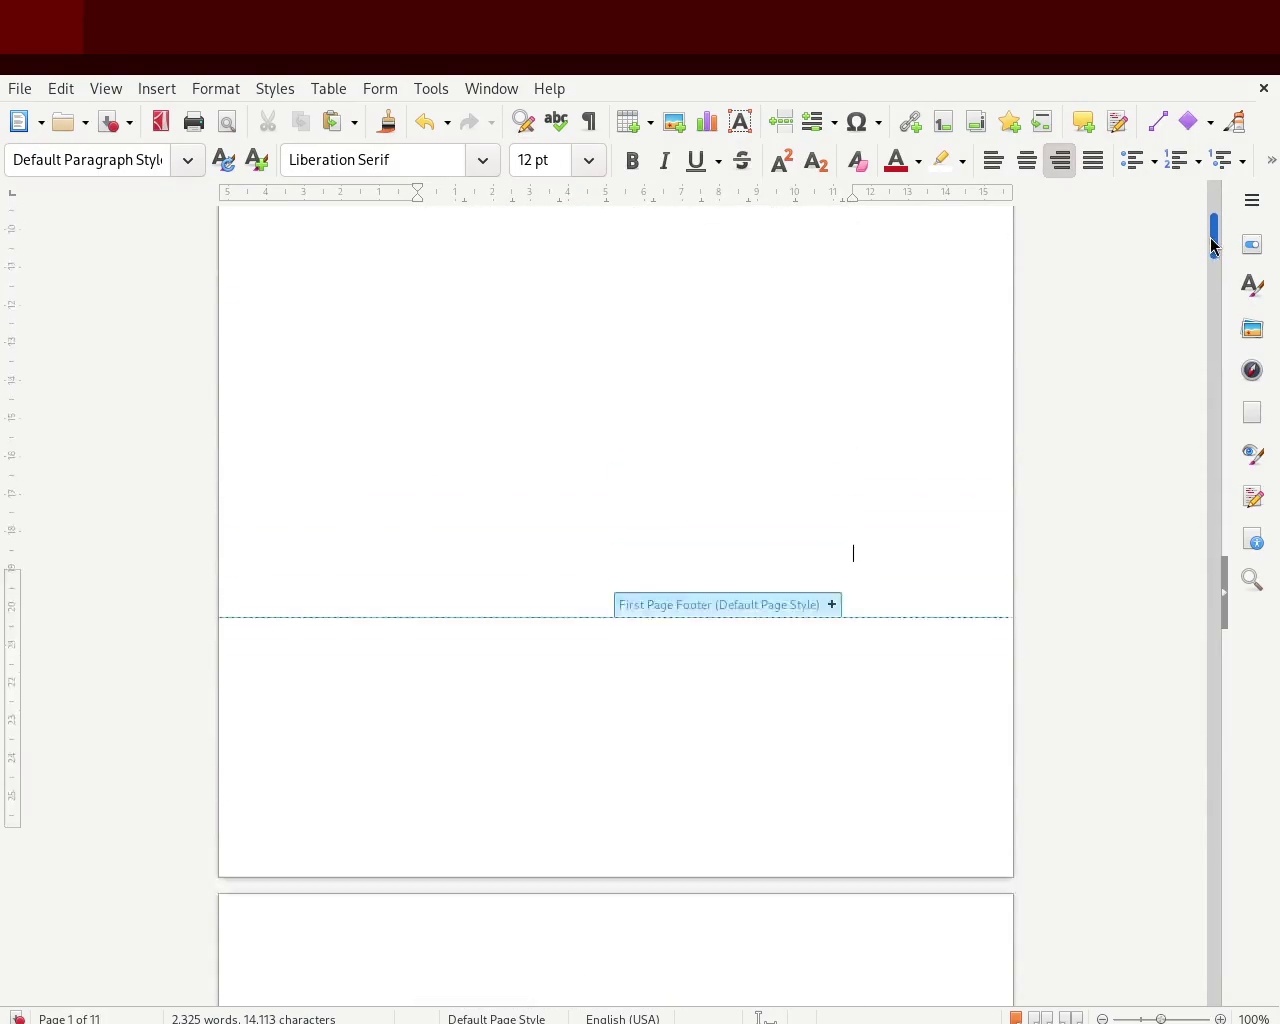
click(832, 597)
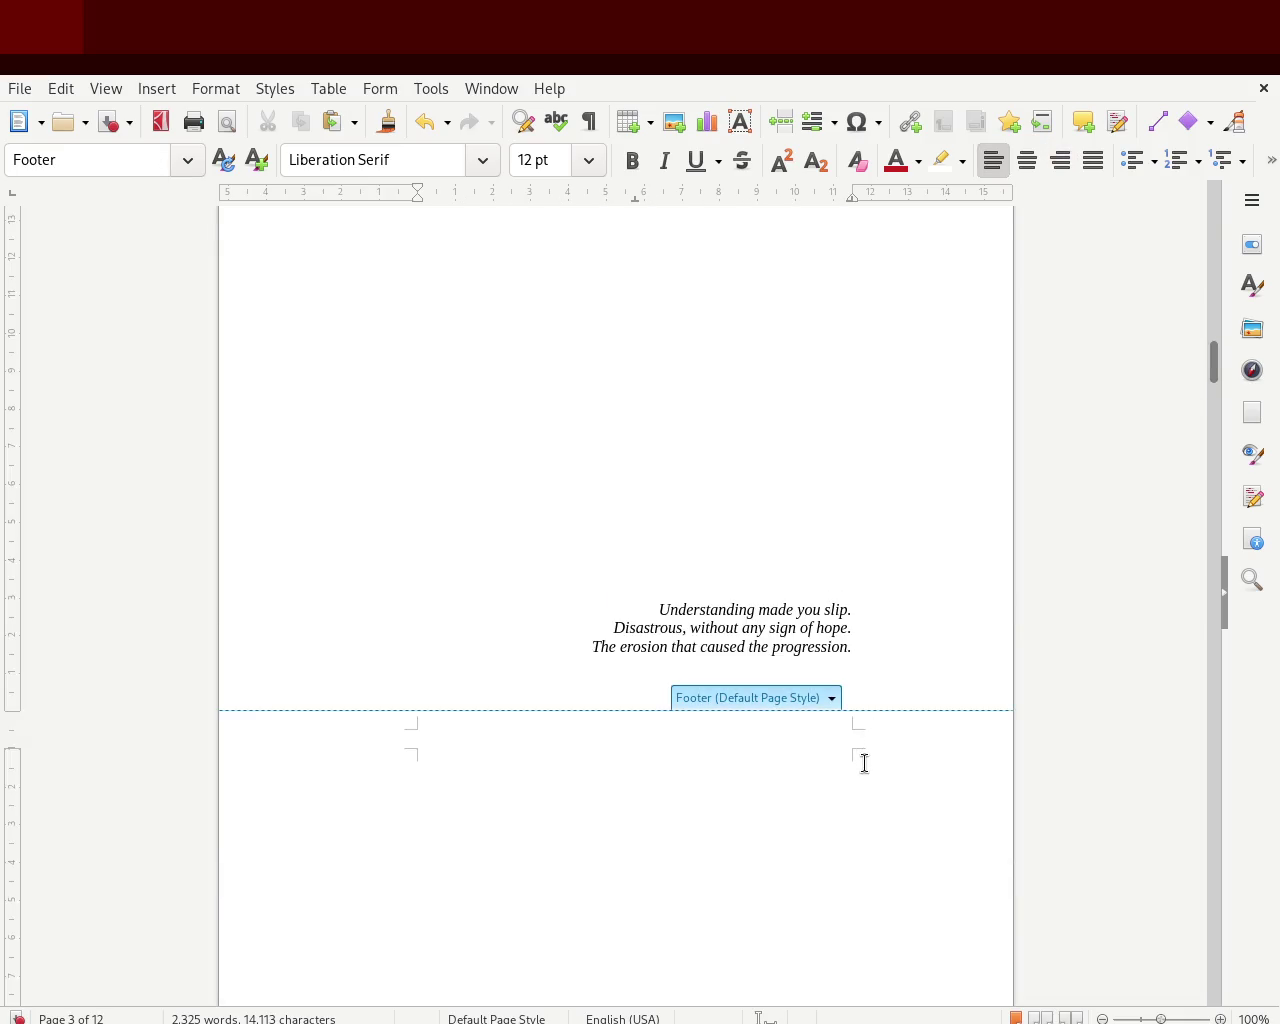
- Go back to page 1's footer and remove the Default Page Style footer with its page number
key(ctrl+Home)
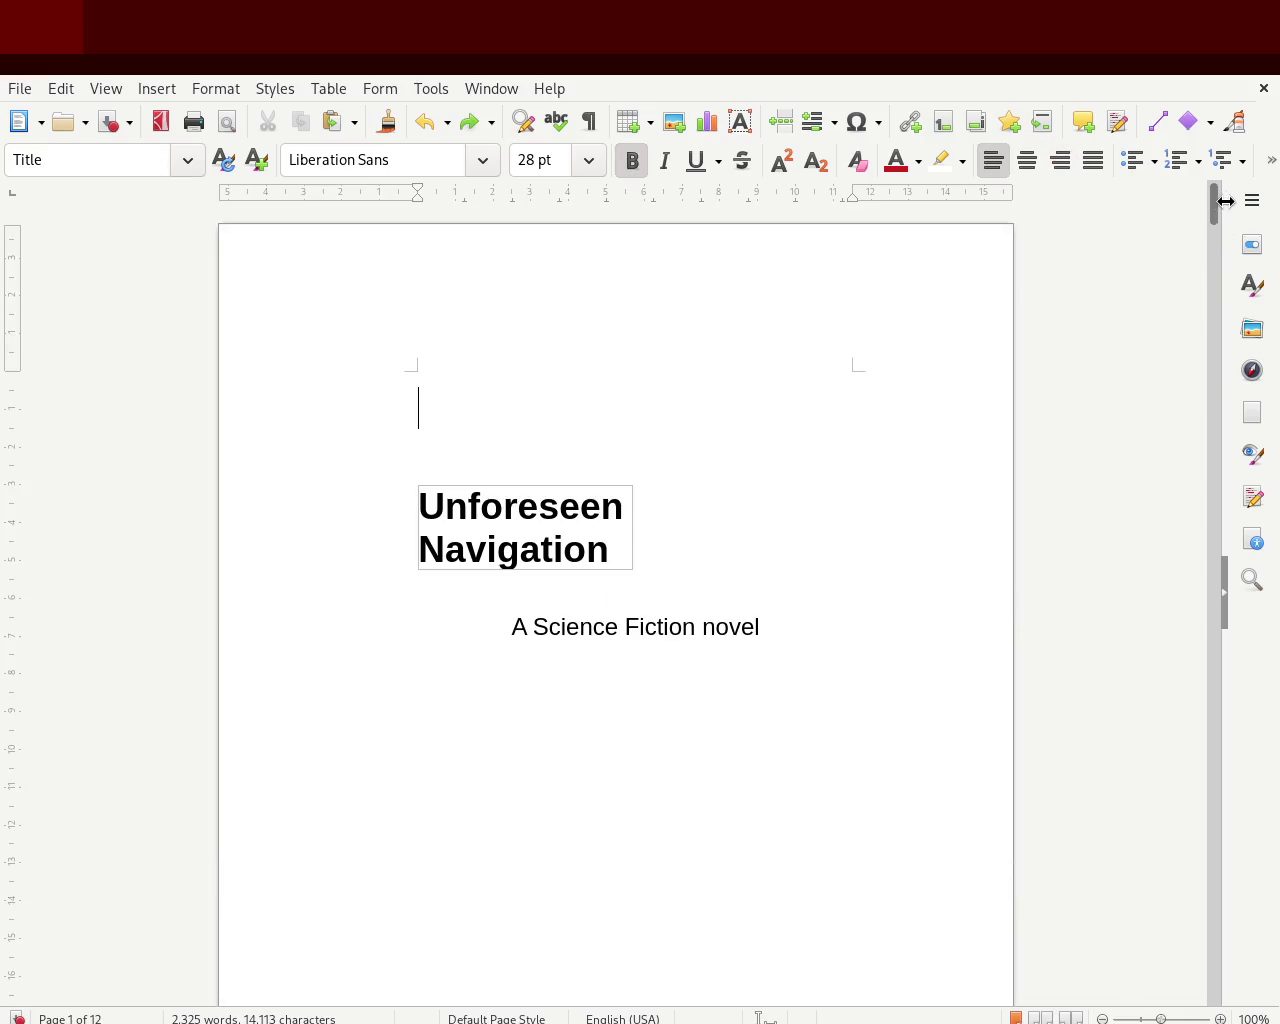
scroll(1211, 246, down, 7)
scroll(1211, 246, up, 2)
scroll(1208, 250, up, 5)
drag(1211, 200, 1213, 258)
scroll(1213, 258, up, 7)
mouse_move(1213, 200)
mouse_down()
mouse_move(1222, 244)
mouse_move(1228, 222)
mouse_up()
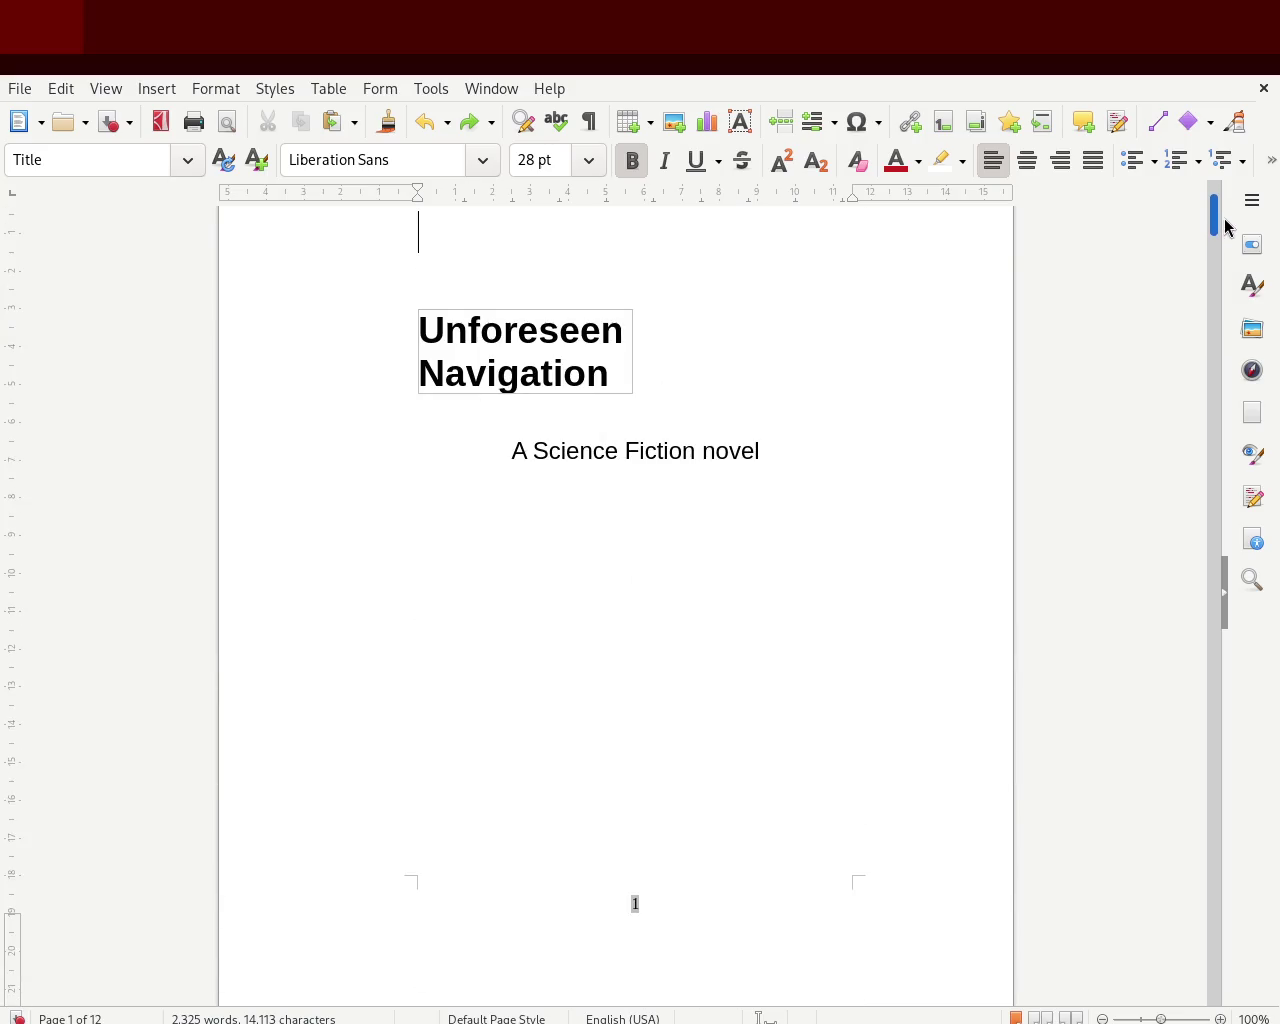
click(770, 910)
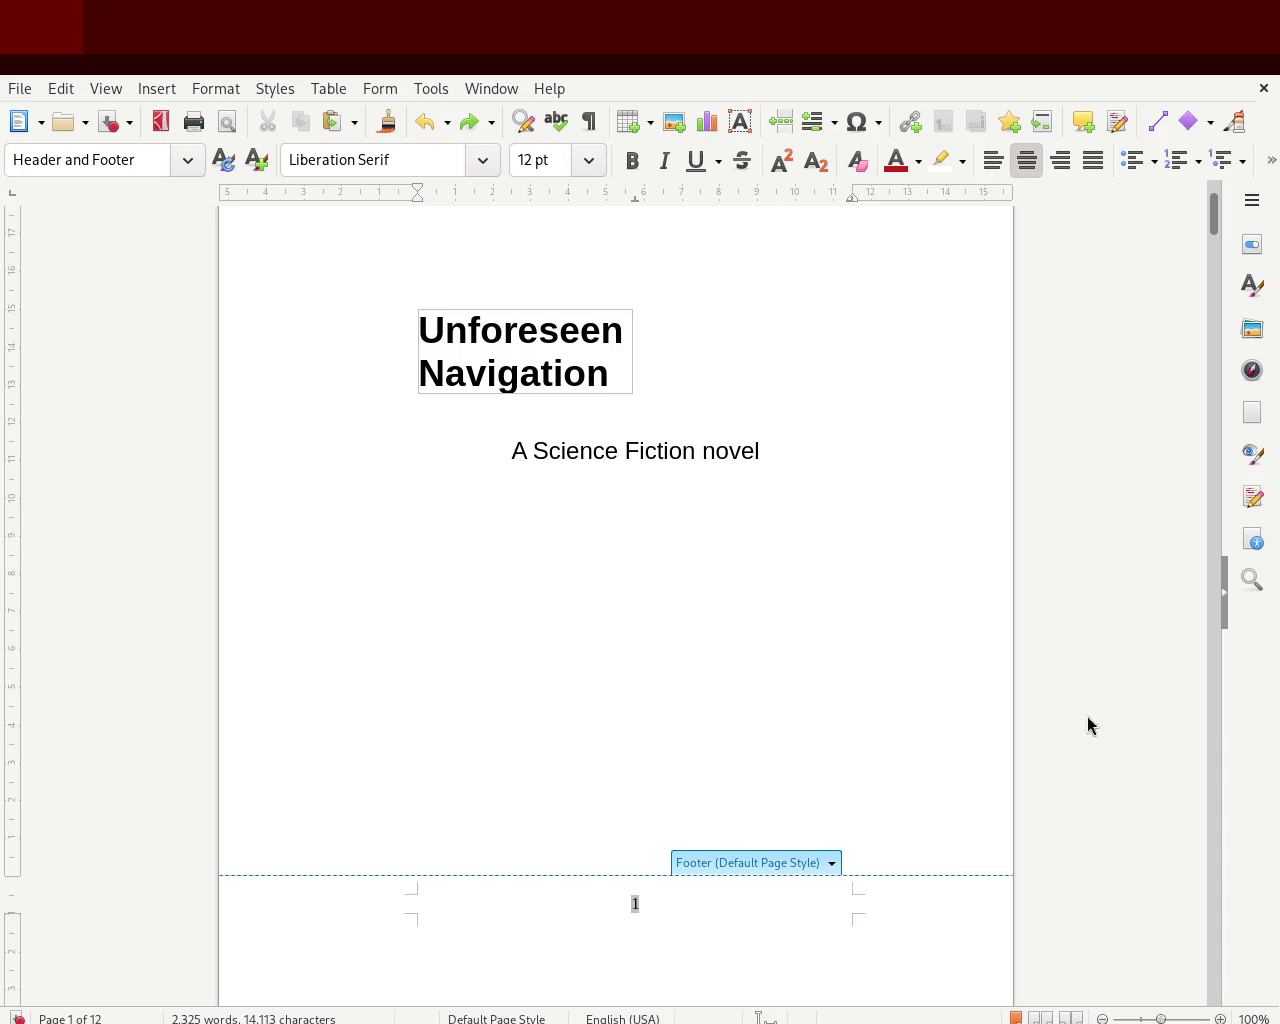
drag(1214, 222, 1217, 250)
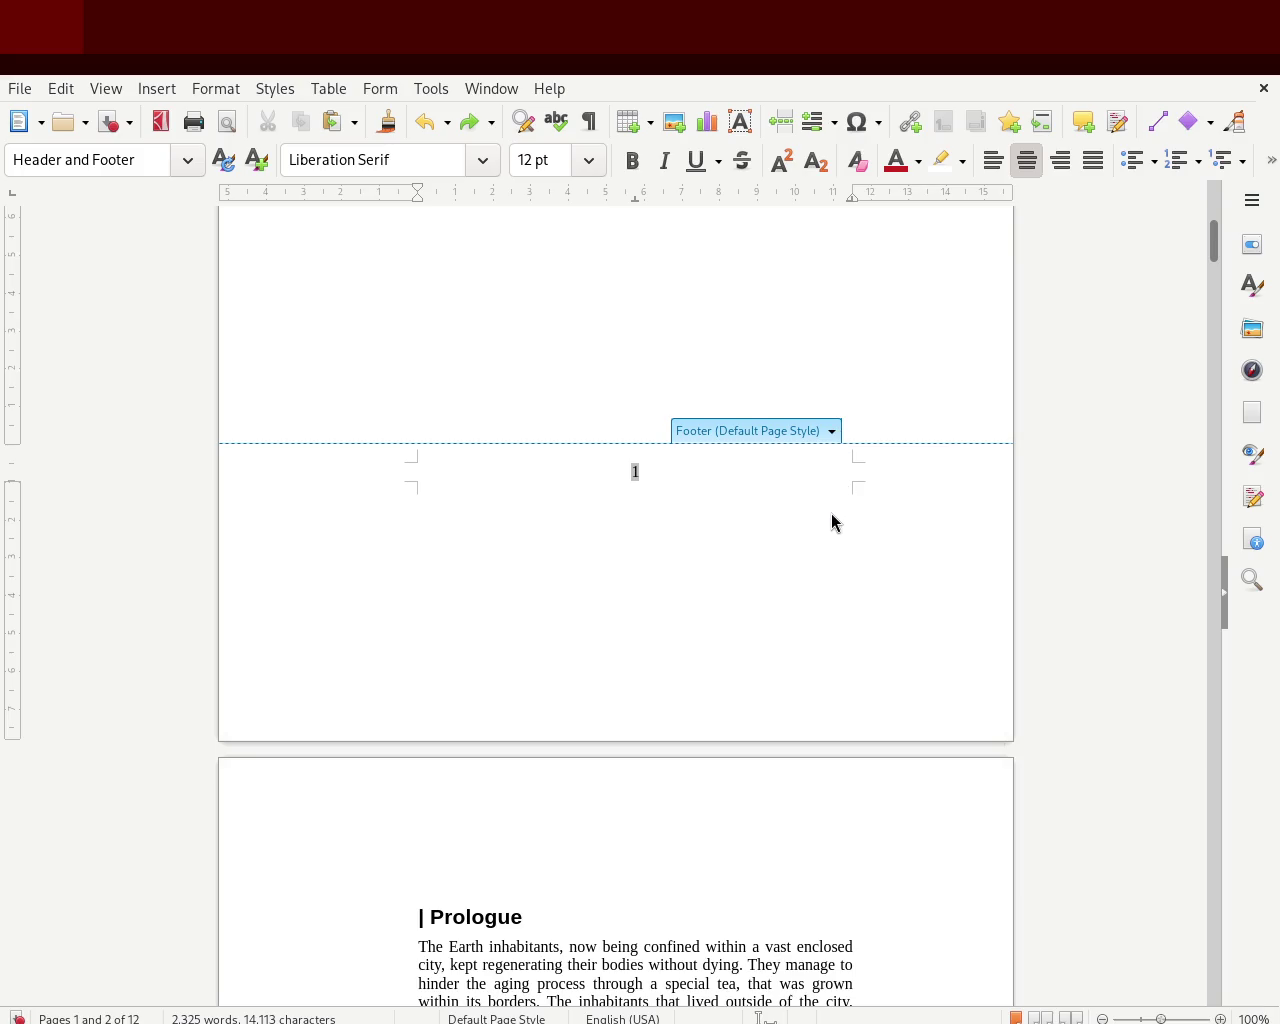
key(ctrl+y)
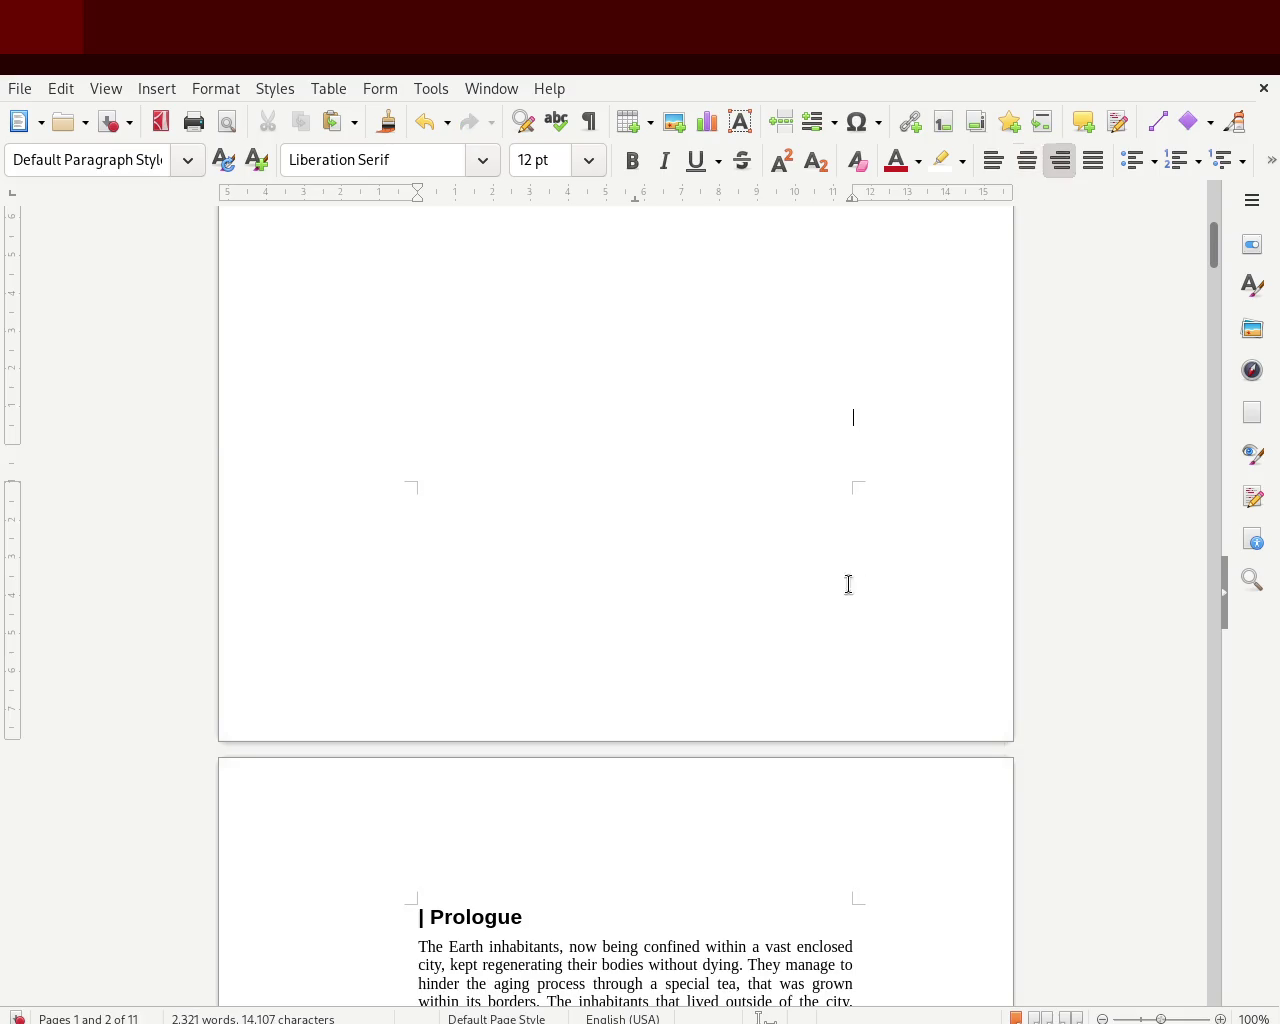
mouse_move(1214, 252)
mouse_down()
mouse_move(1217, 272)
mouse_move(1216, 242)
mouse_up()
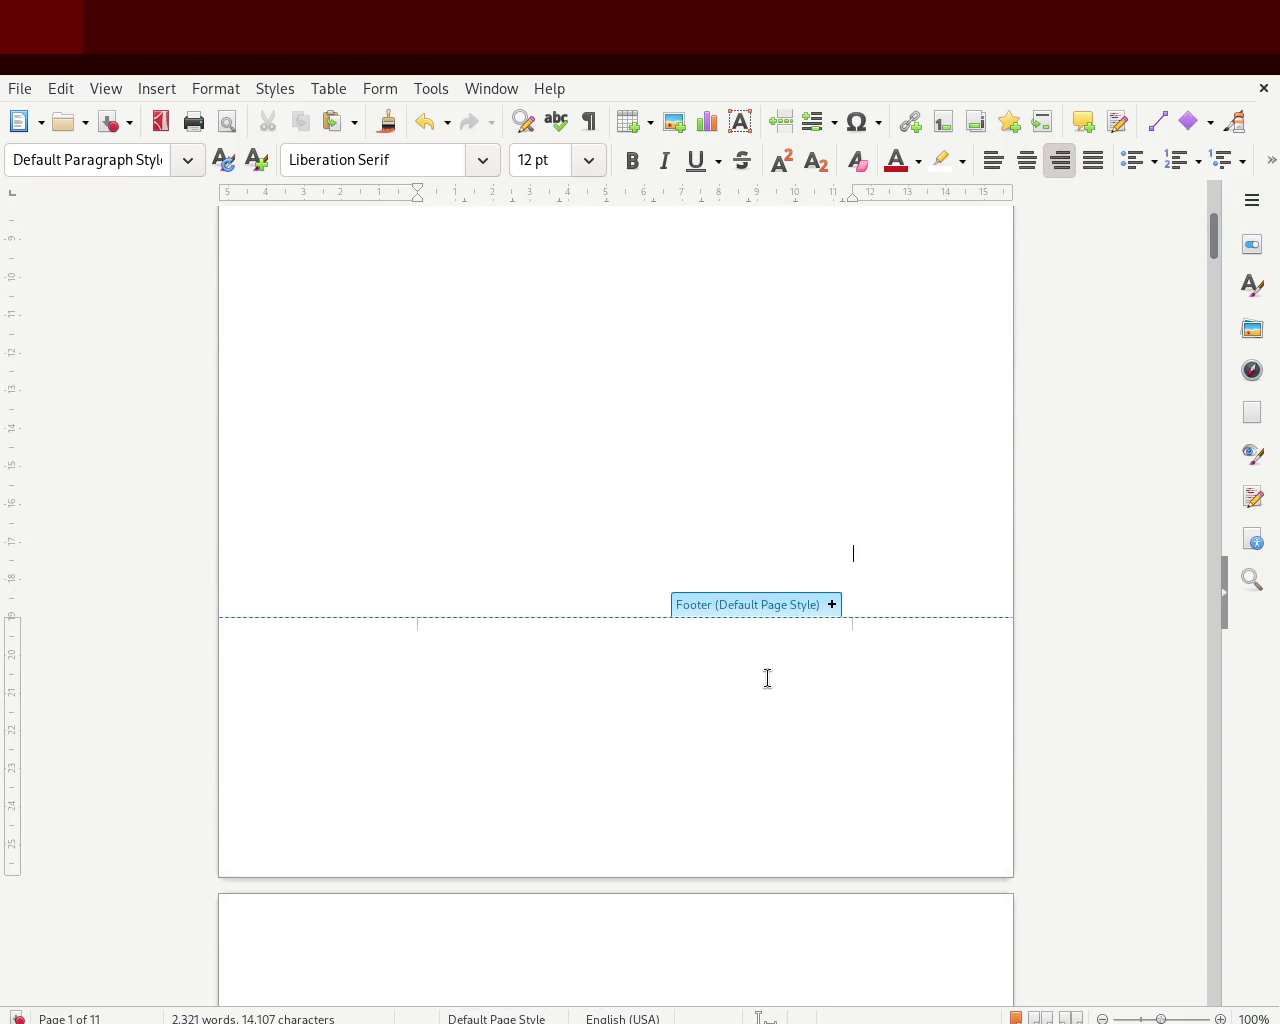
click(830, 605)
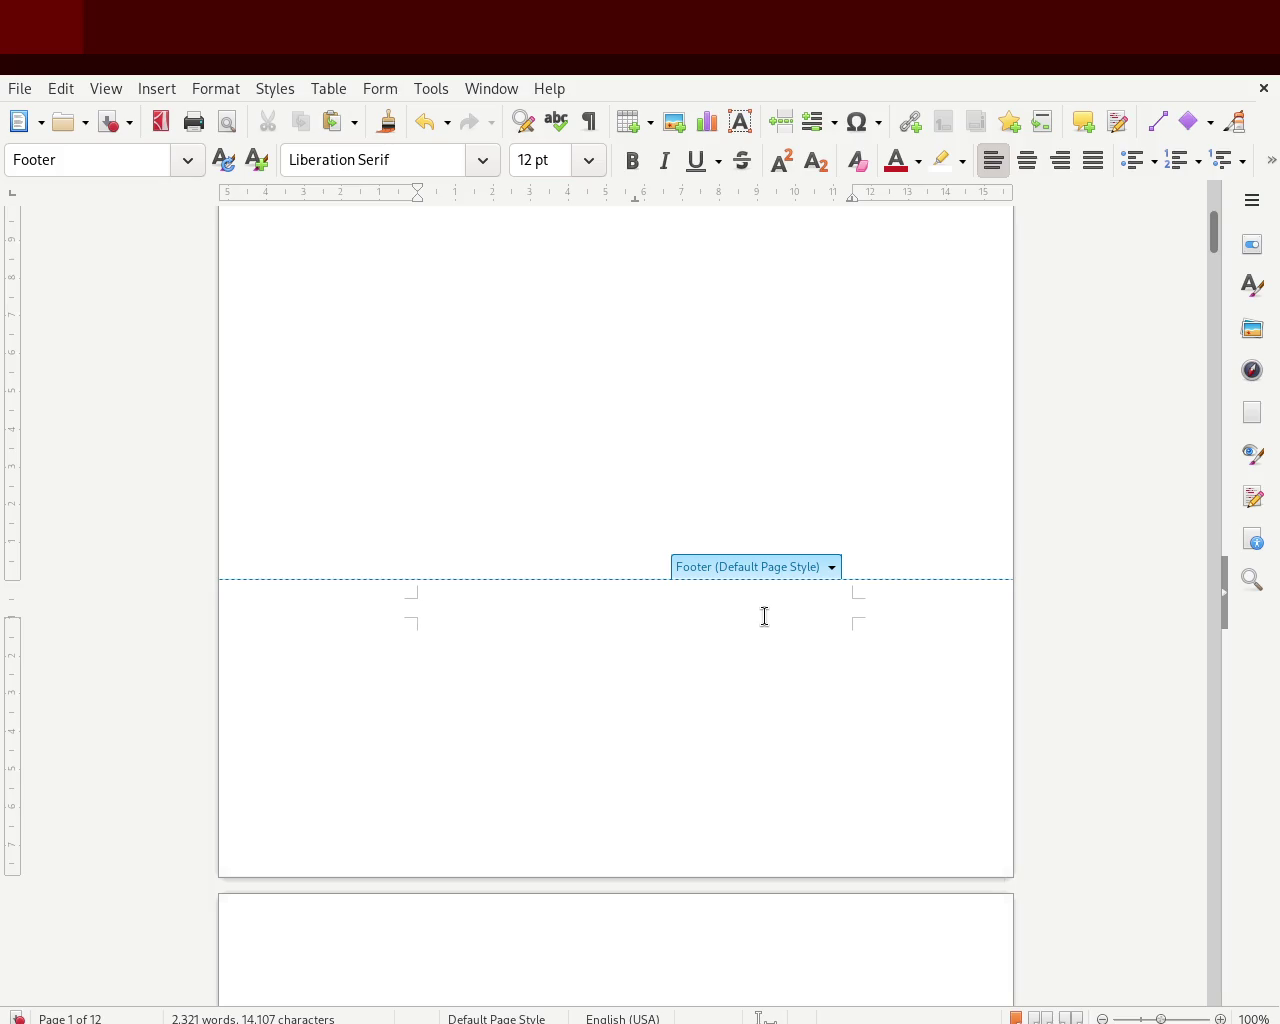
drag(1215, 233, 1207, 312)
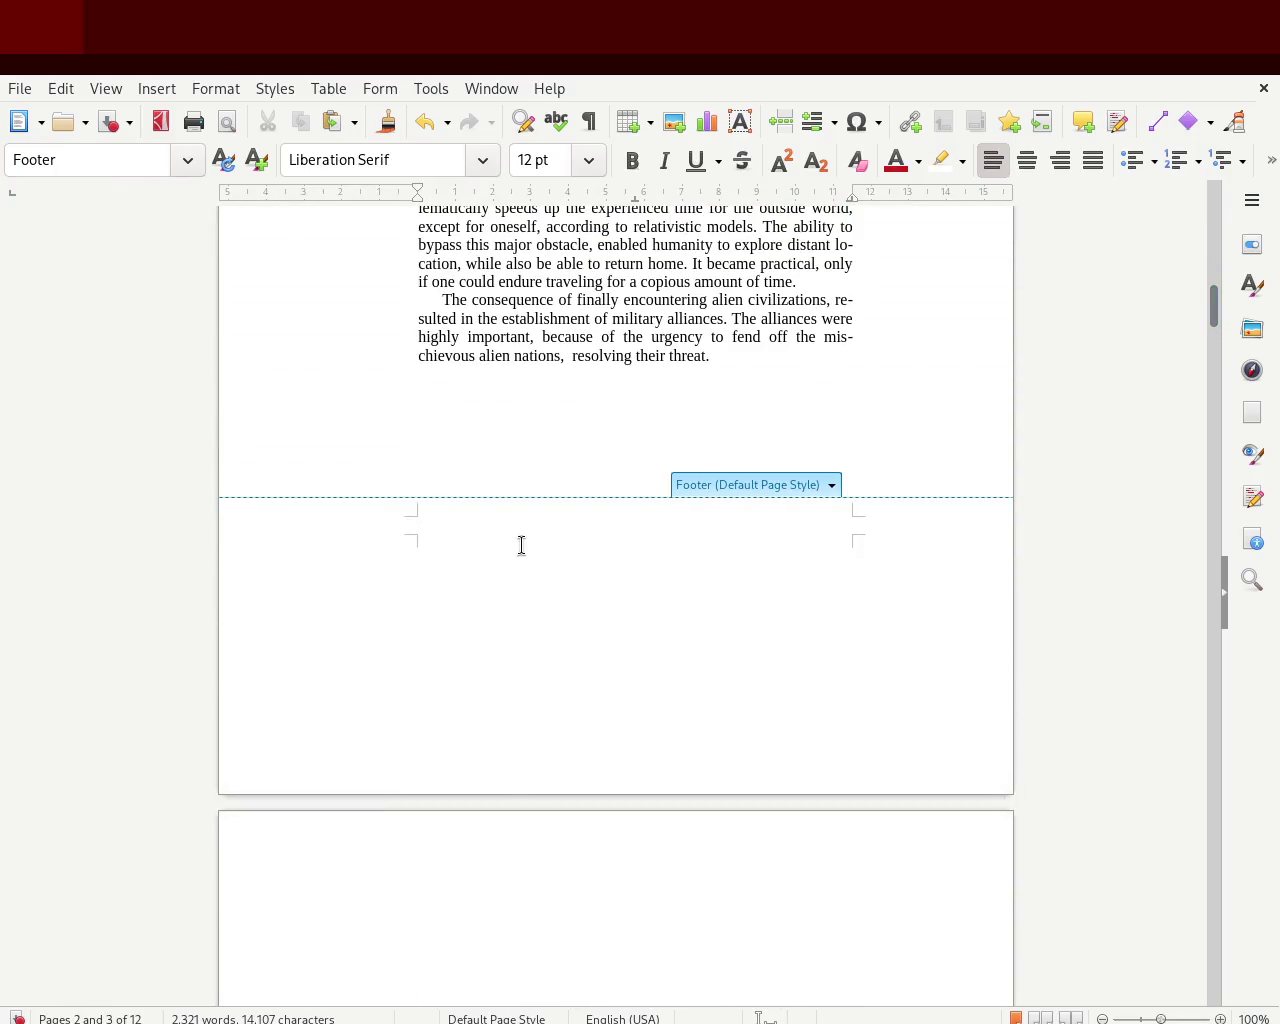
mouse_move(1214, 316)
mouse_down()
mouse_move(1208, 255)
mouse_move(1207, 308)
mouse_up()
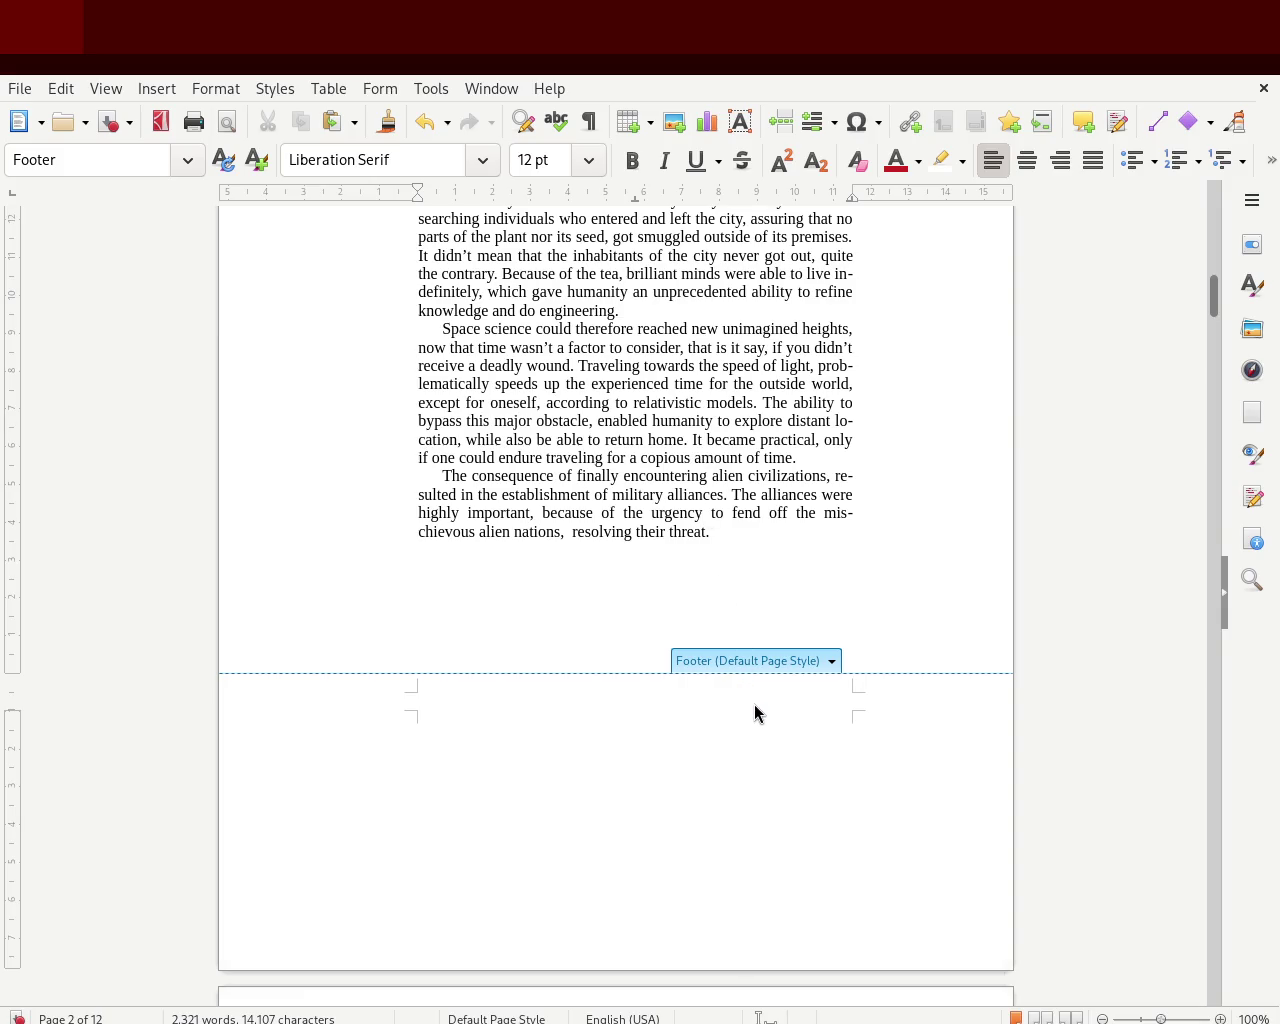
key(ctrl+e)
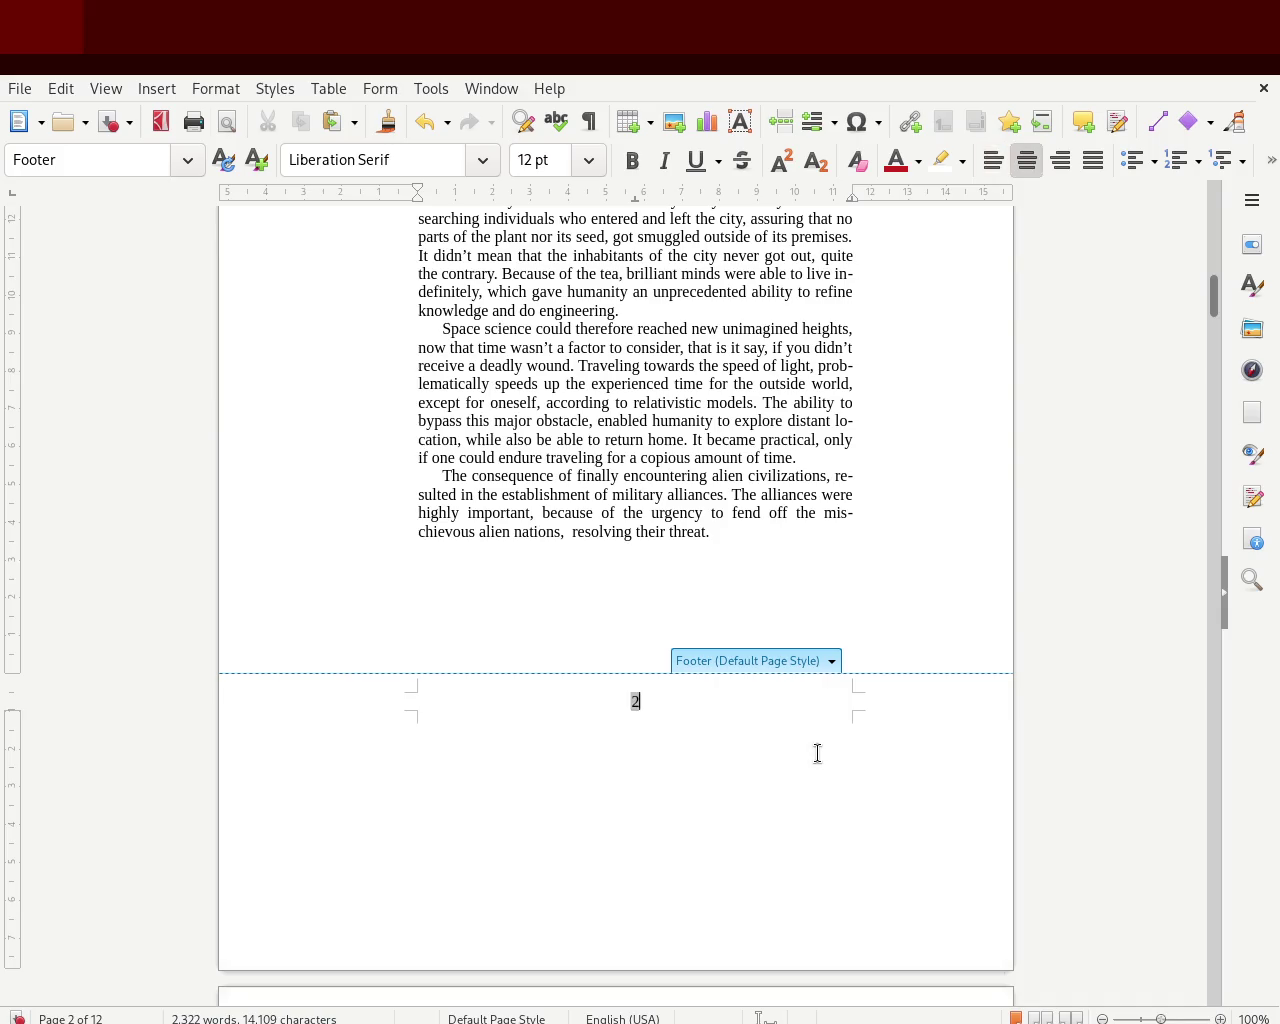
drag(1214, 298, 1216, 234)
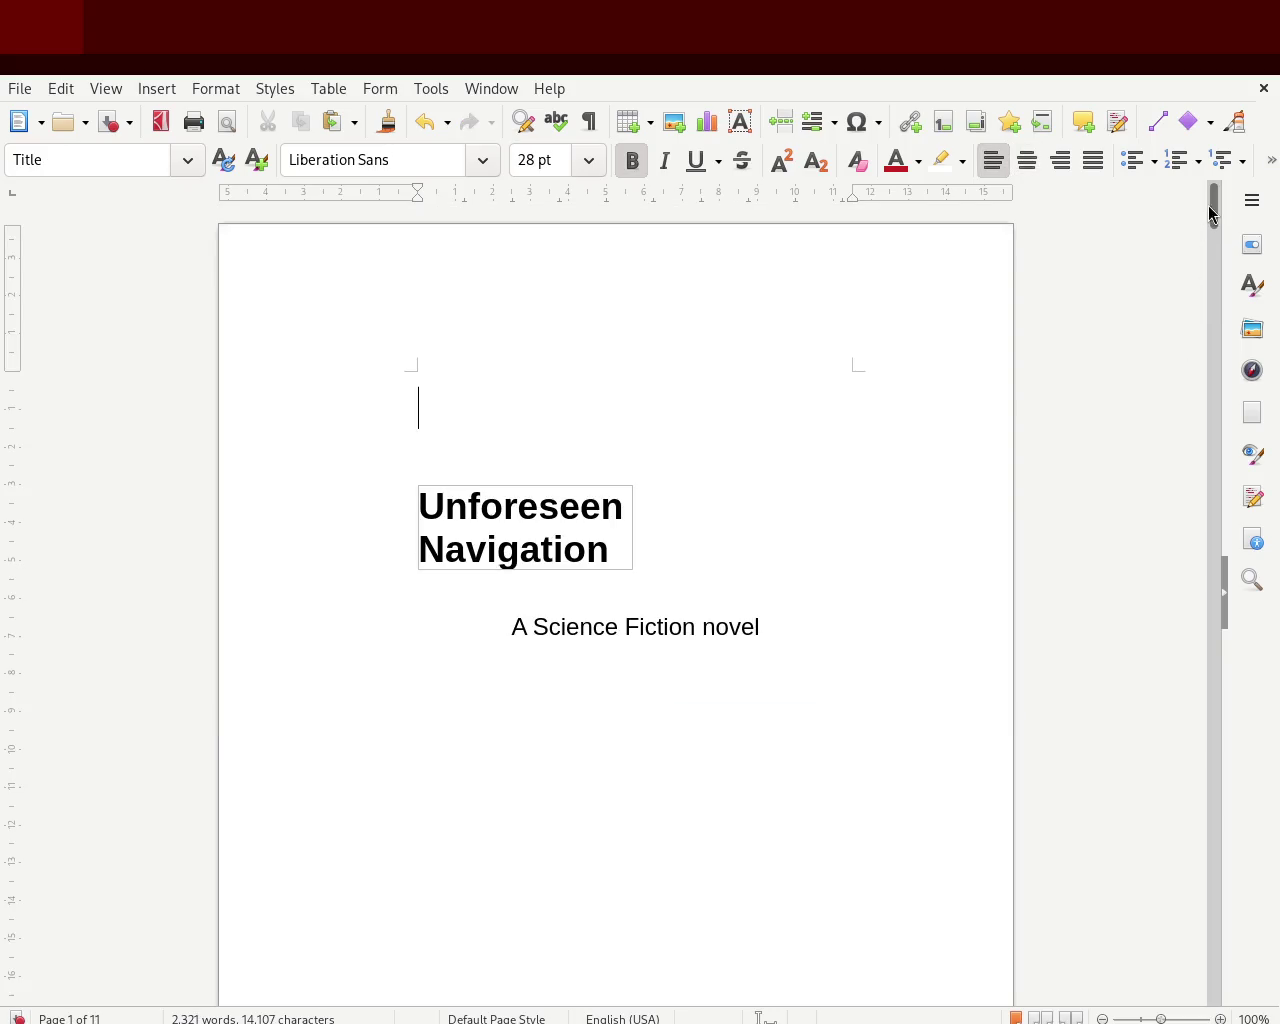
- Add a footer to the pages from page 1, then undo it
drag(1208, 206, 1195, 343)
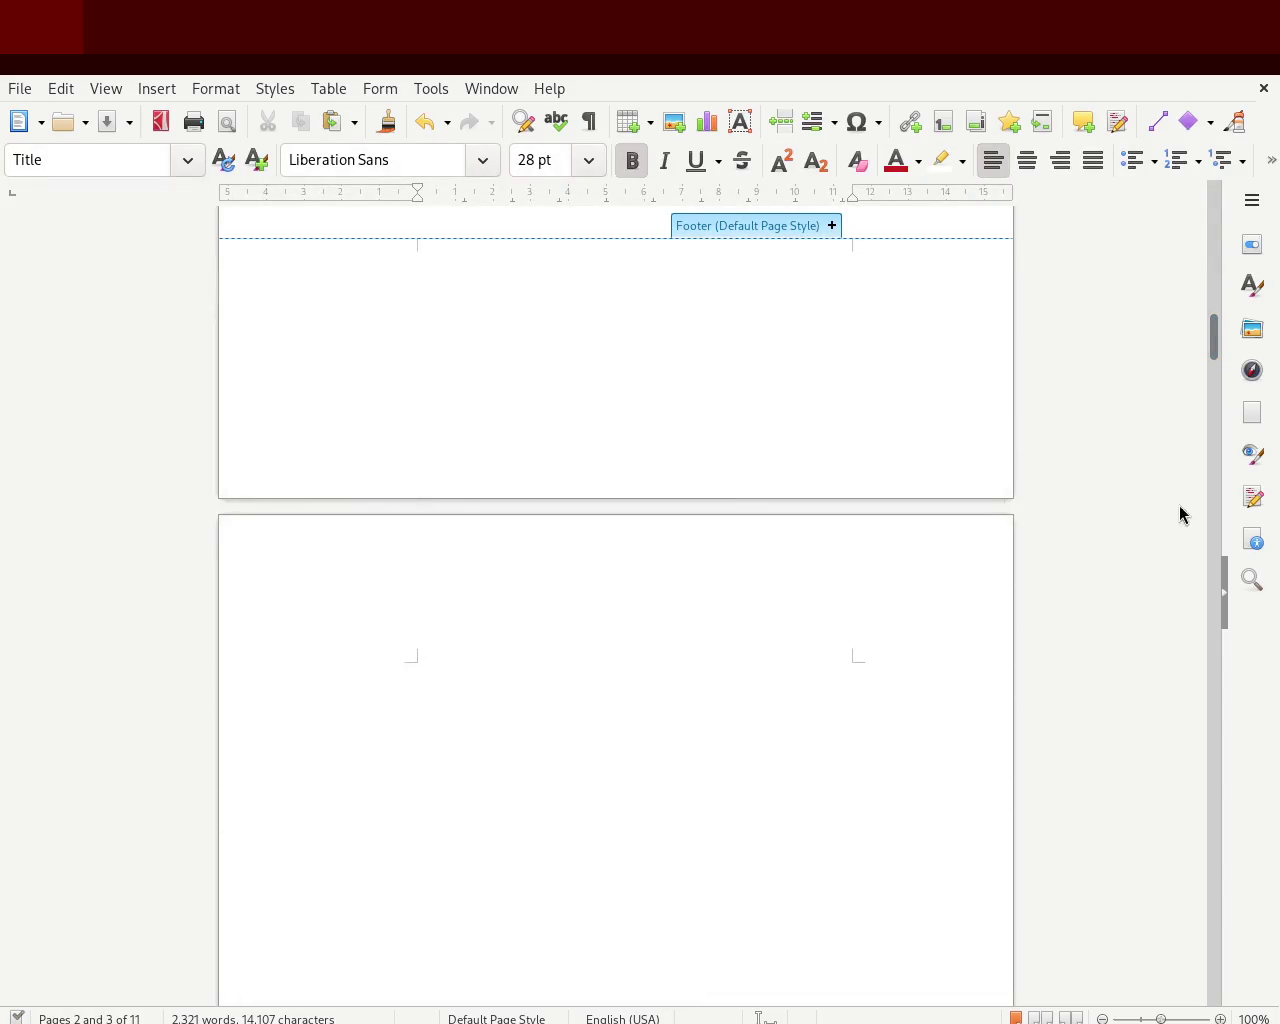
drag(1212, 336, 1215, 318)
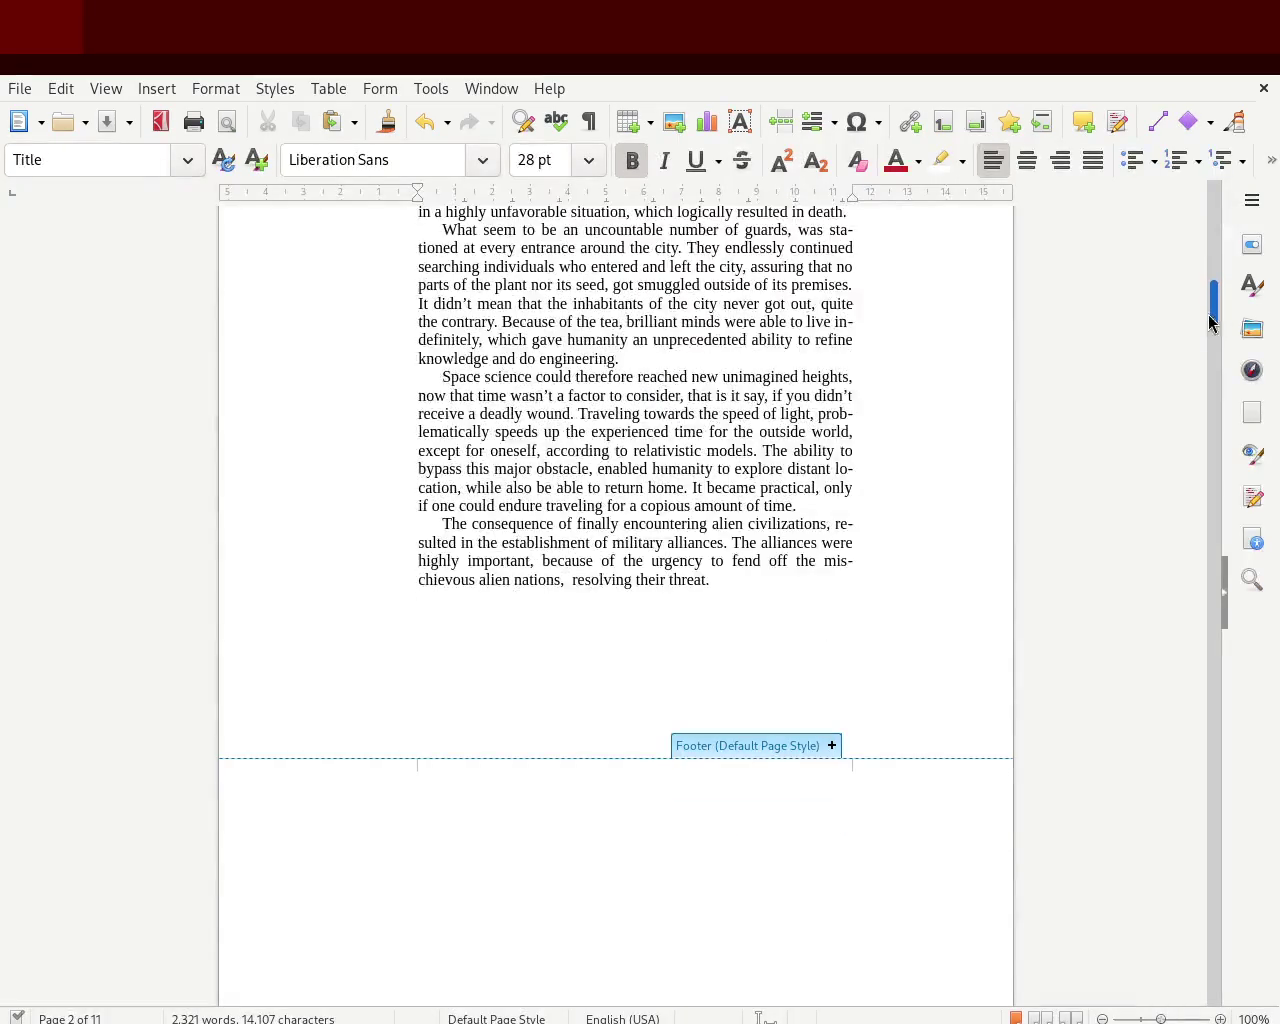
scroll(1203, 356, up, 10)
scroll(1203, 356, up, 15)
scroll(1203, 356, down, 7)
click(826, 429)
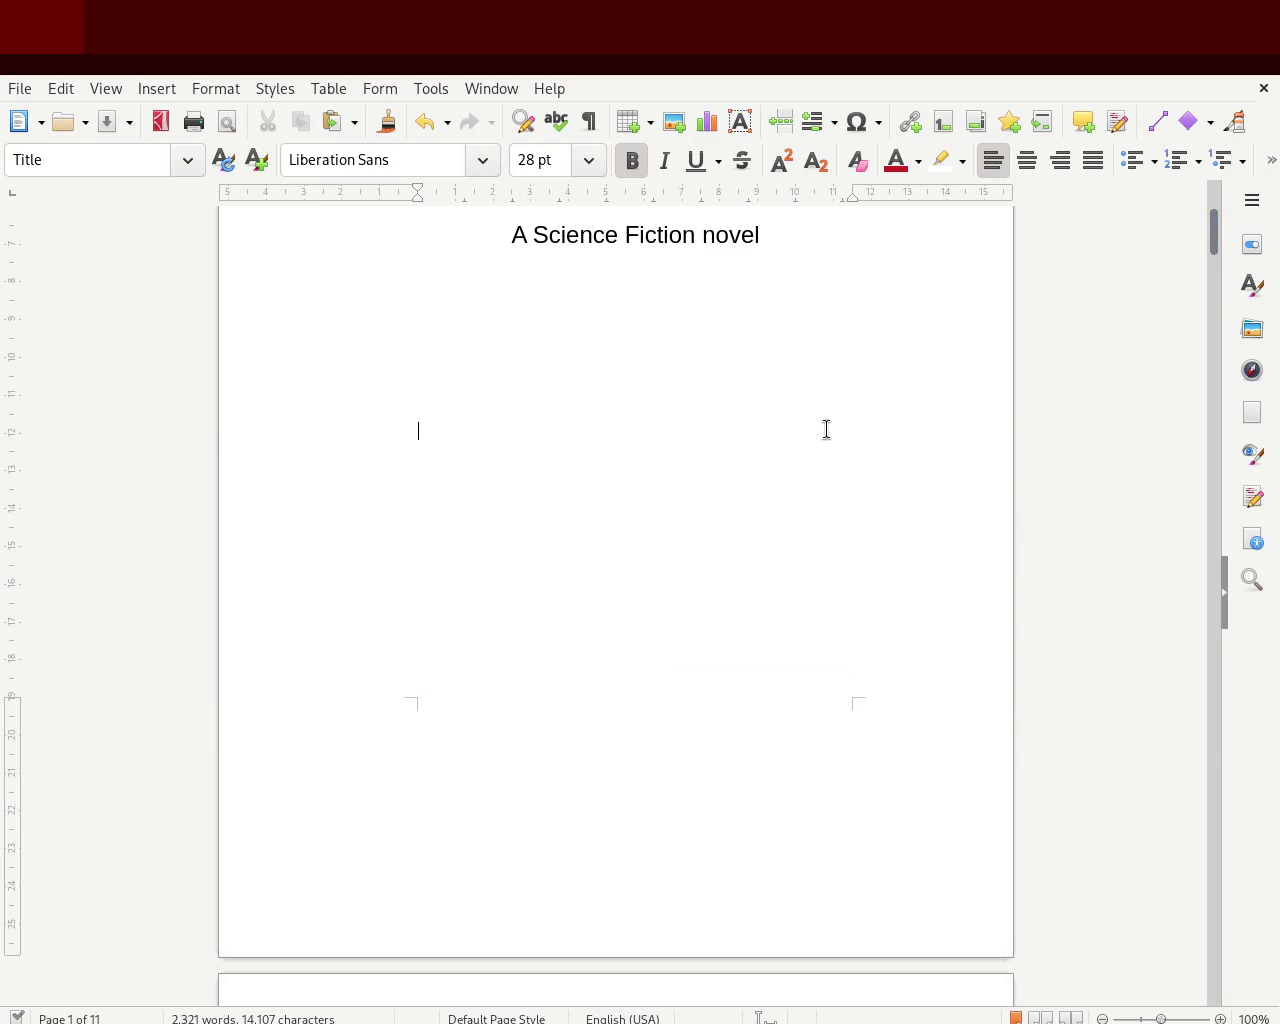
drag(1220, 245, 1212, 337)
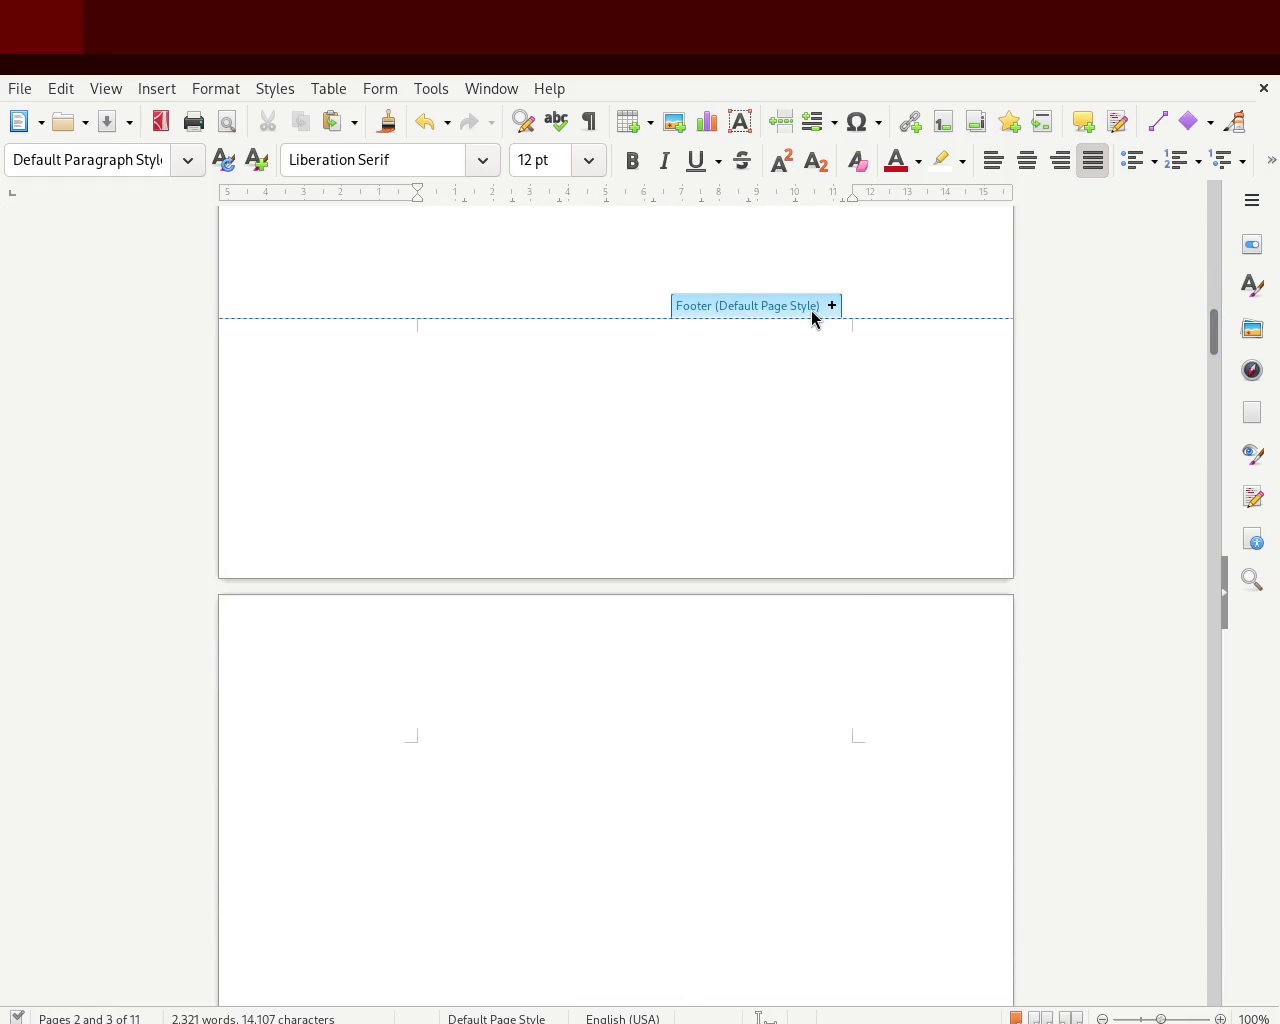
click(830, 306)
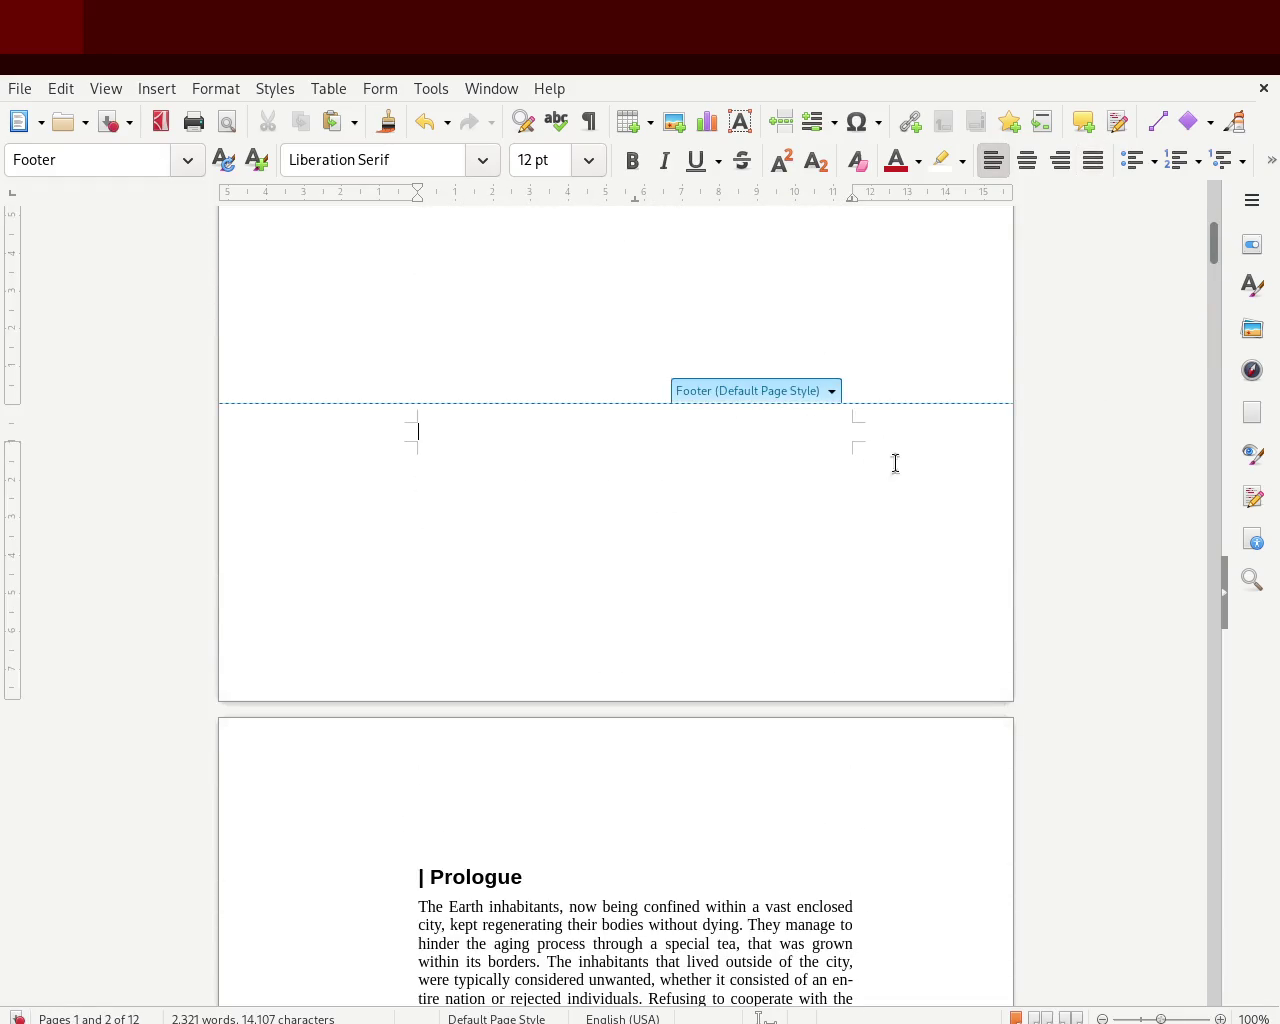
mouse_move(1212, 263)
mouse_down()
mouse_move(1213, 237)
mouse_move(1212, 250)
mouse_up()
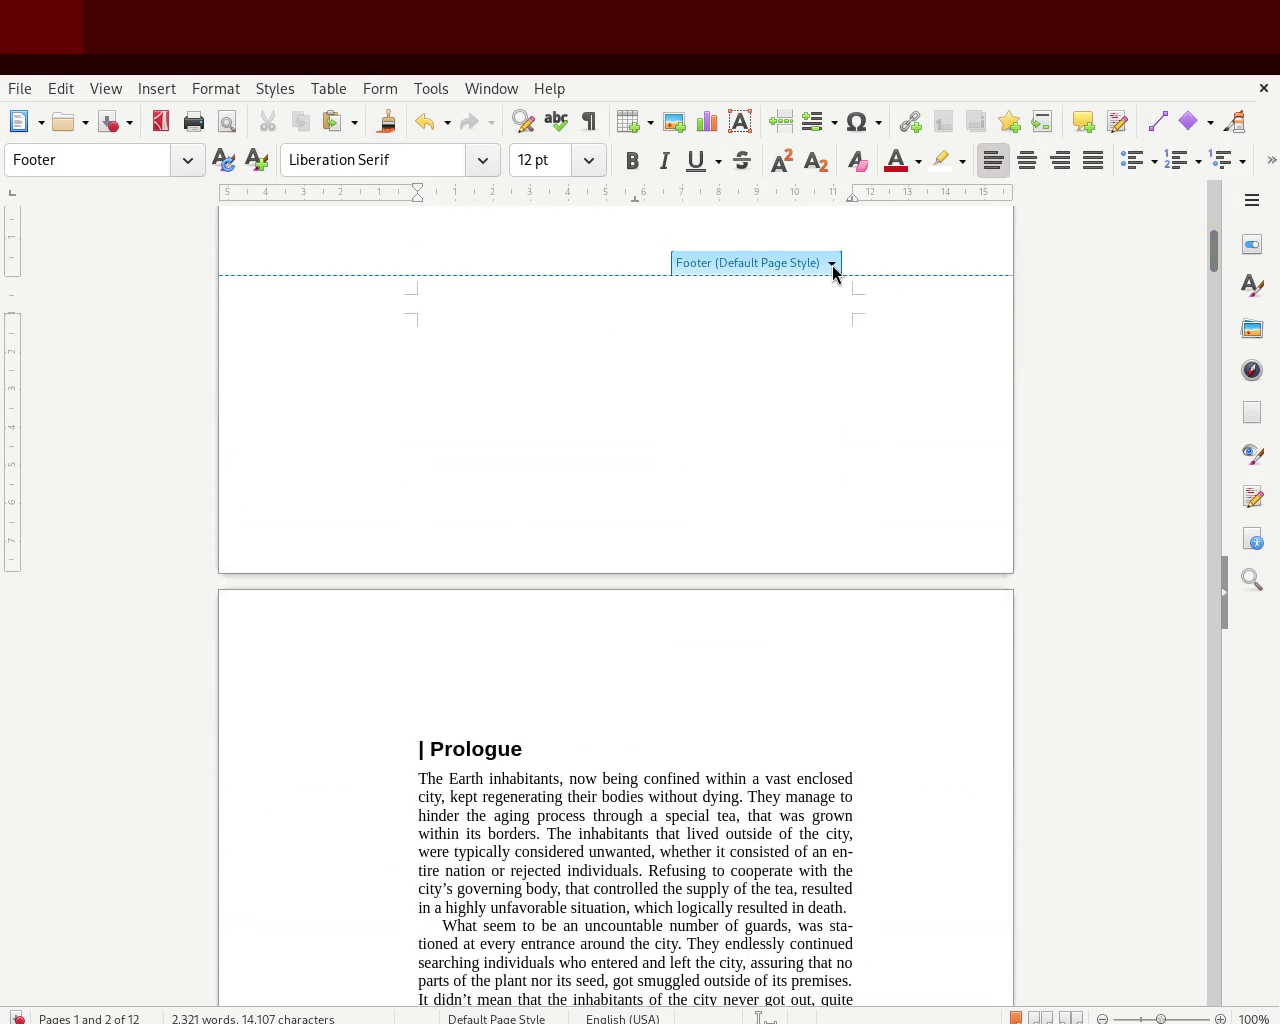
key(ctrl+z)
- Add the Default Page Style footer again, showing page number 1 on the title page
drag(1210, 220, 1203, 327)
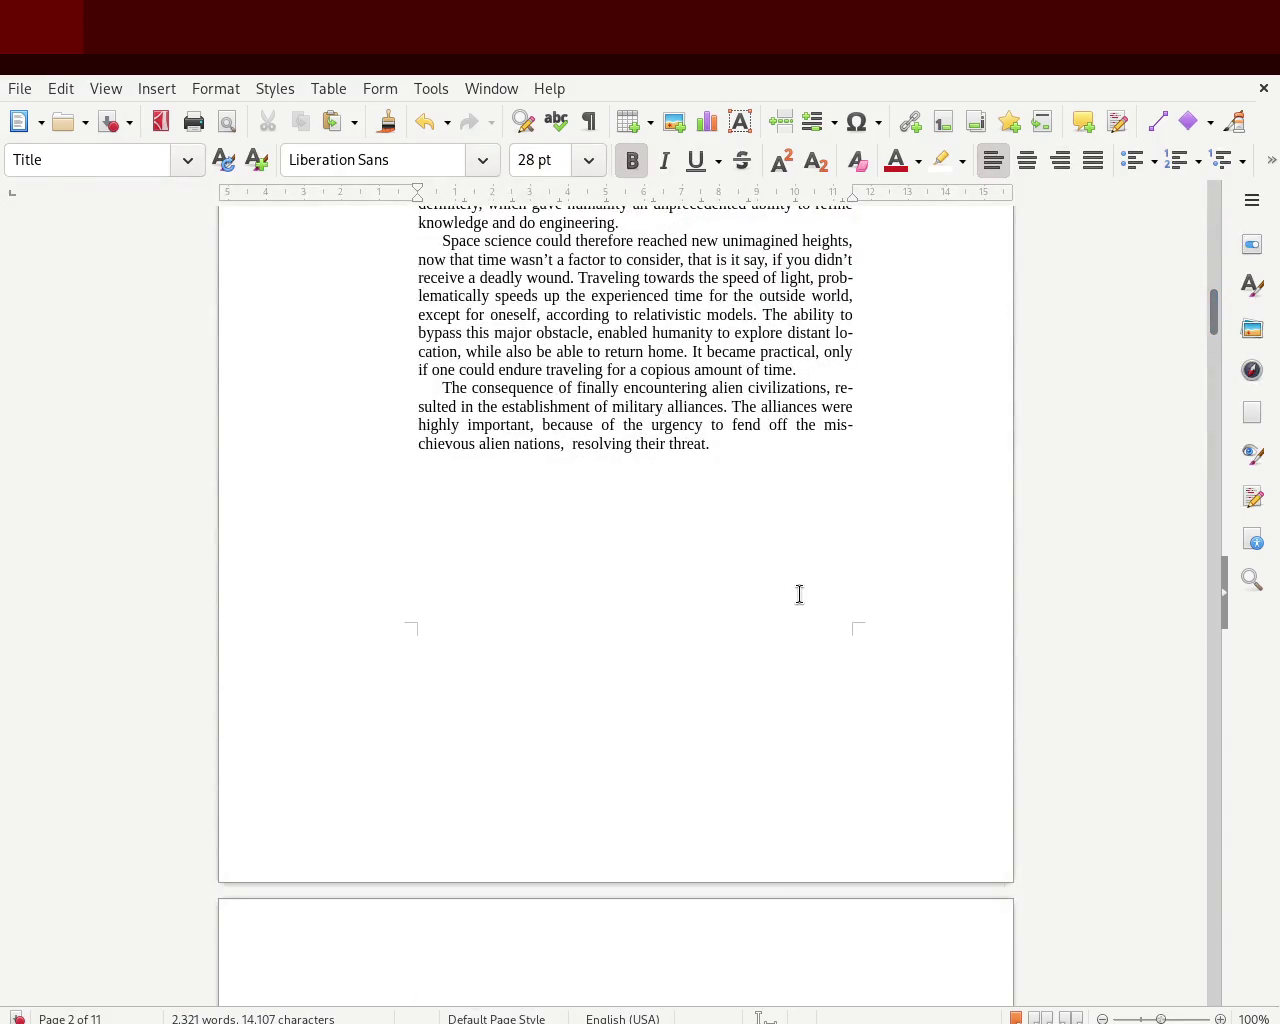
click(832, 609)
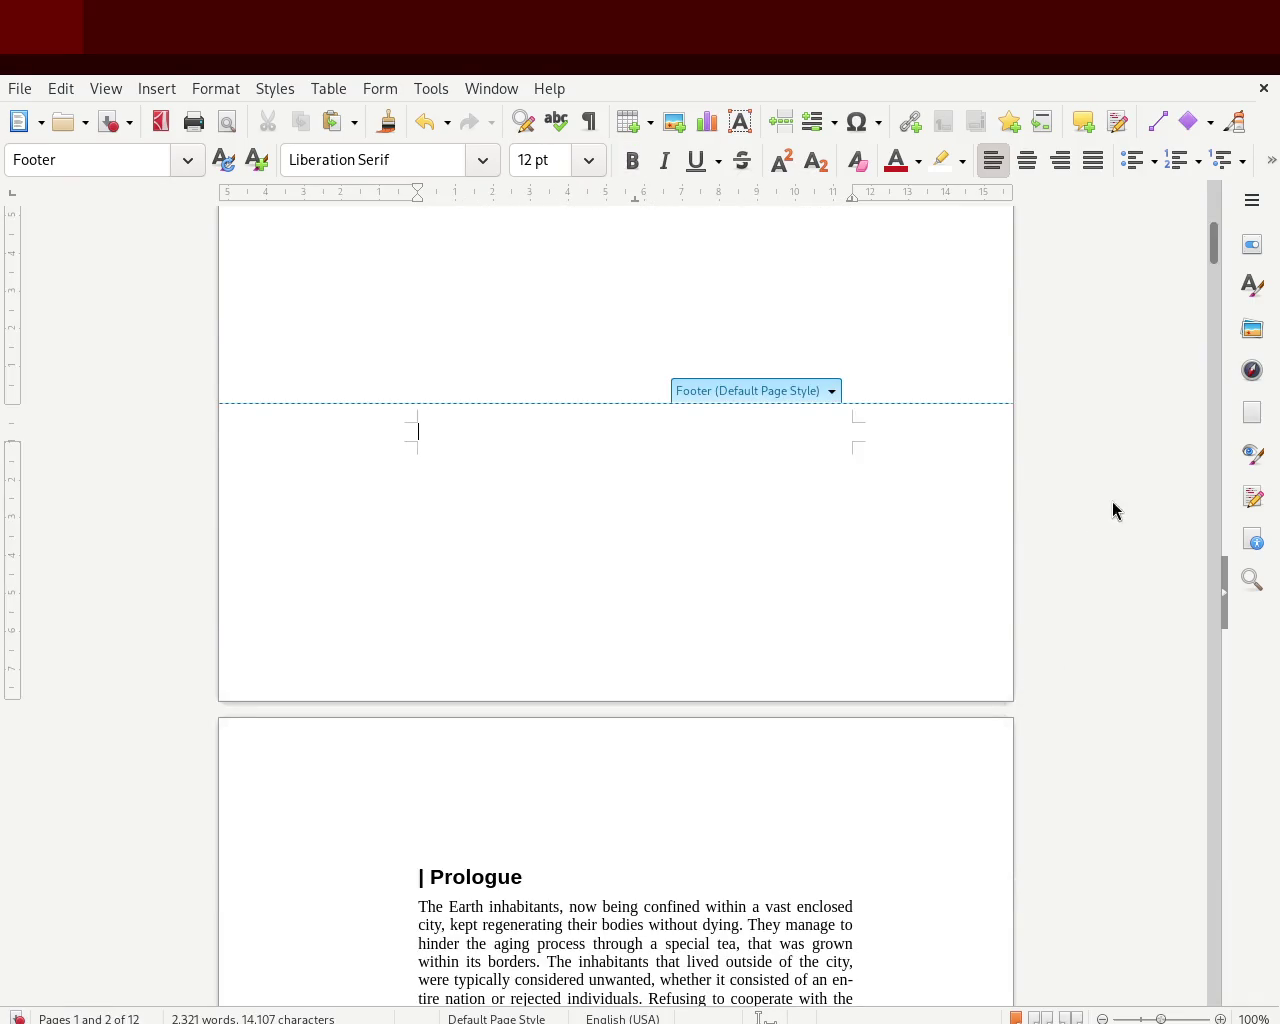
mouse_move(1215, 255)
mouse_down()
mouse_move(1200, 258)
mouse_move(1196, 313)
mouse_move(1206, 263)
mouse_move(1188, 258)
mouse_up()
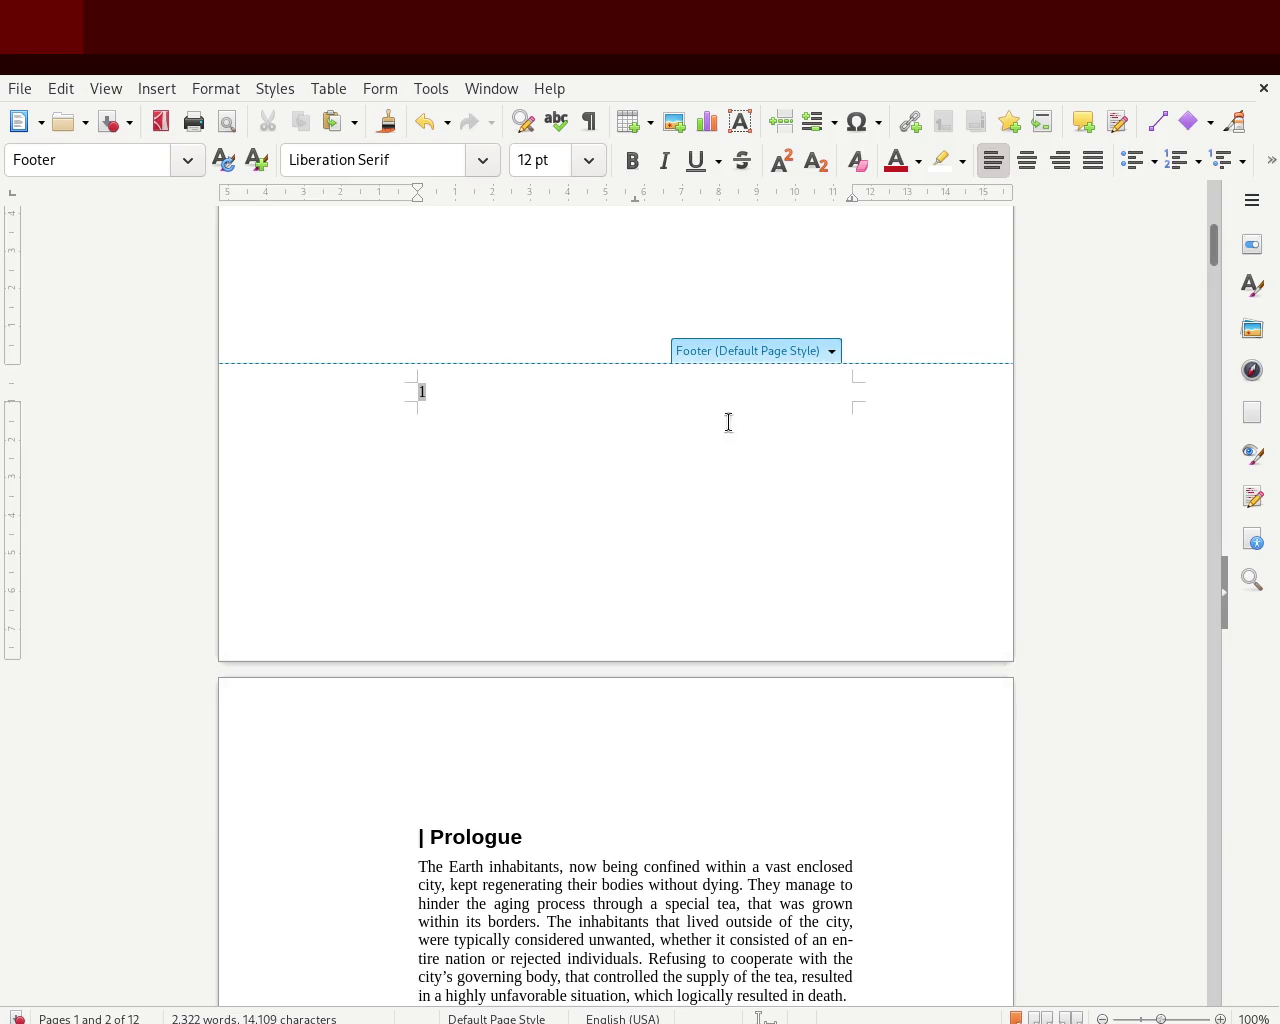
- Centre the footer page number, check later pages, and return to the body text
click(1027, 160)
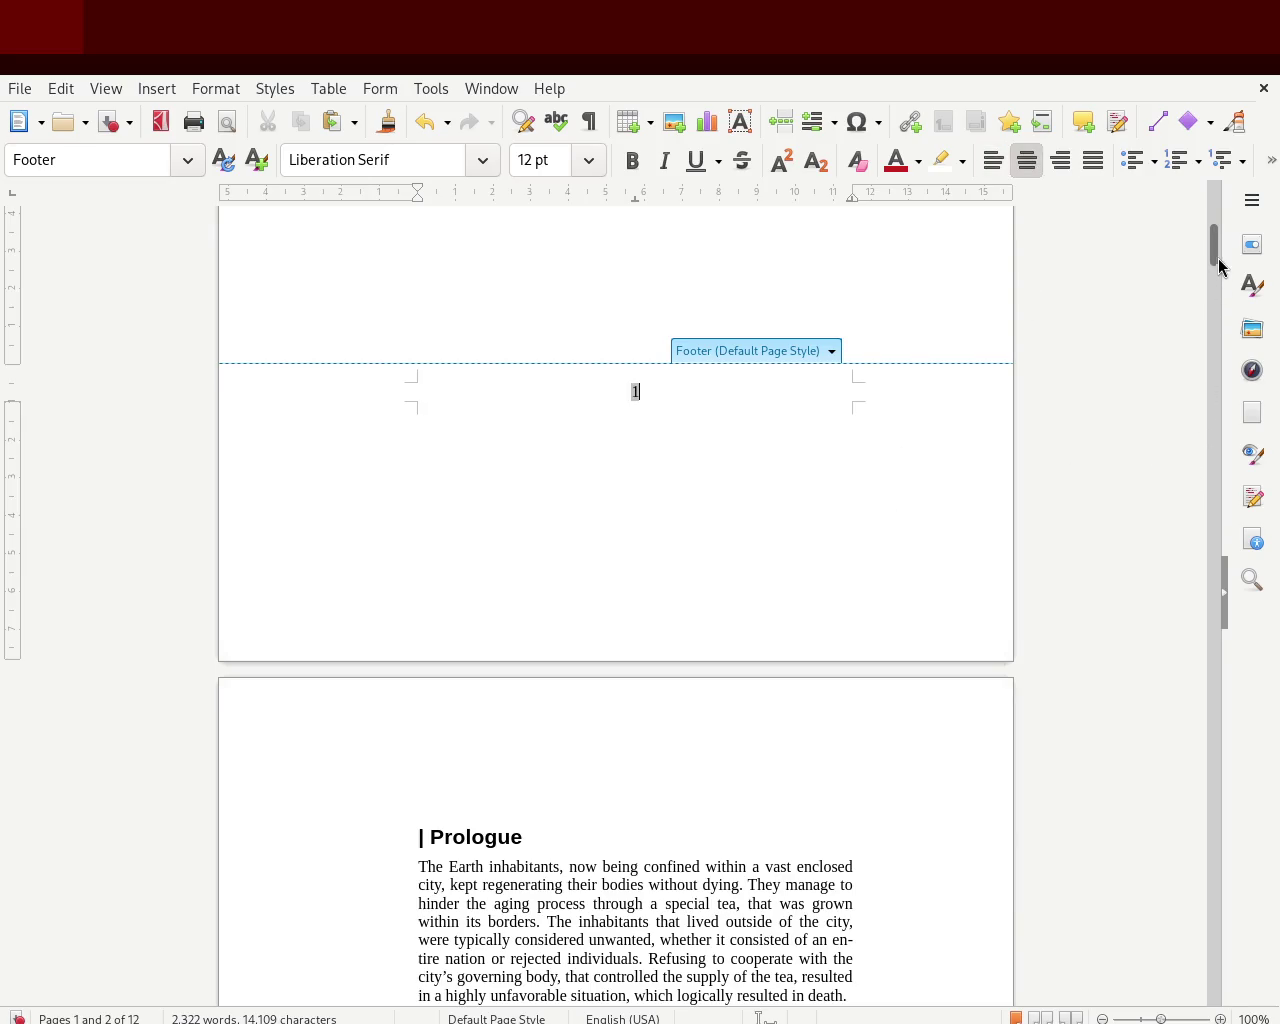
mouse_move(1216, 250)
mouse_down()
mouse_move(1212, 972)
mouse_move(1217, 286)
mouse_move(1230, 214)
mouse_move(1229, 280)
mouse_move(1233, 207)
mouse_move(1216, 262)
mouse_move(1230, 437)
mouse_move(1234, 418)
mouse_move(1211, 421)
mouse_up()
click(815, 407)
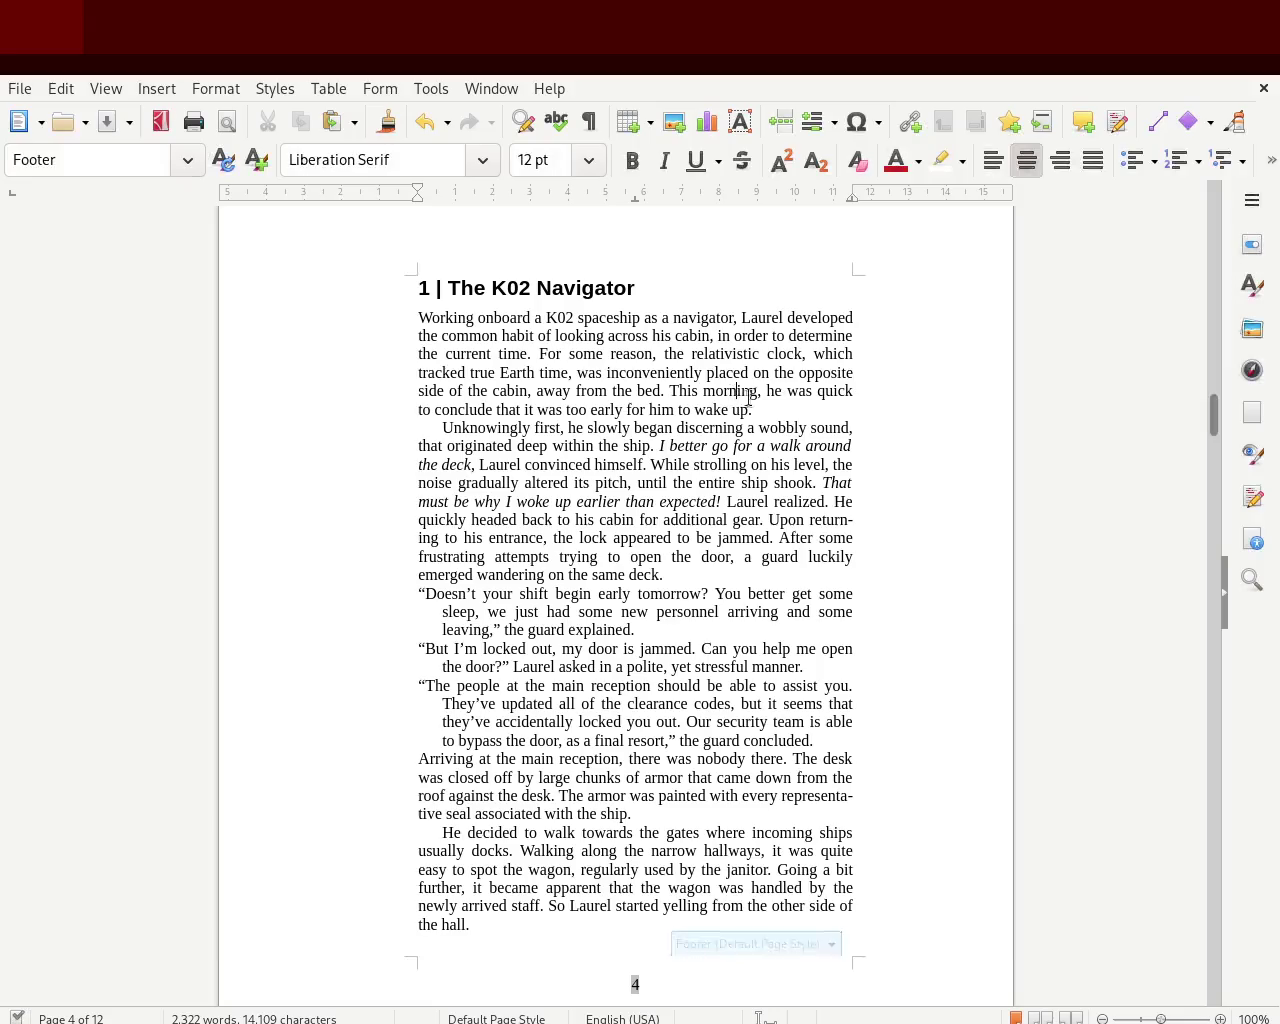
mouse_move(1212, 414)
mouse_down()
mouse_move(1212, 443)
mouse_move(1203, 205)
mouse_move(1198, 425)
mouse_up()
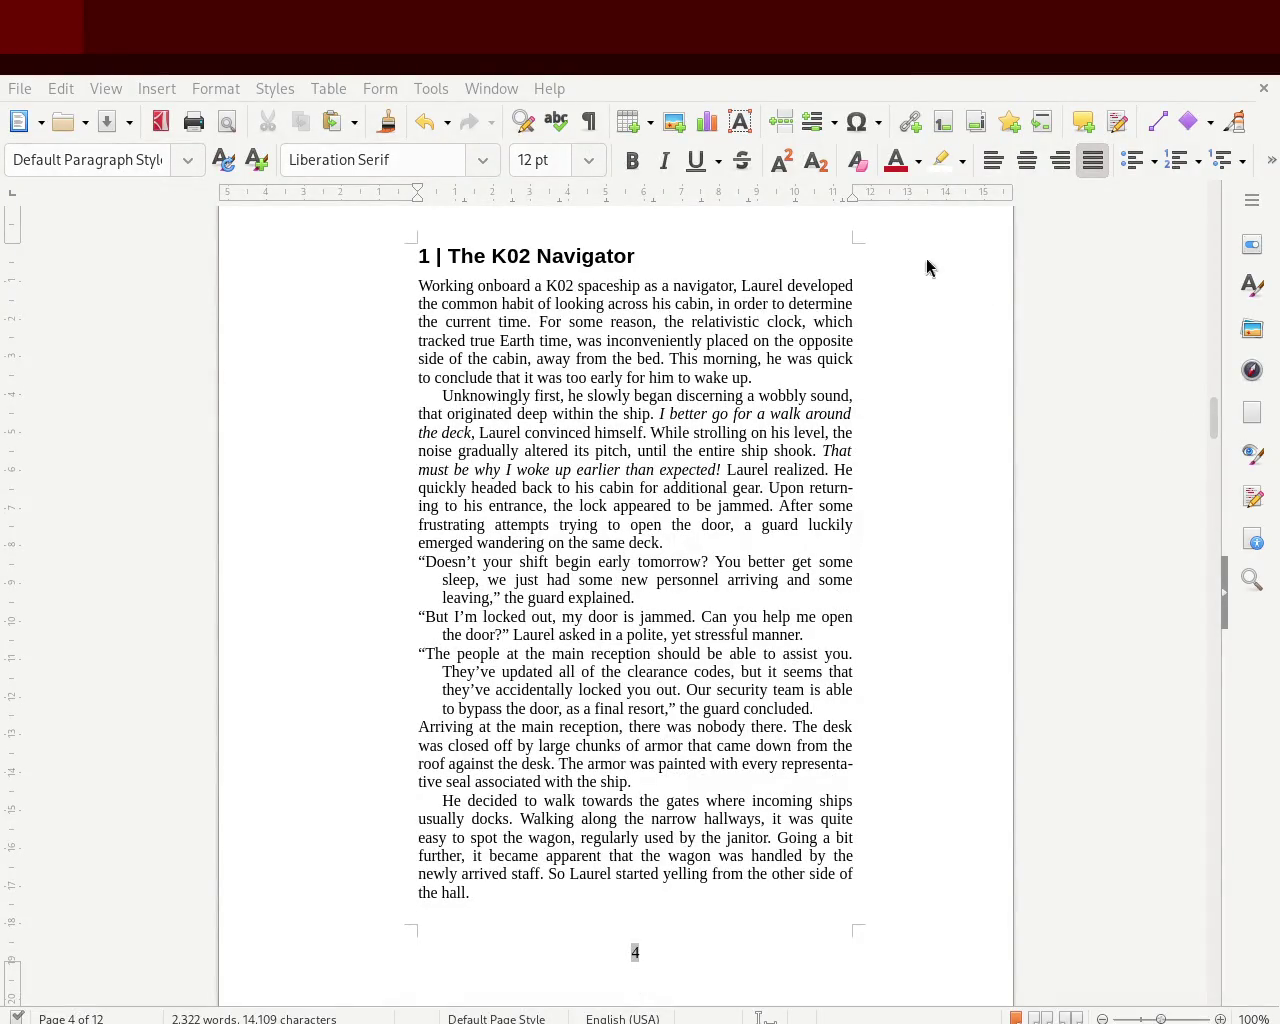
double_click(491, 267)
key(Home)
drag(411, 276, 546, 624)
click(544, 668)
mouse_move(1213, 420)
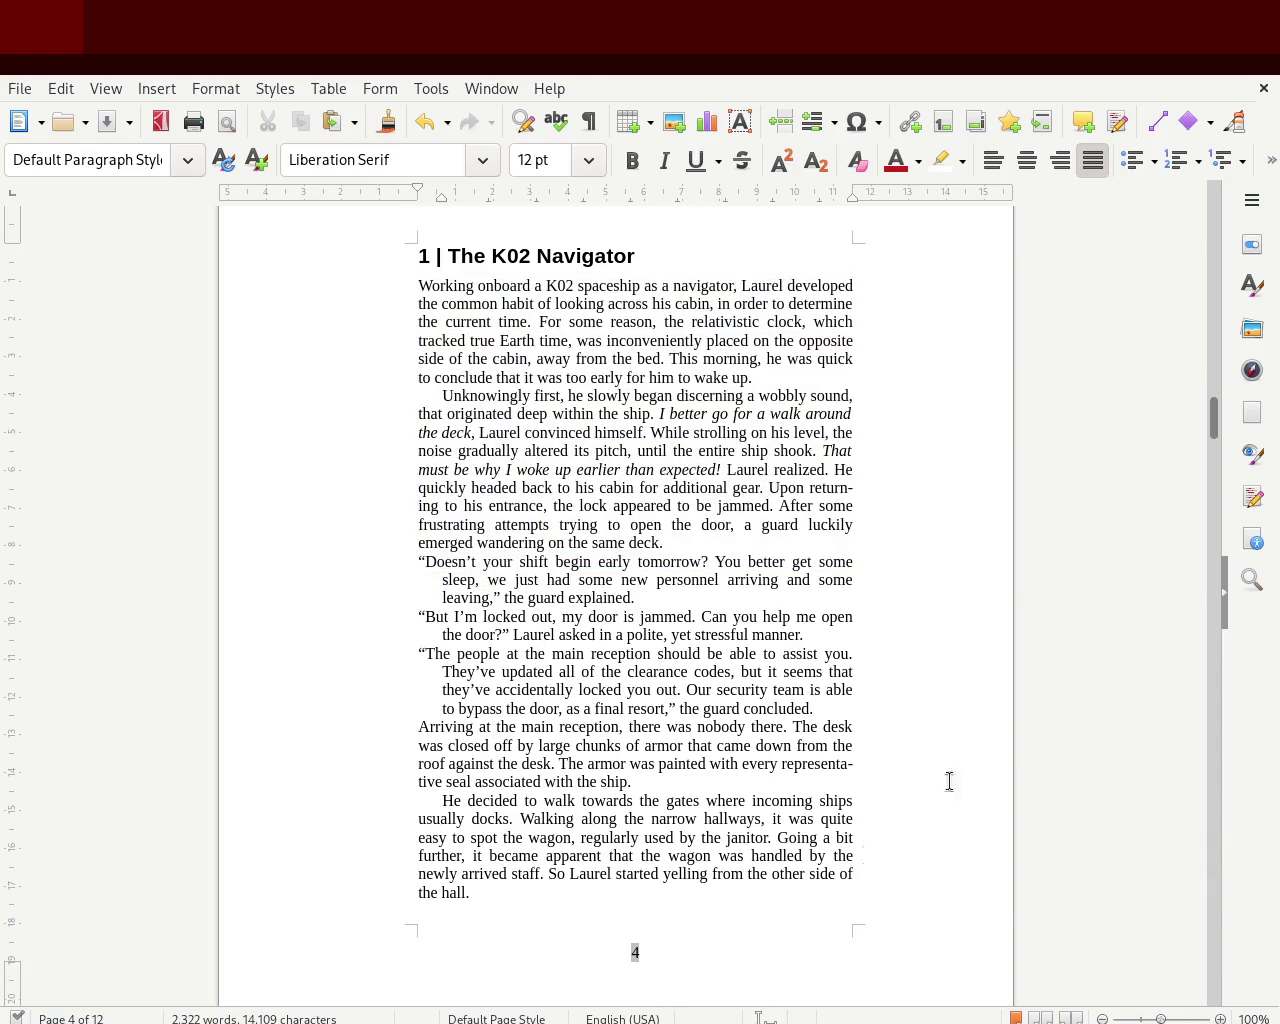
mouse_move(1214, 420)
mouse_down()
mouse_move(1225, 717)
mouse_move(1207, 899)
mouse_up()
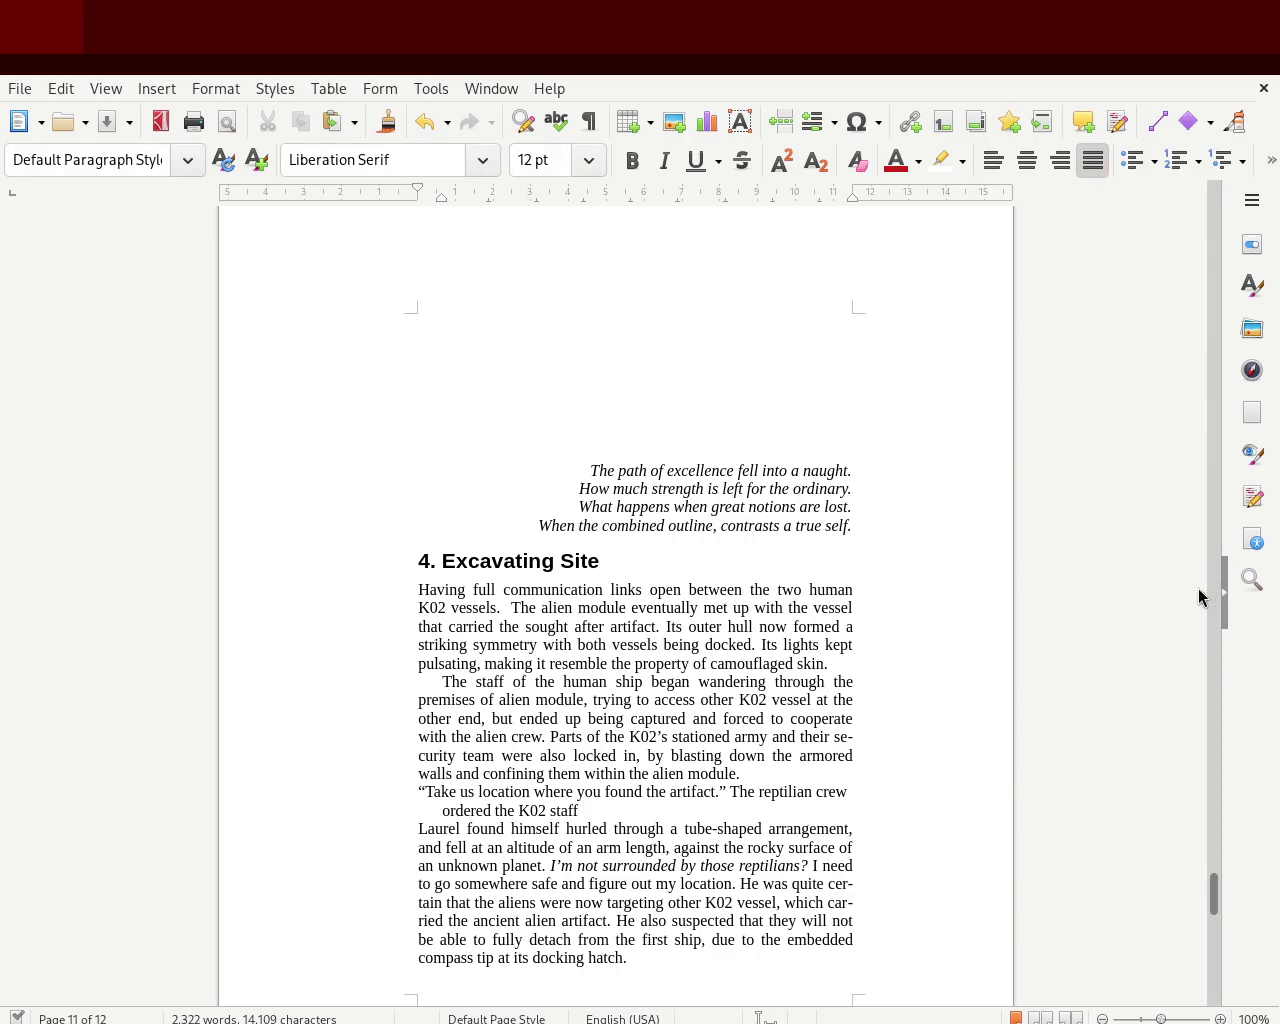
mouse_move(1211, 894)
mouse_down()
mouse_move(1200, 247)
mouse_move(1206, 373)
mouse_up()
- Insert blank lines above the italic poem on page 3 to push it down
click(866, 489)
click(781, 349)
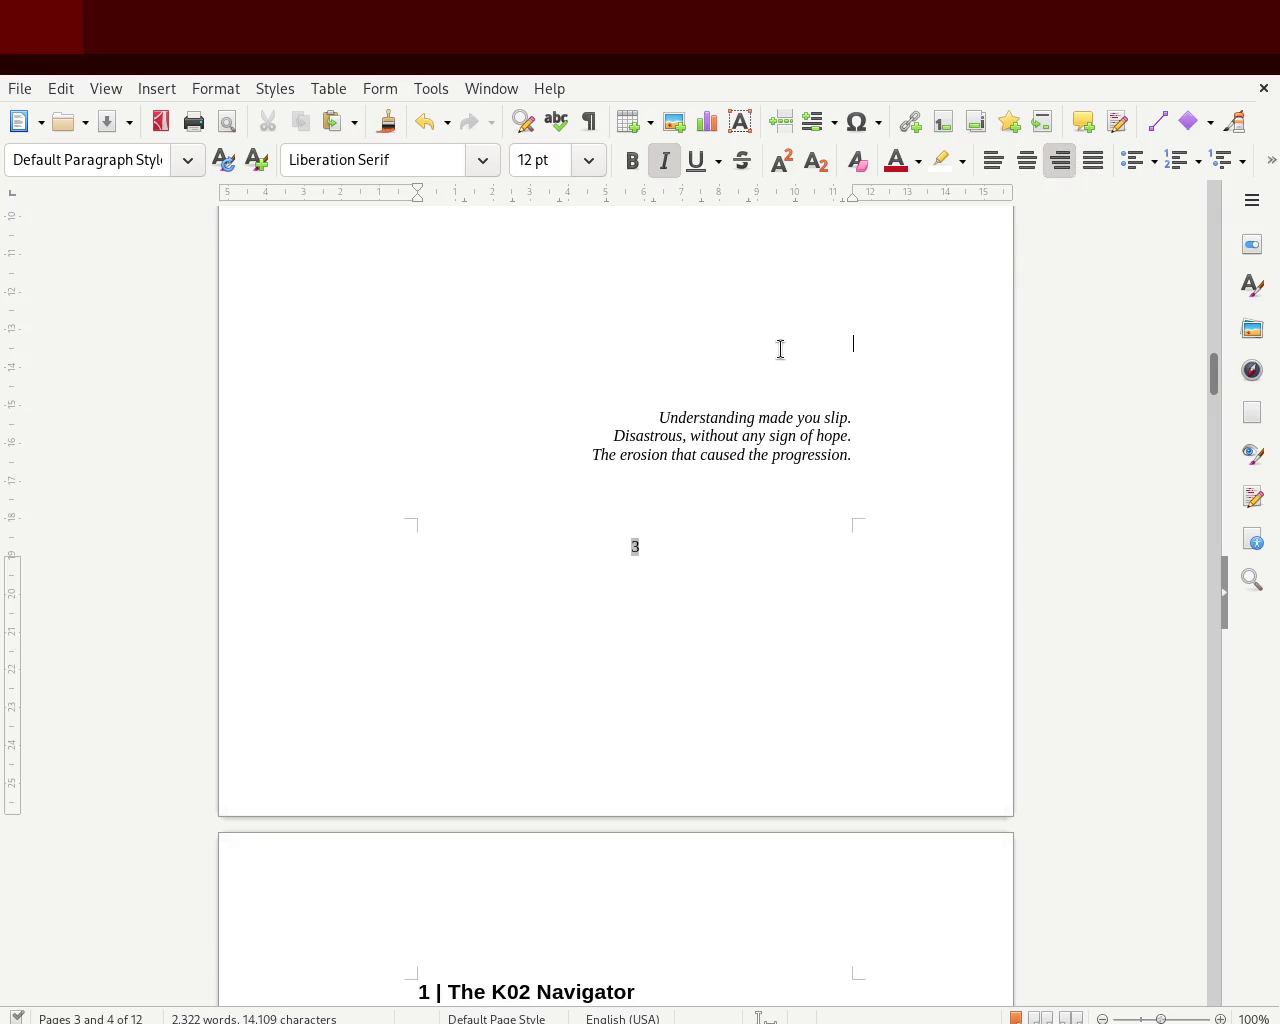
key(Return)
key(Return)
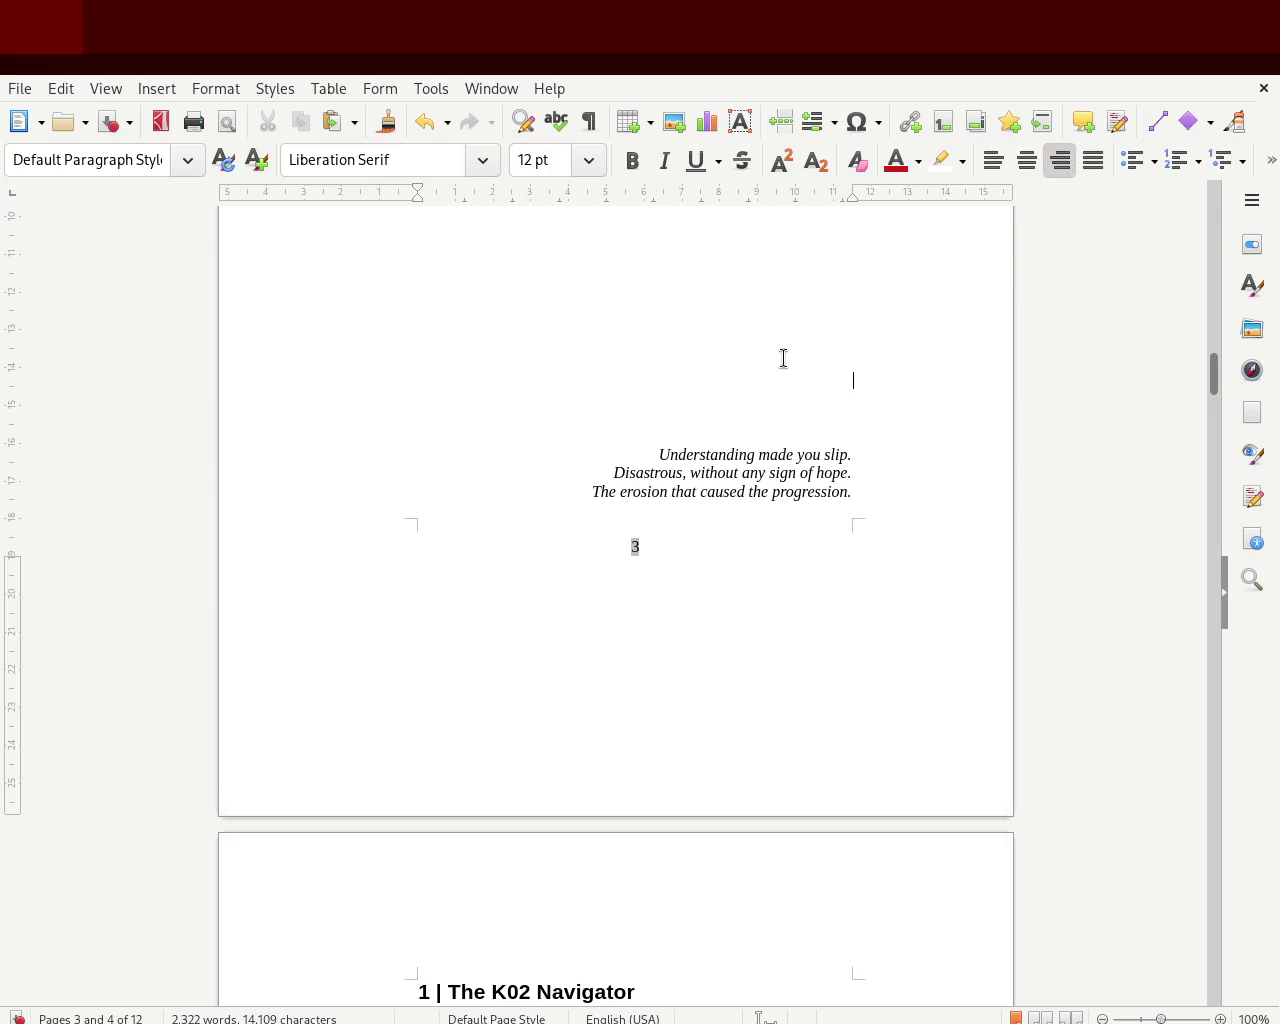
key(Down)
key(Down)
key(Down)
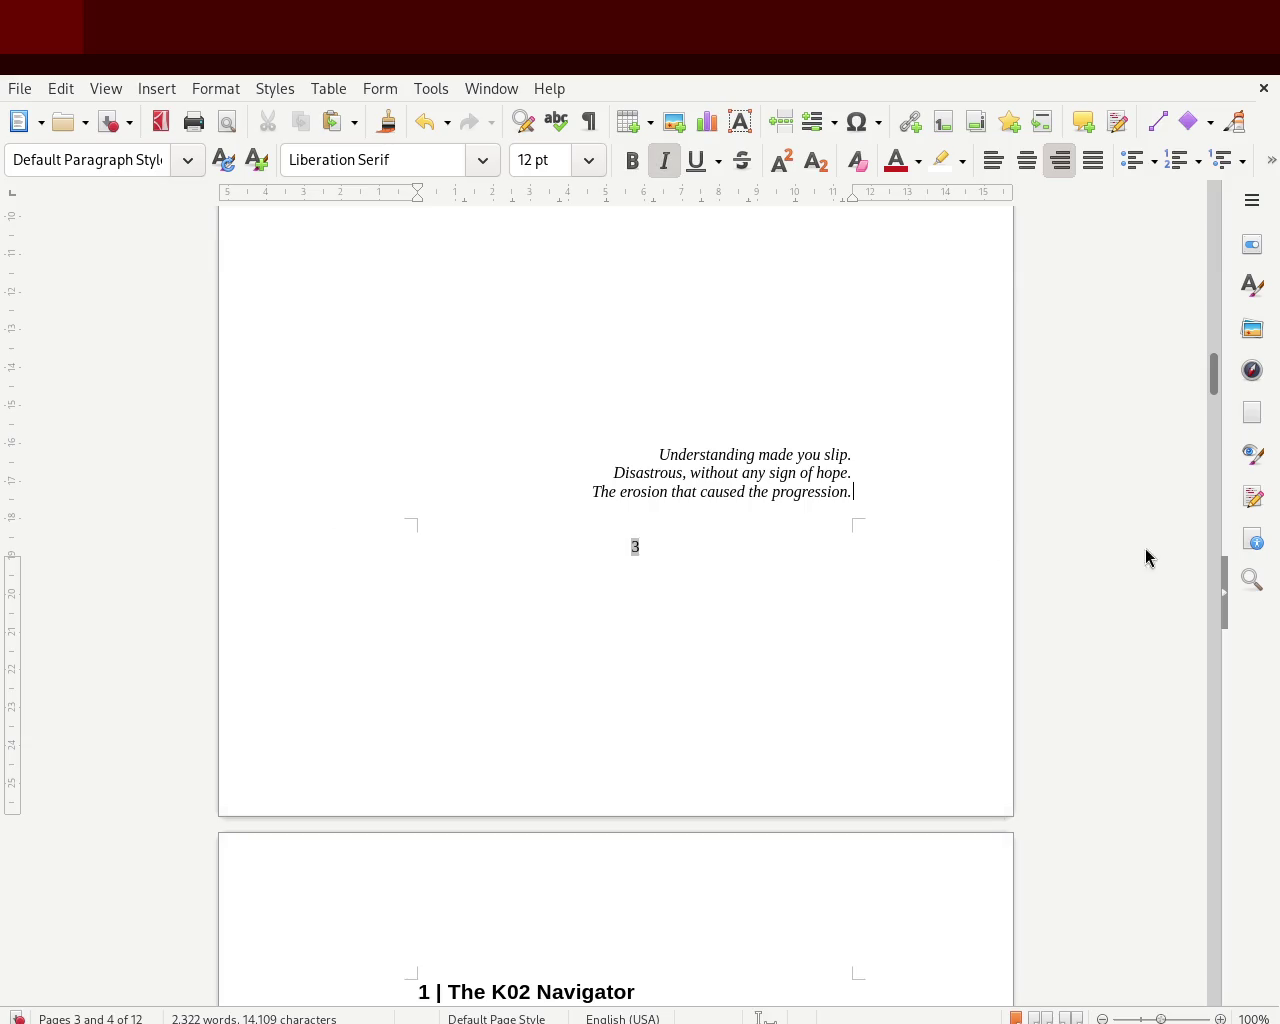
mouse_move(1216, 372)
mouse_down()
mouse_move(1220, 206)
mouse_move(1220, 431)
mouse_move(1220, 419)
mouse_up()
- Save the manuscript and extend the body text's right indent outward on the ruler
key(ctrl+s)
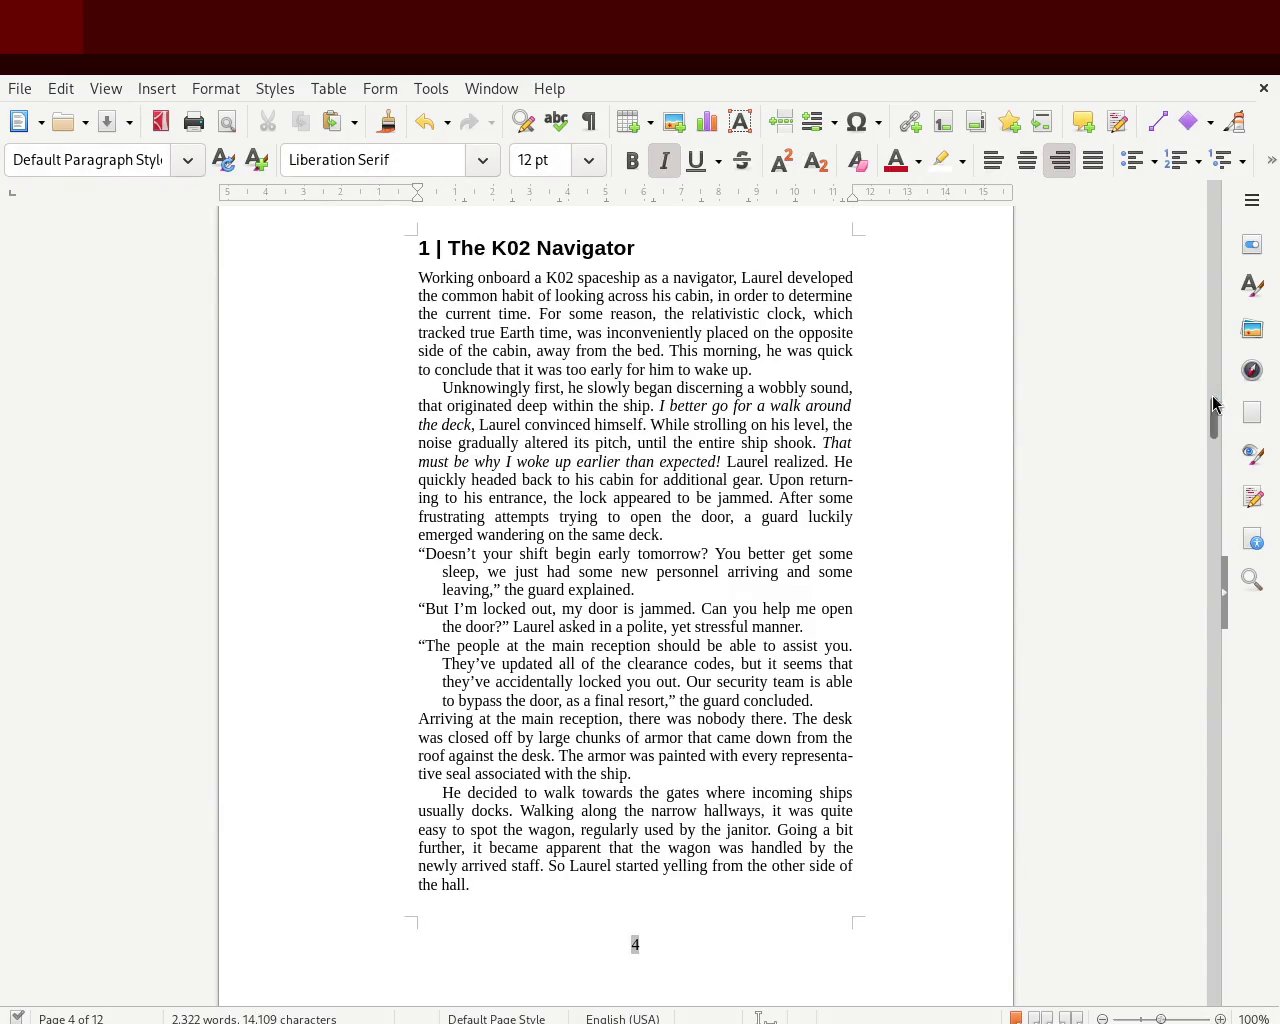
mouse_move(1213, 426)
mouse_down()
mouse_move(1200, 557)
mouse_move(1211, 494)
mouse_up()
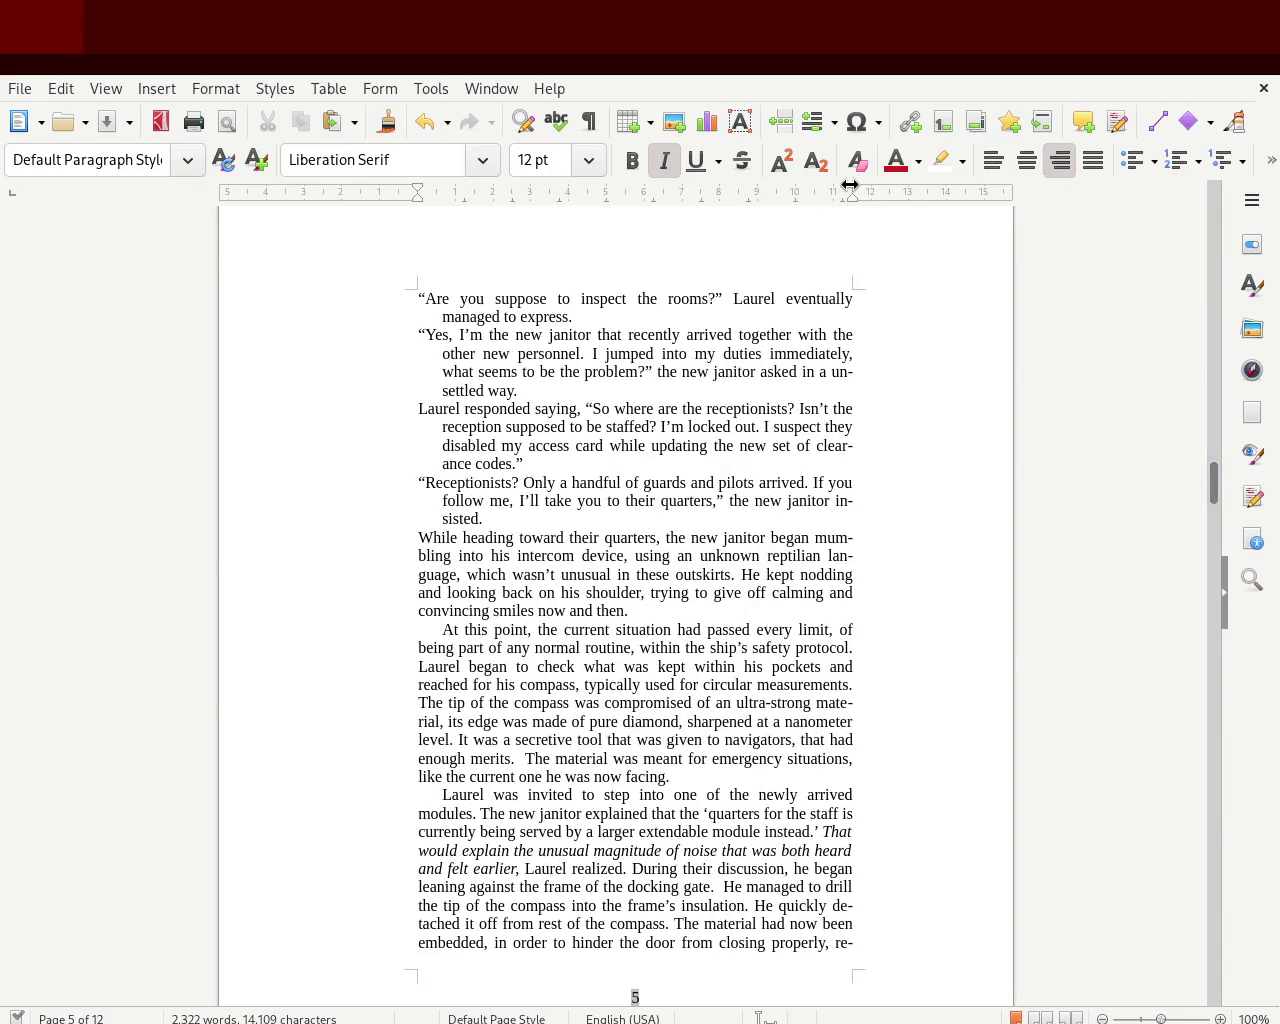
drag(850, 186, 872, 197)
drag(1214, 378, 1212, 283)
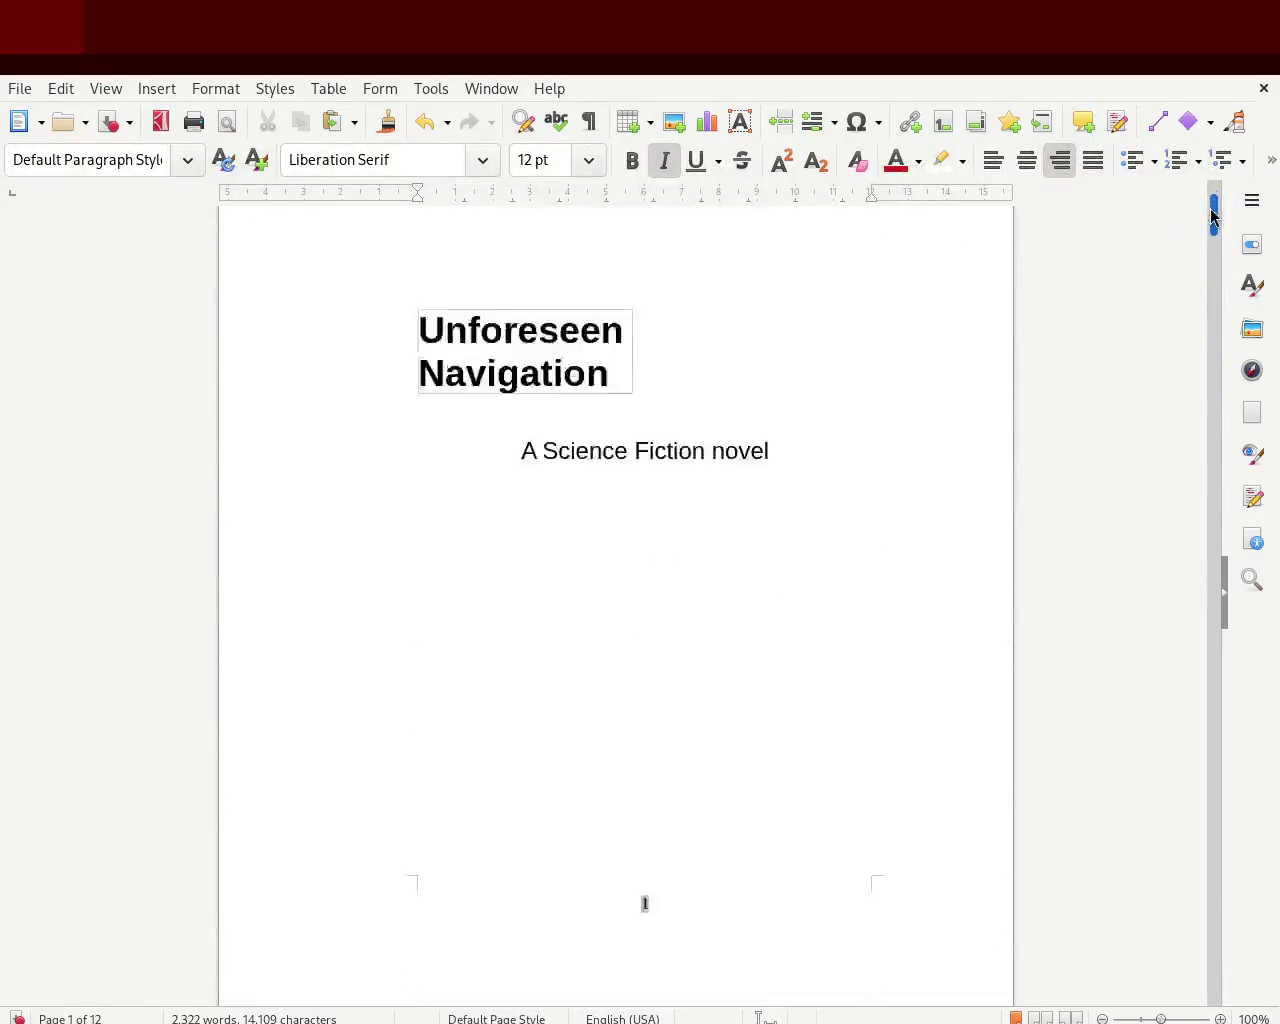
click(498, 452)
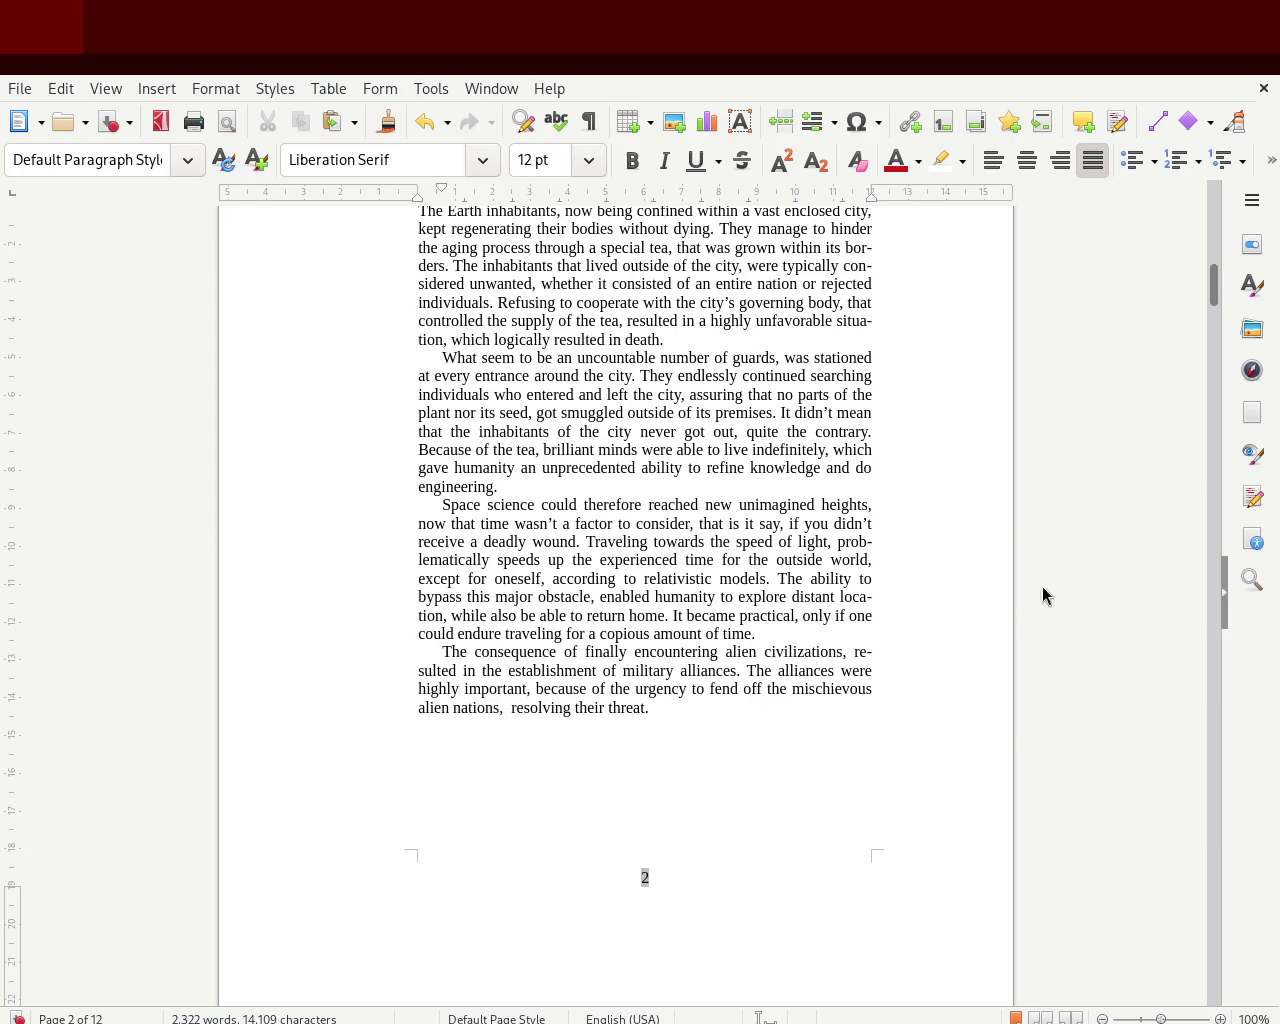
- Shrink the bottom page margin on the vertical ruler, bringing the document to 11 pages
drag(1214, 286, 1210, 210)
scroll(1191, 252, down, 15)
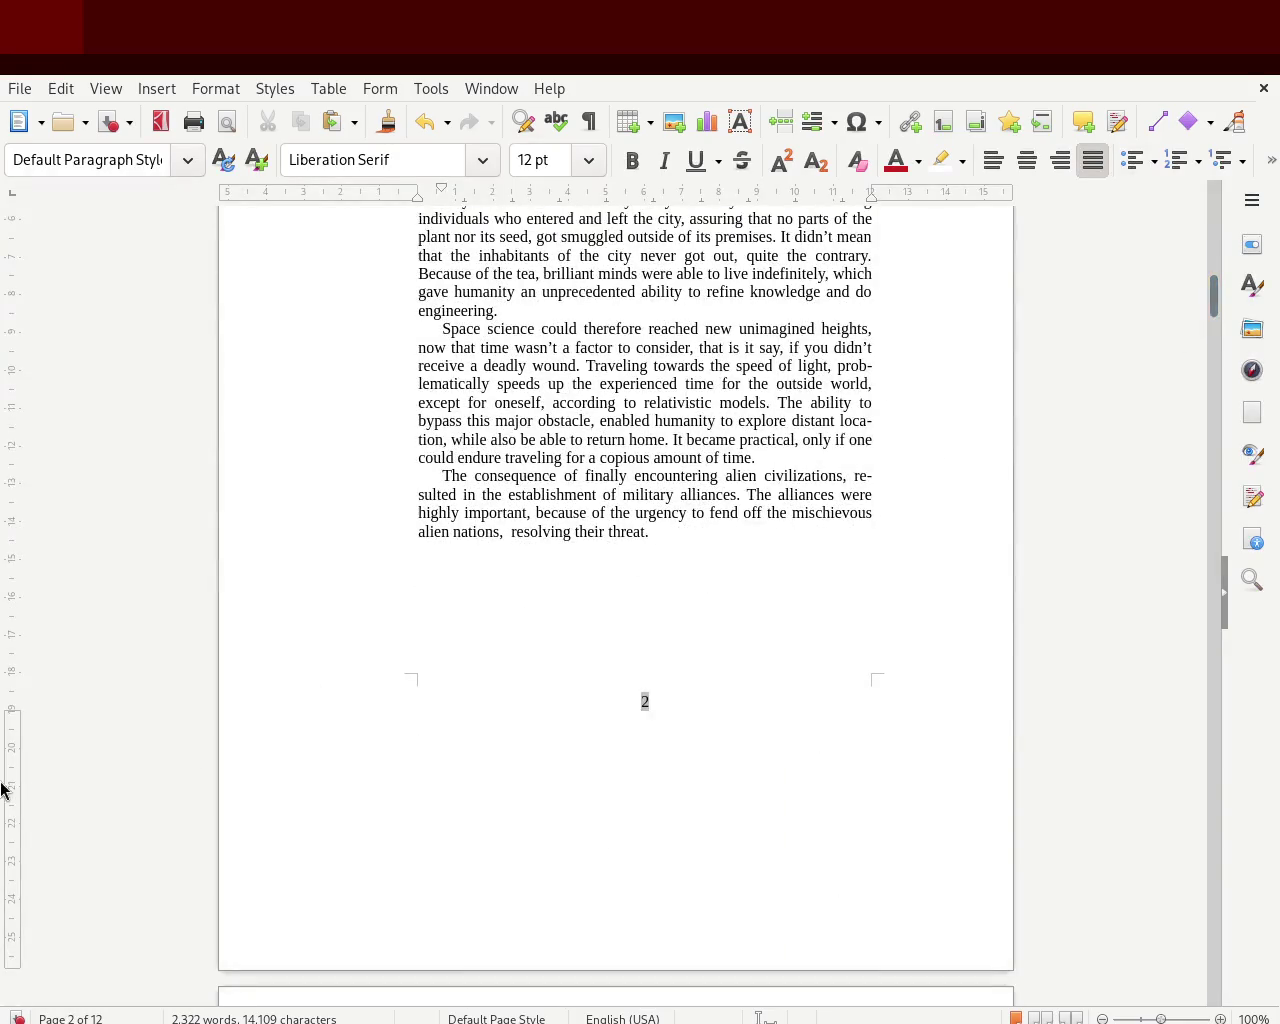
drag(6, 708, 40, 748)
drag(1219, 300, 1188, 379)
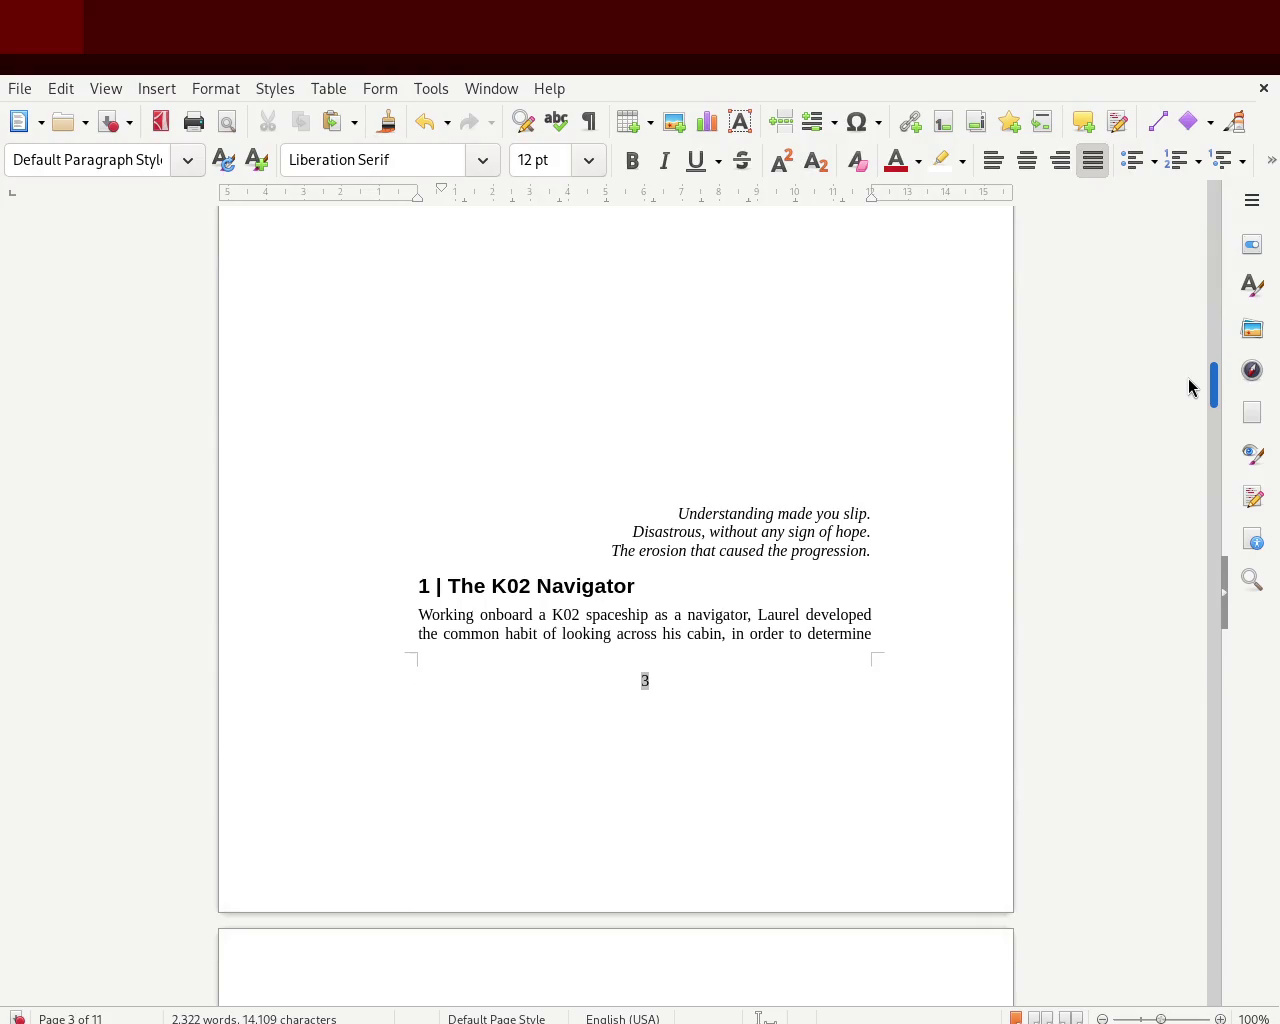
- Push chapter 1 onto page 4 with a blank line after the poem, dropping the page break
click(364, 592)
key(ctrl+Return)
click(523, 717)
key(ctrl+z)
key(ctrl+y)
click(513, 708)
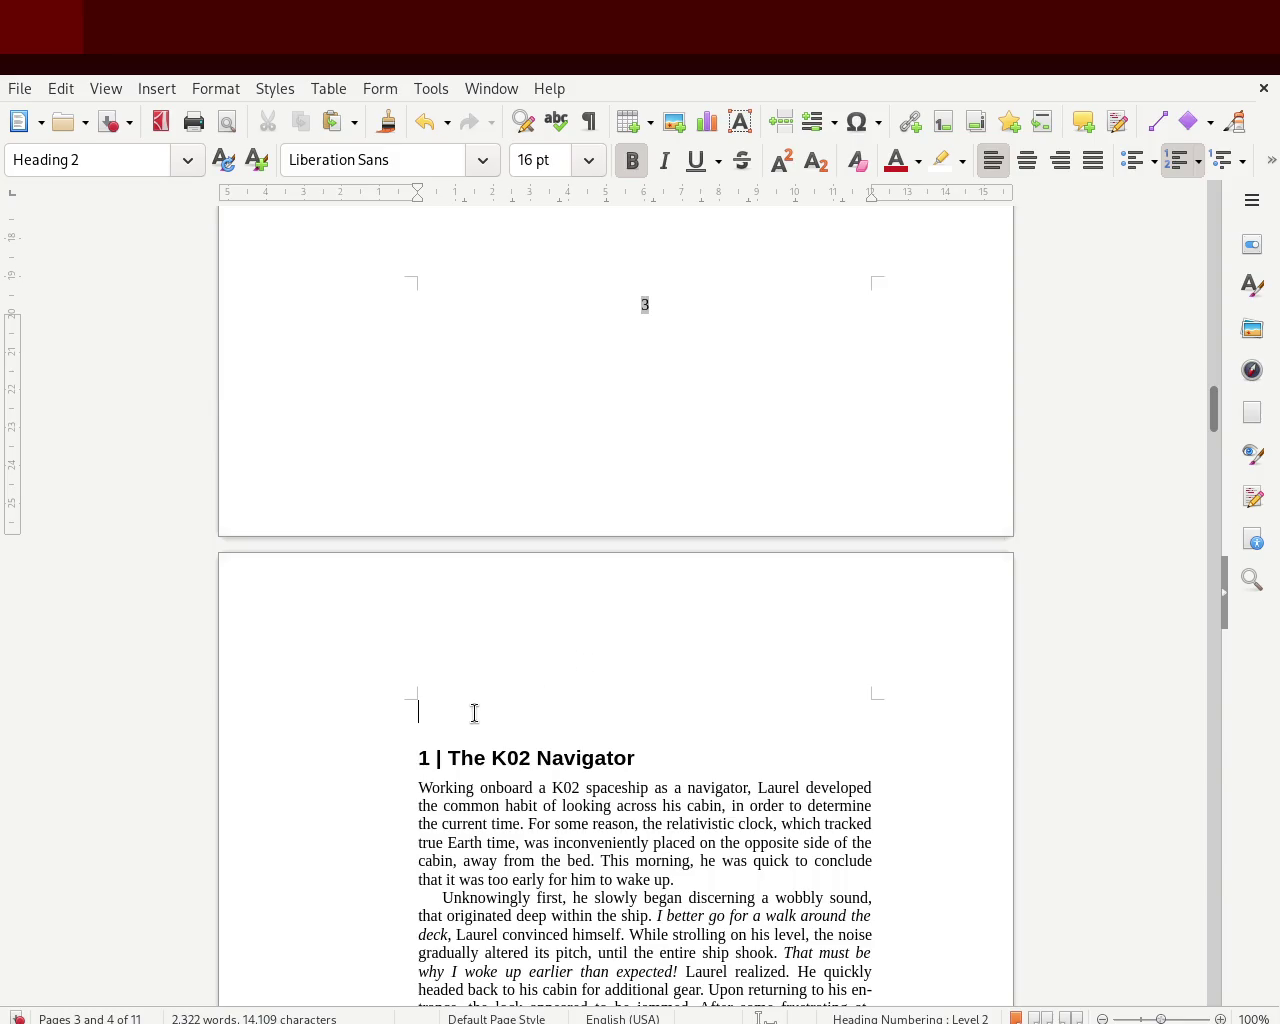
key(BackSpace)
click(394, 423)
click(895, 458)
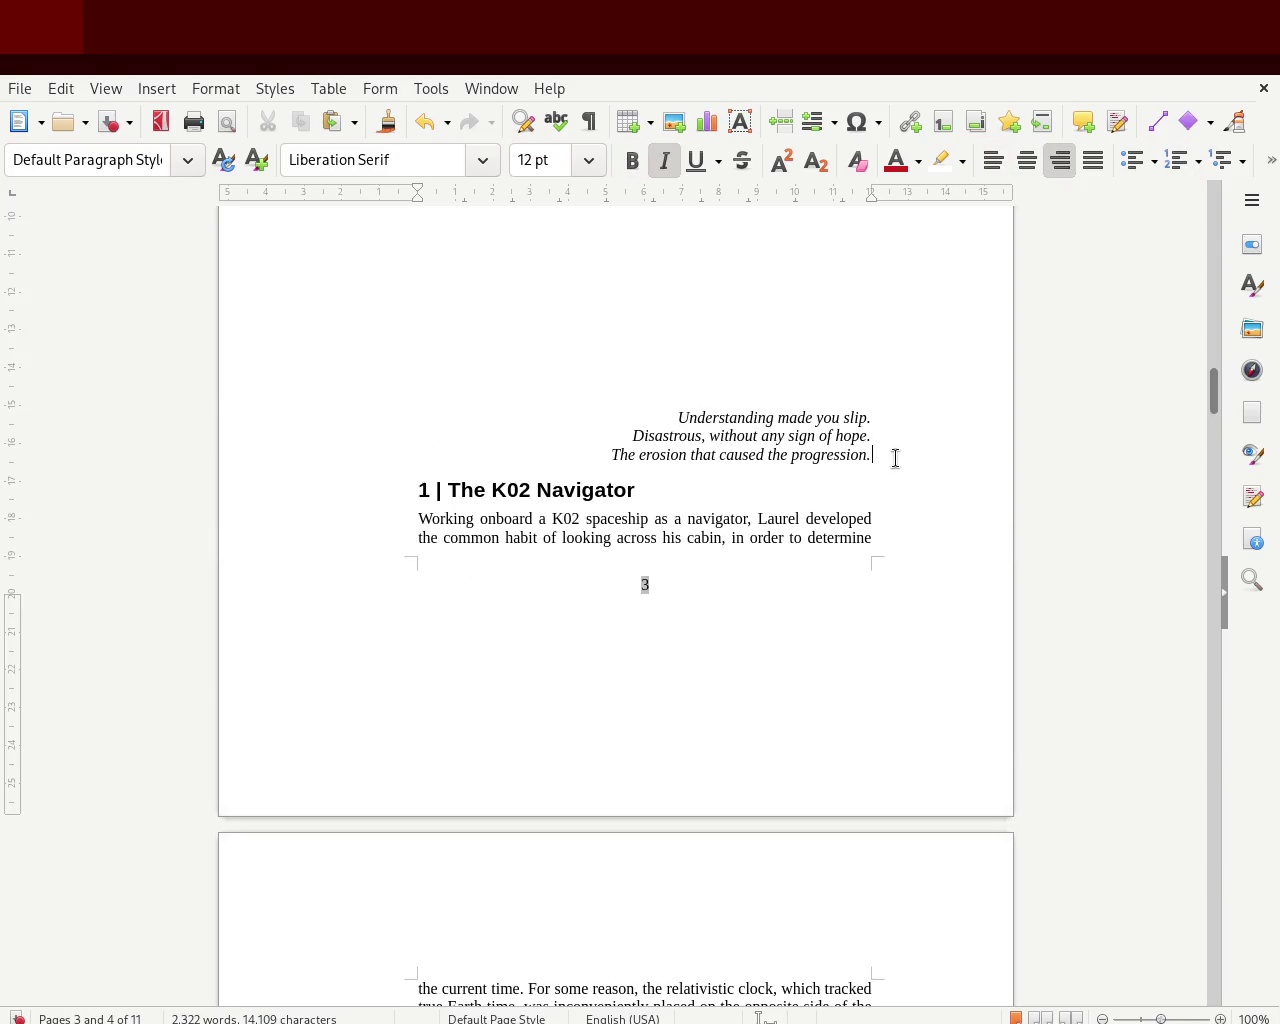
key(Return)
drag(1213, 385, 1186, 614)
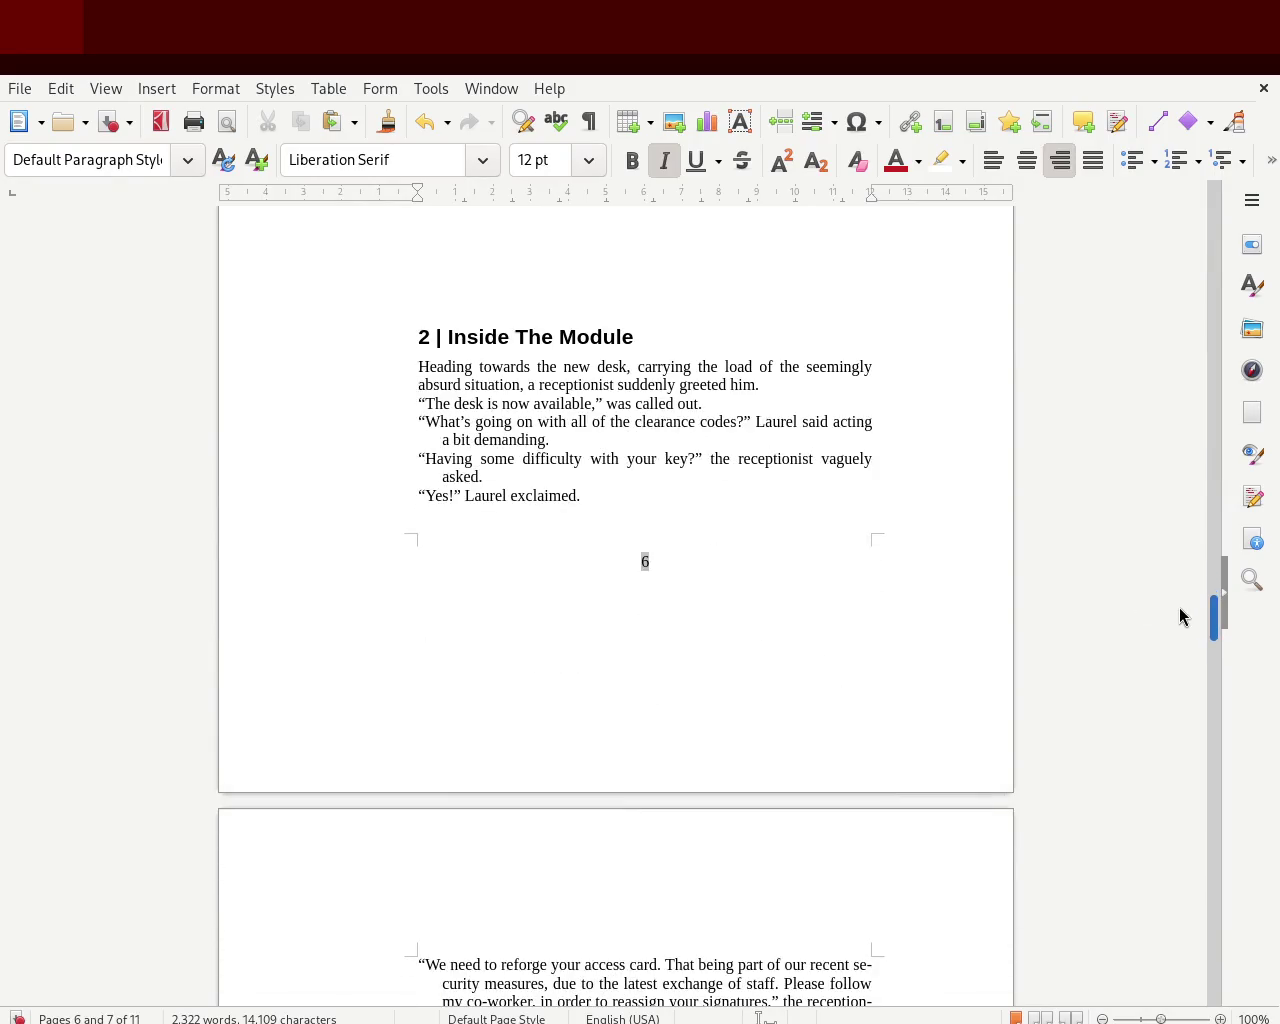
- Add blank lines above the chapter 2 and chapter 3 headings so each starts a new page
click(531, 297)
key(Return)
key(Return)
key(Return)
key(Return)
key(Return)
key(Return)
key(Return)
key(Return)
drag(1210, 605, 1207, 762)
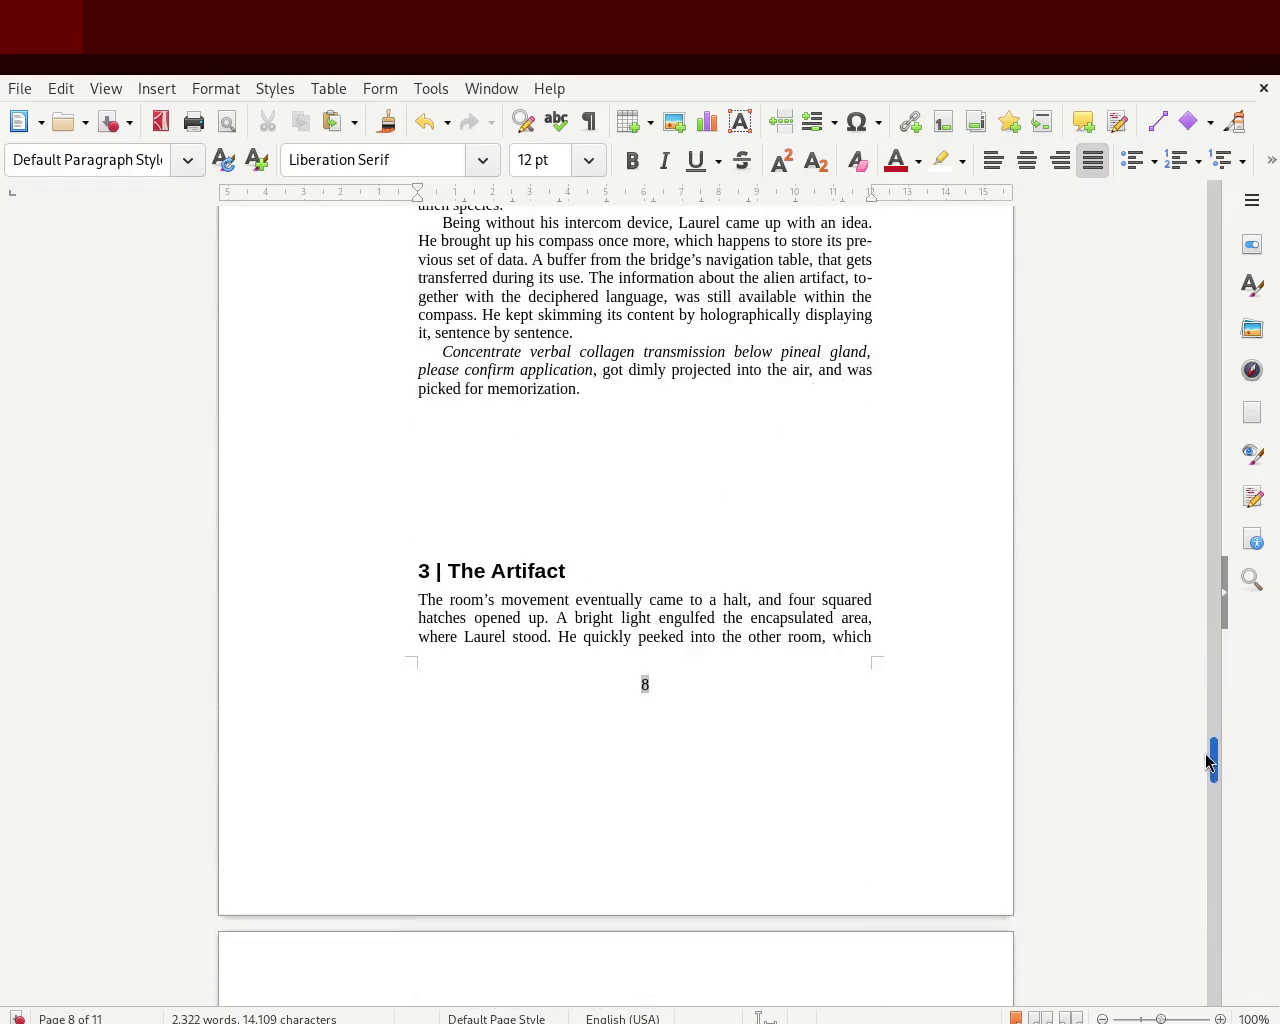
click(600, 569)
key(Home)
key(Return)
key(Return)
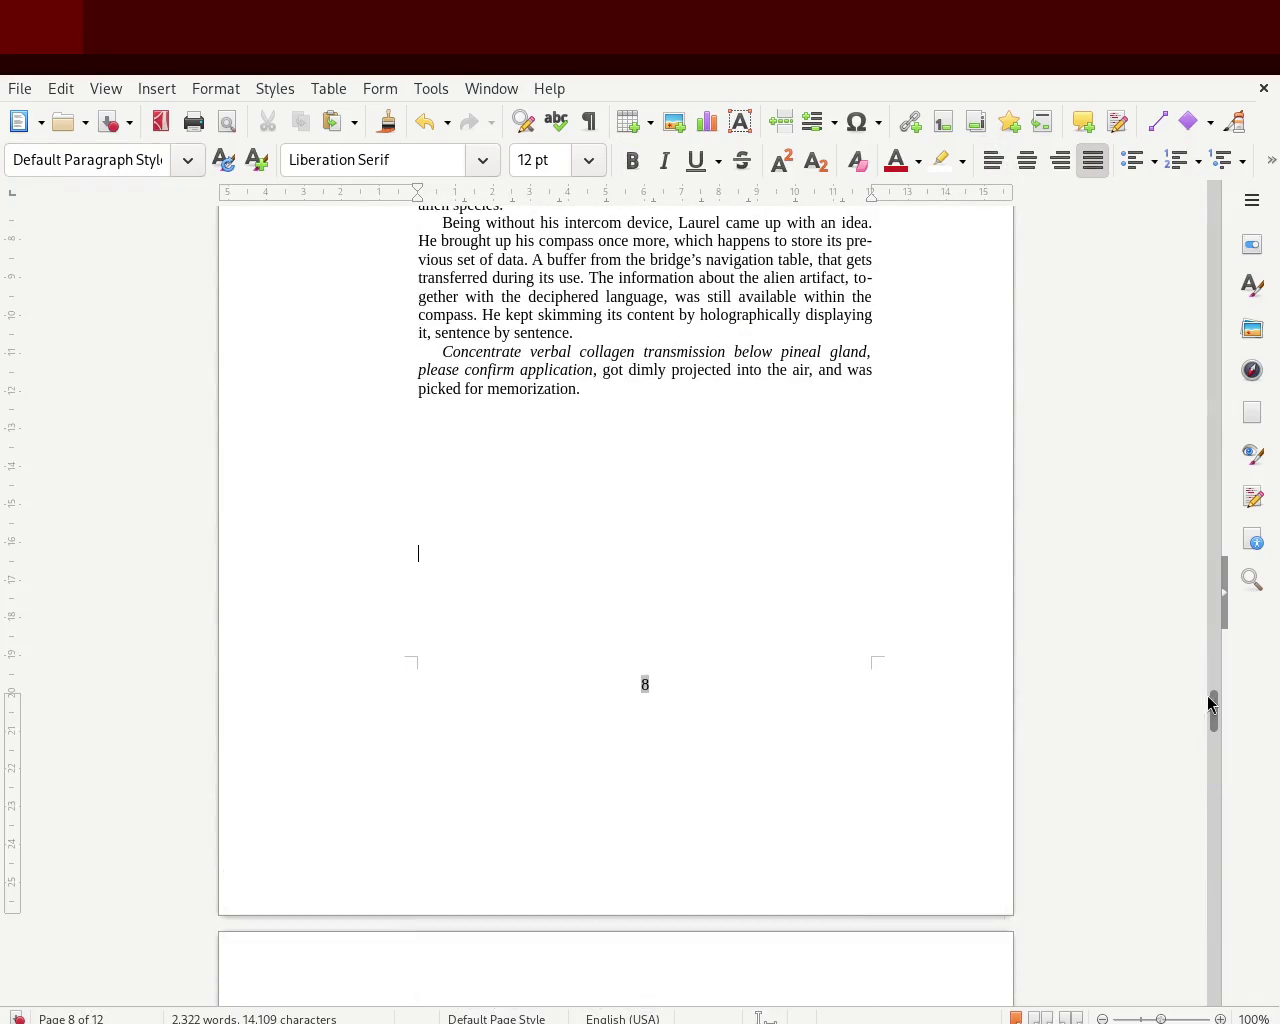
drag(1222, 703, 1218, 873)
- Remove blank lines before the chapter 4 poem so it sits at the foot of page 10
click(656, 235)
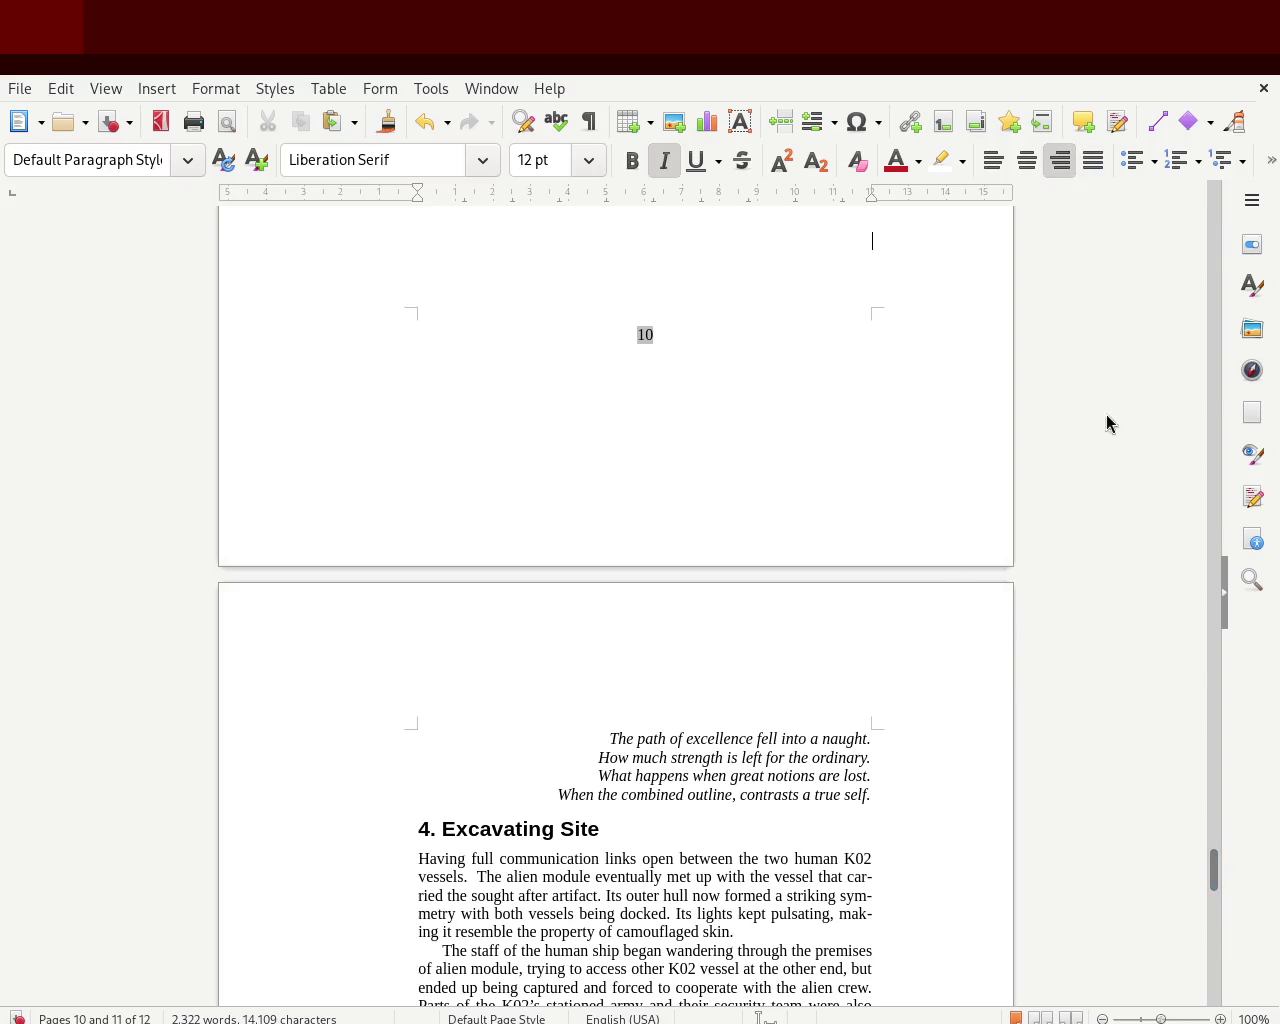
drag(1210, 884, 1211, 851)
click(766, 512)
key(Delete)
key(Delete)
key(Delete)
key(Delete)
key(Delete)
key(Return)
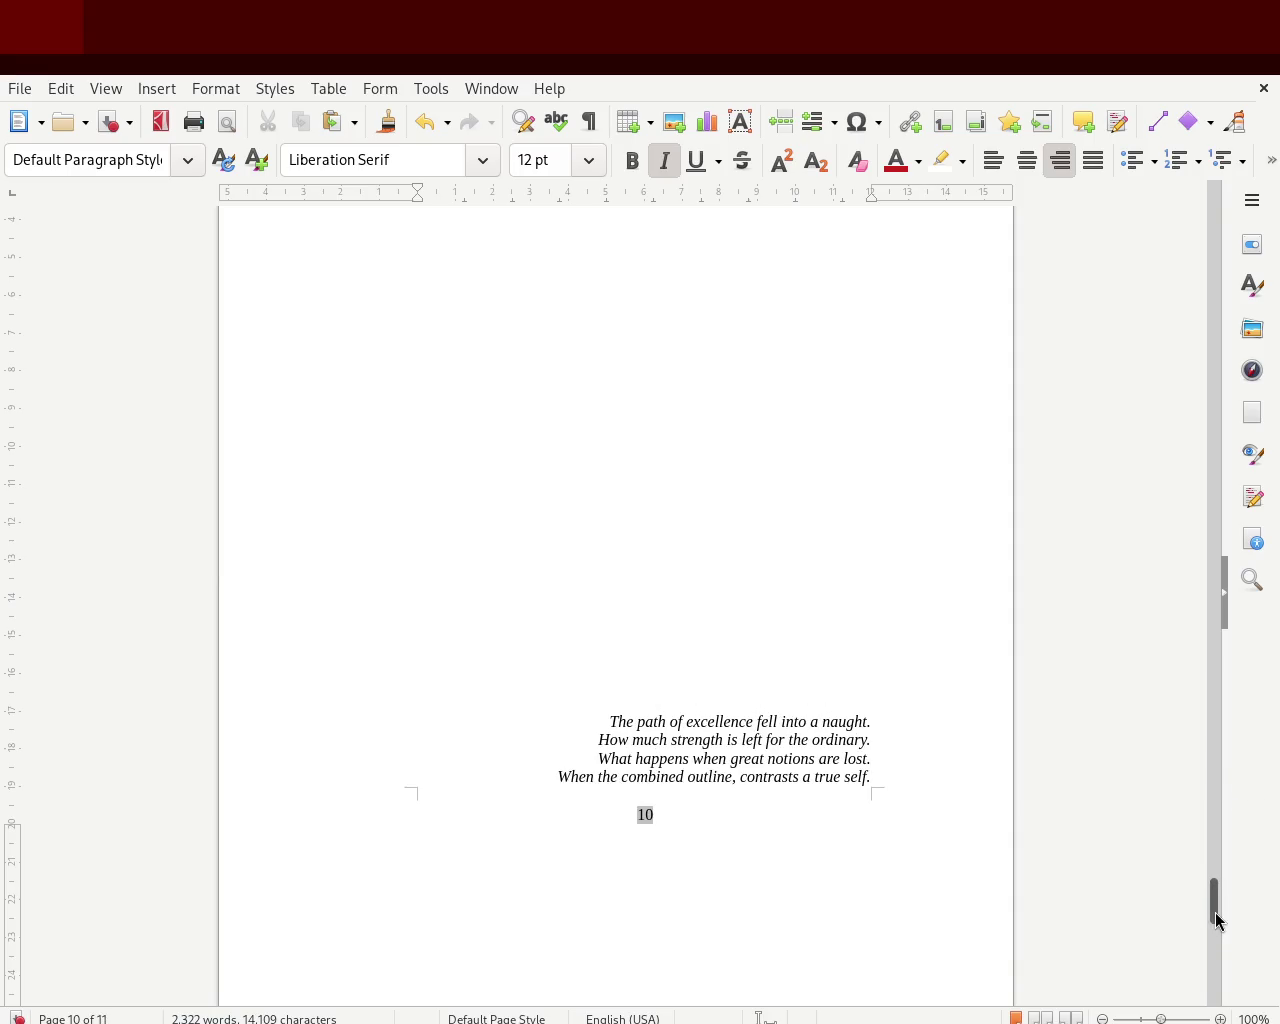
drag(1215, 912, 1219, 1016)
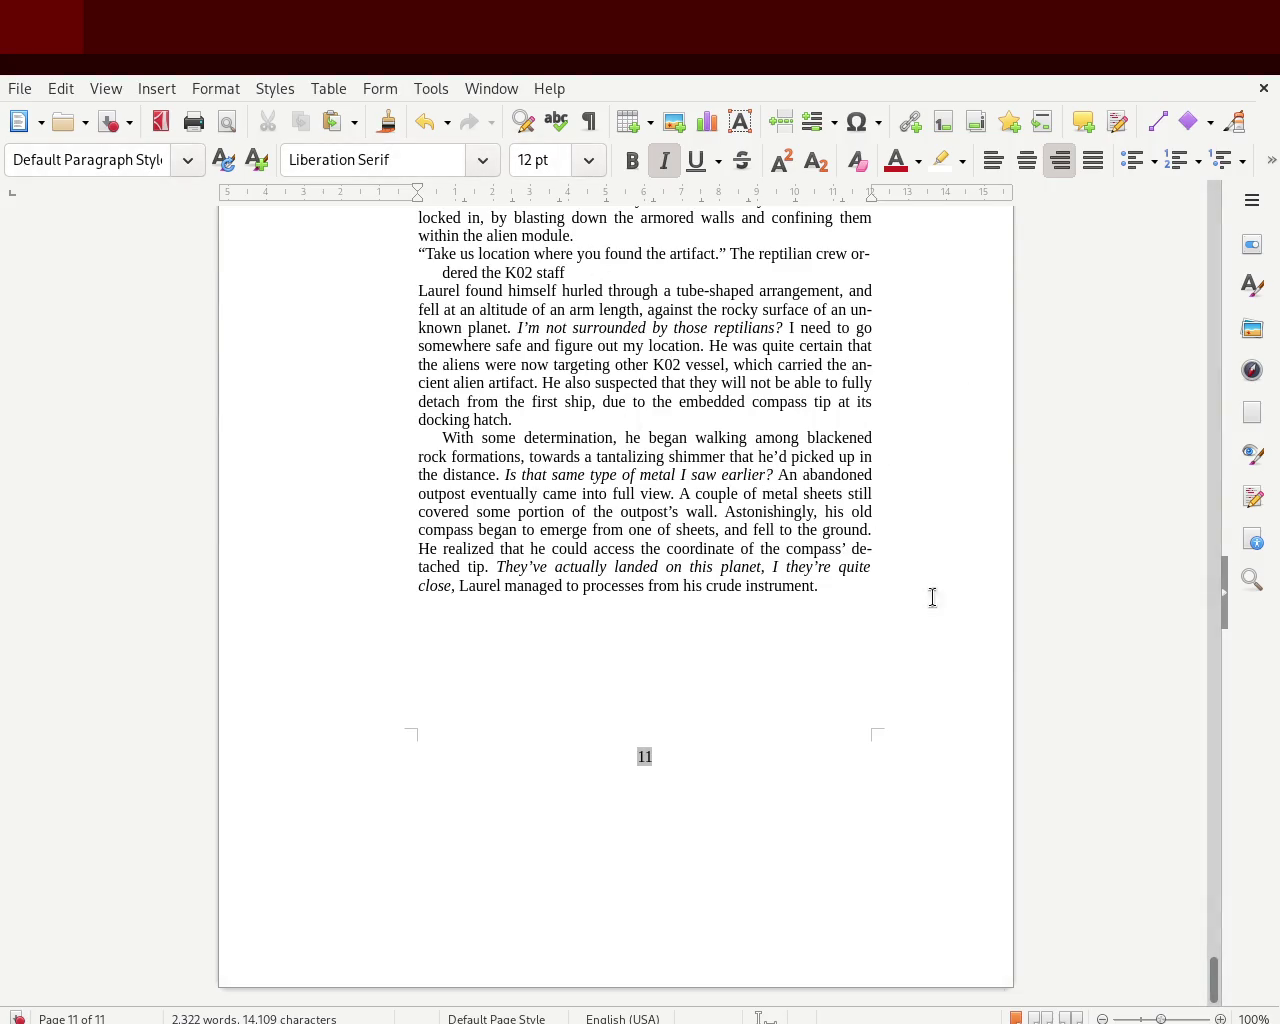
drag(1213, 991, 1216, 969)
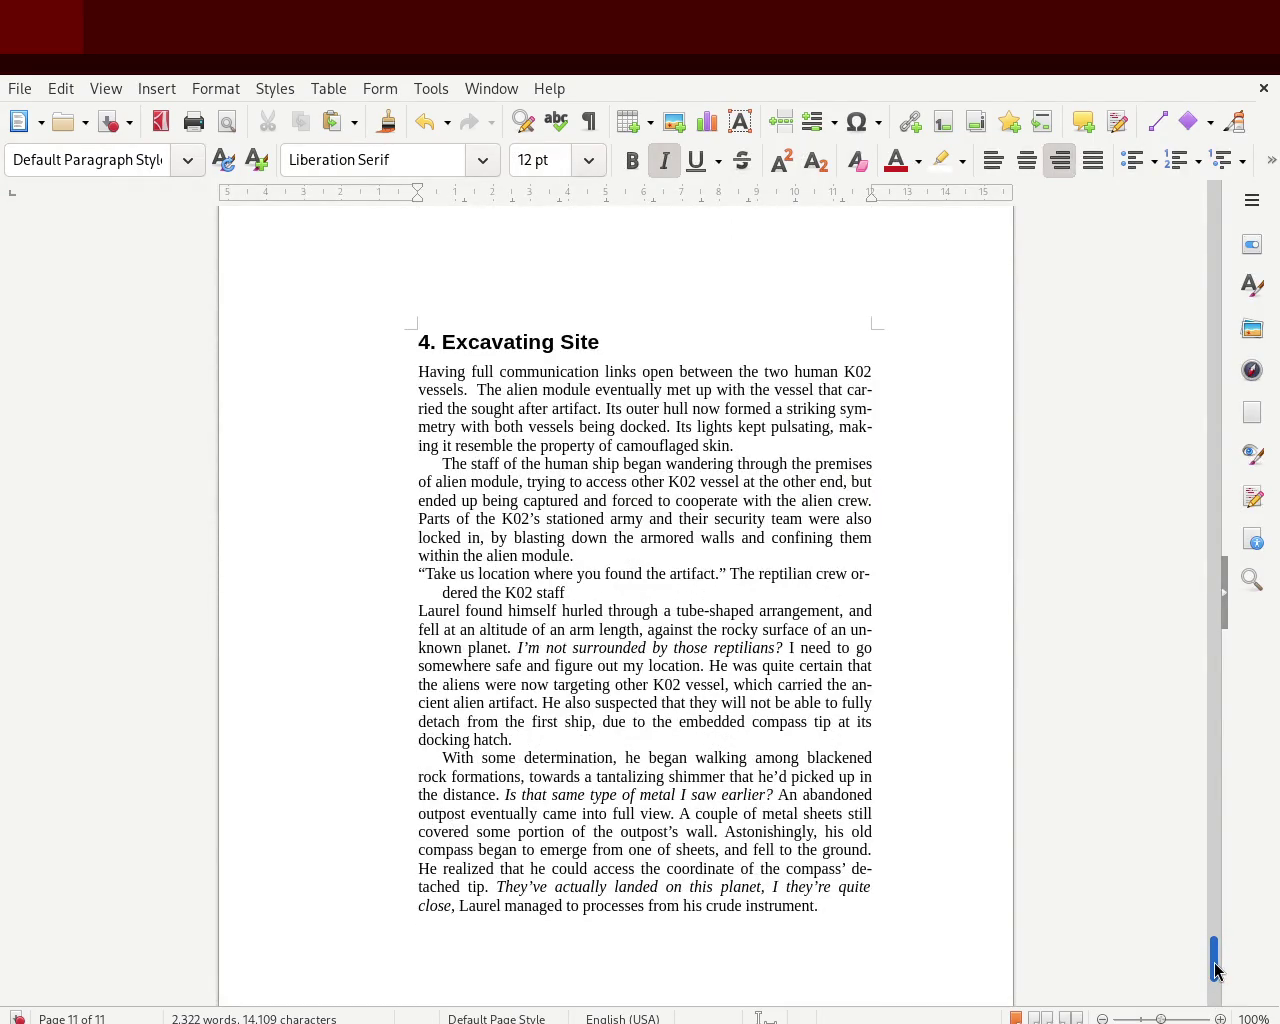
mouse_move(1215, 970)
mouse_down()
mouse_move(1212, 983)
mouse_move(1209, 972)
mouse_up()
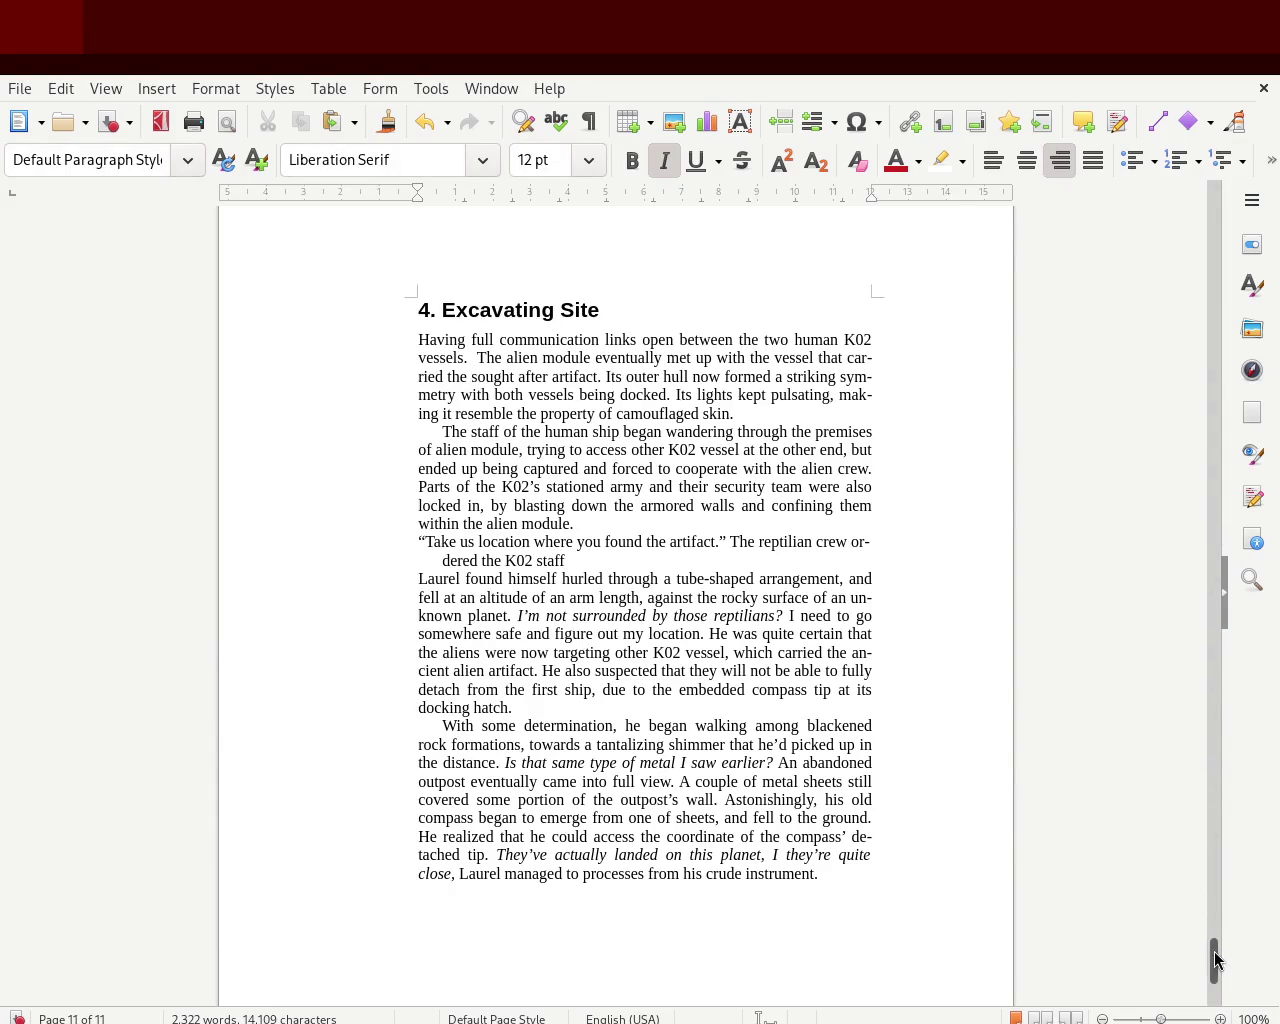
mouse_move(1218, 965)
mouse_down()
mouse_move(1229, 667)
mouse_move(1227, 749)
mouse_move(1213, 665)
mouse_up()
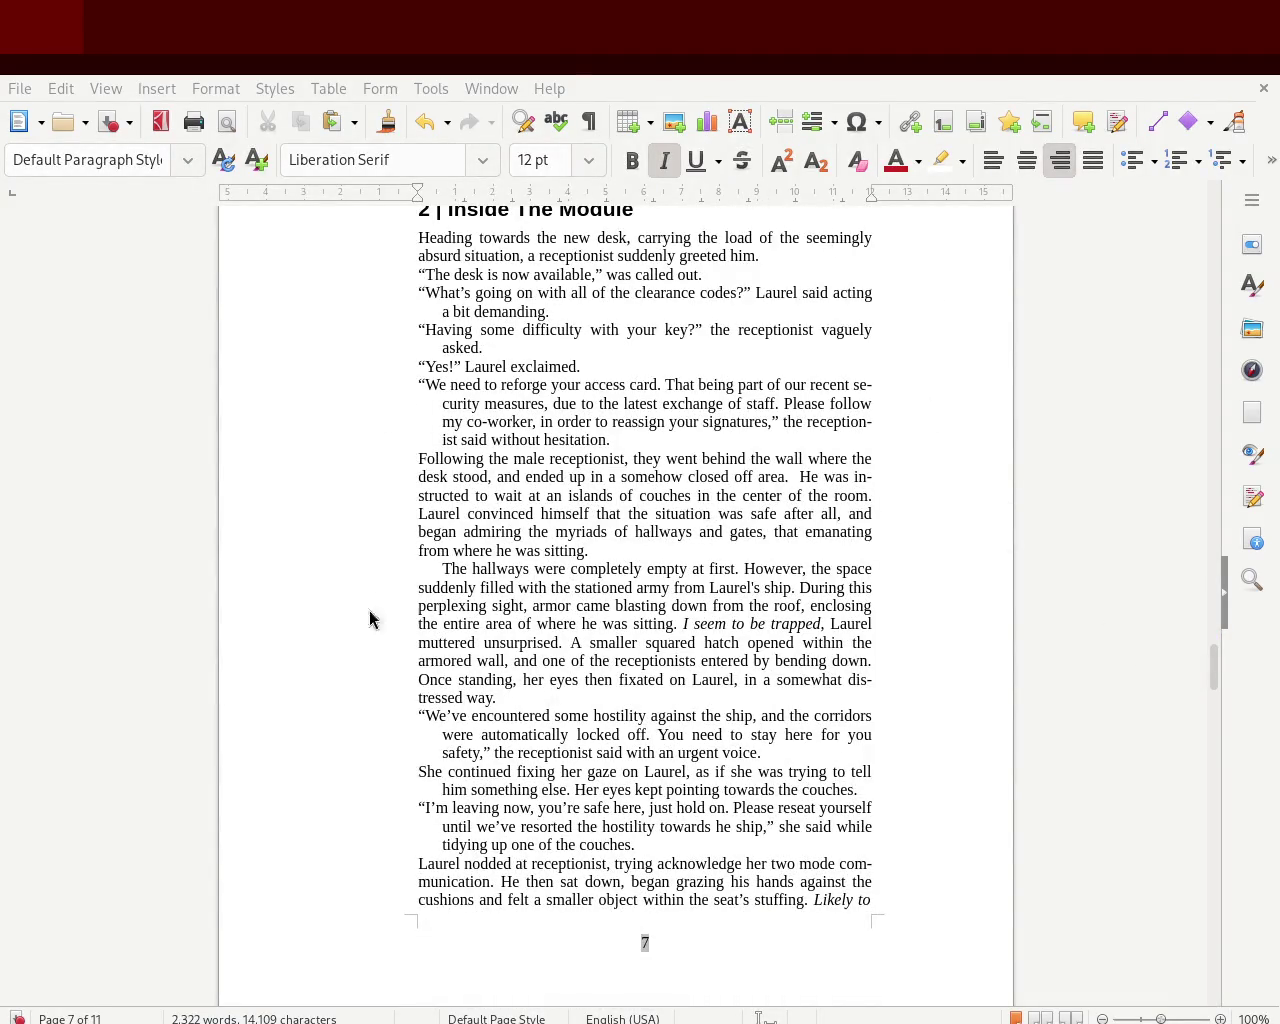
mouse_move(1211, 663)
mouse_down()
mouse_move(1217, 650)
mouse_move(1214, 772)
mouse_move(1212, 742)
mouse_up()
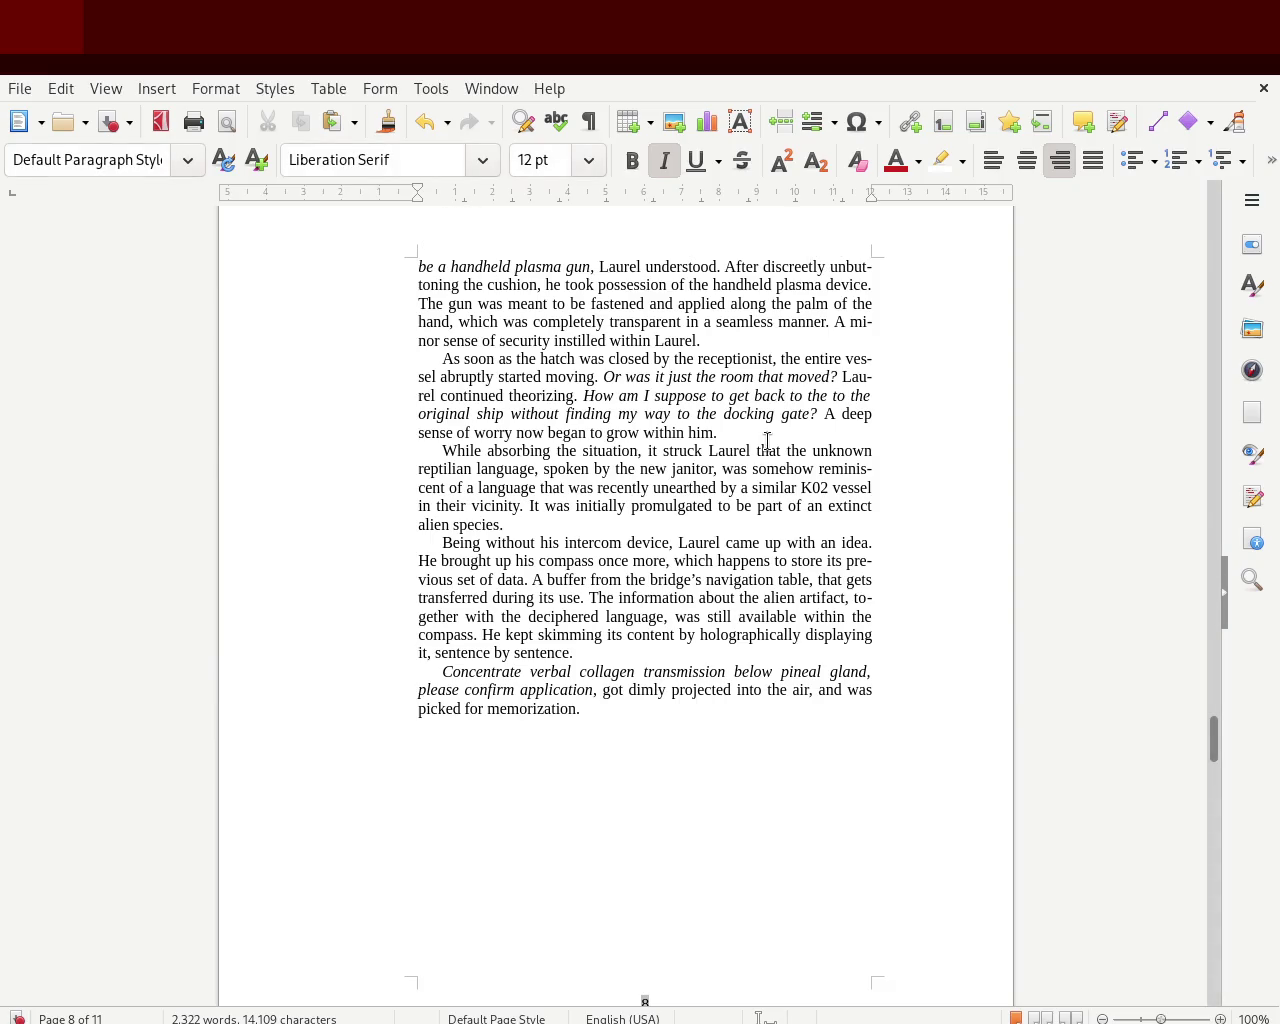
mouse_move(1211, 749)
mouse_down()
mouse_move(1188, 396)
mouse_move(1187, 408)
mouse_up()
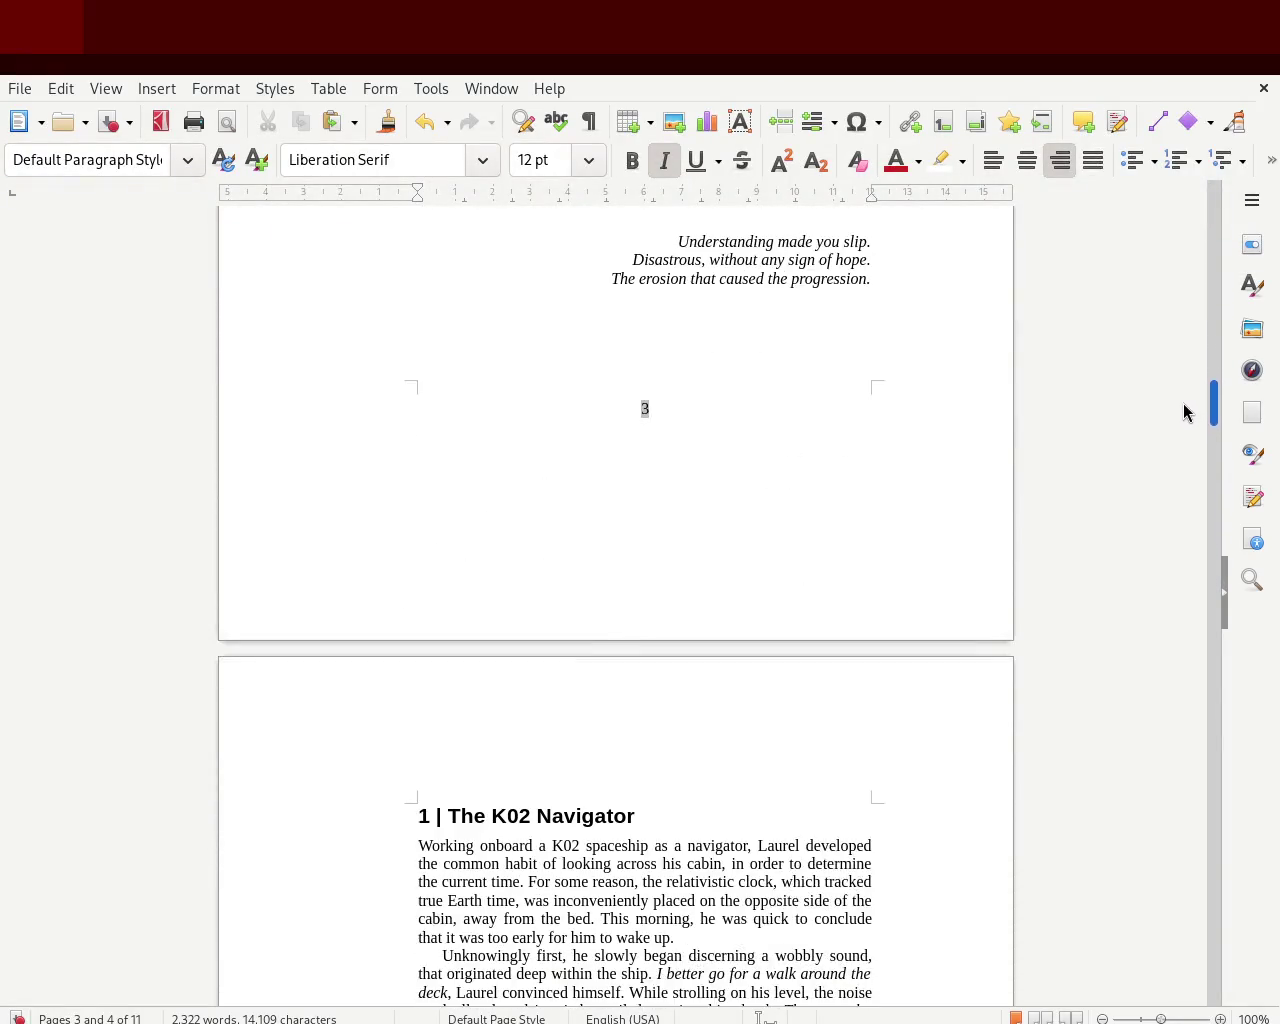
mouse_move(1214, 406)
mouse_down()
mouse_move(1213, 280)
mouse_move(1194, 246)
mouse_move(1191, 310)
mouse_up()
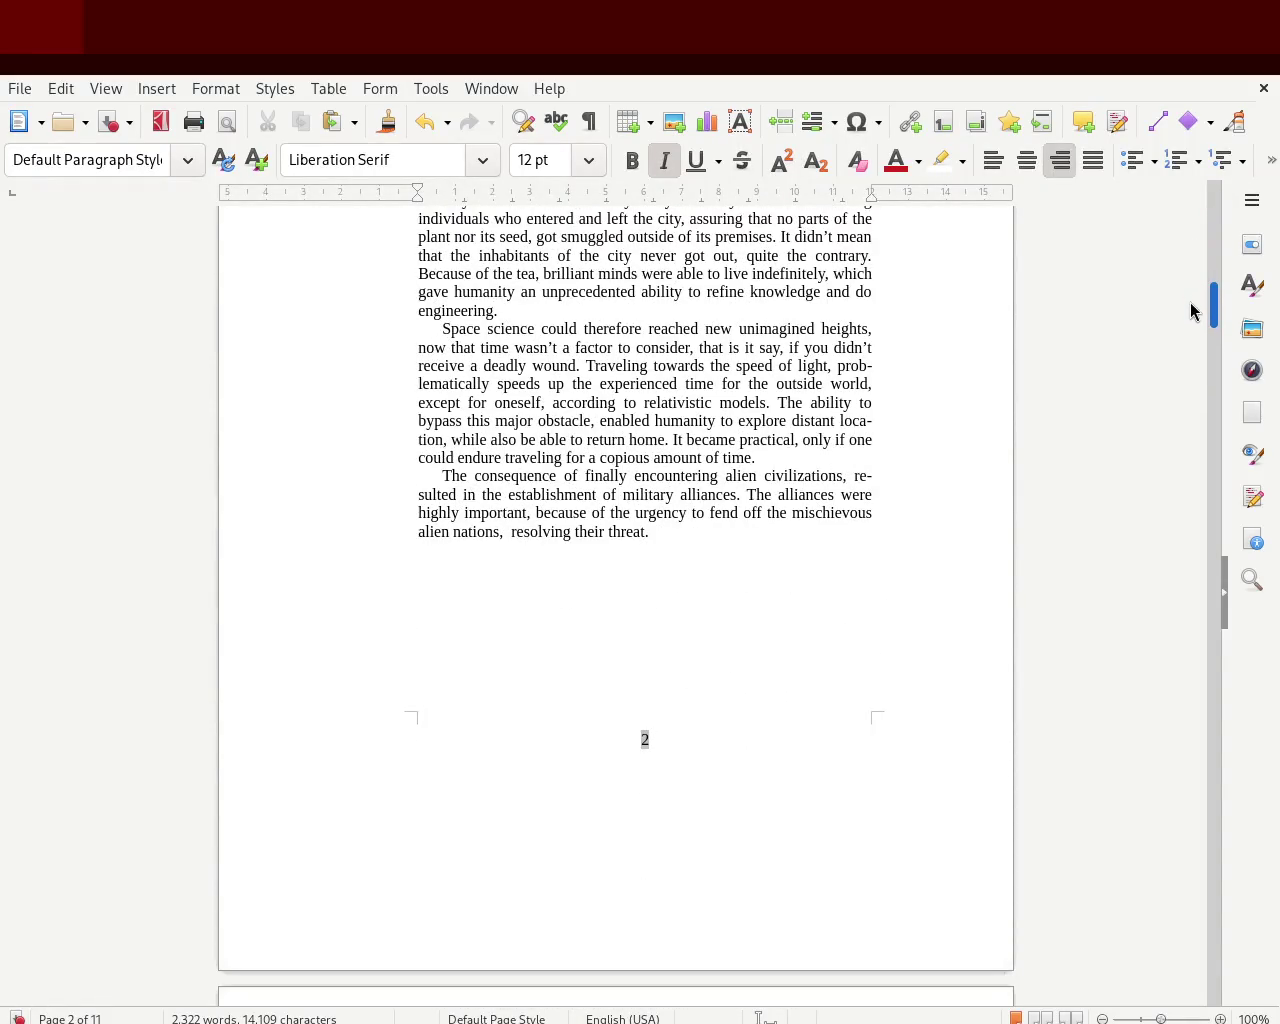
drag(1191, 310, 1193, 287)
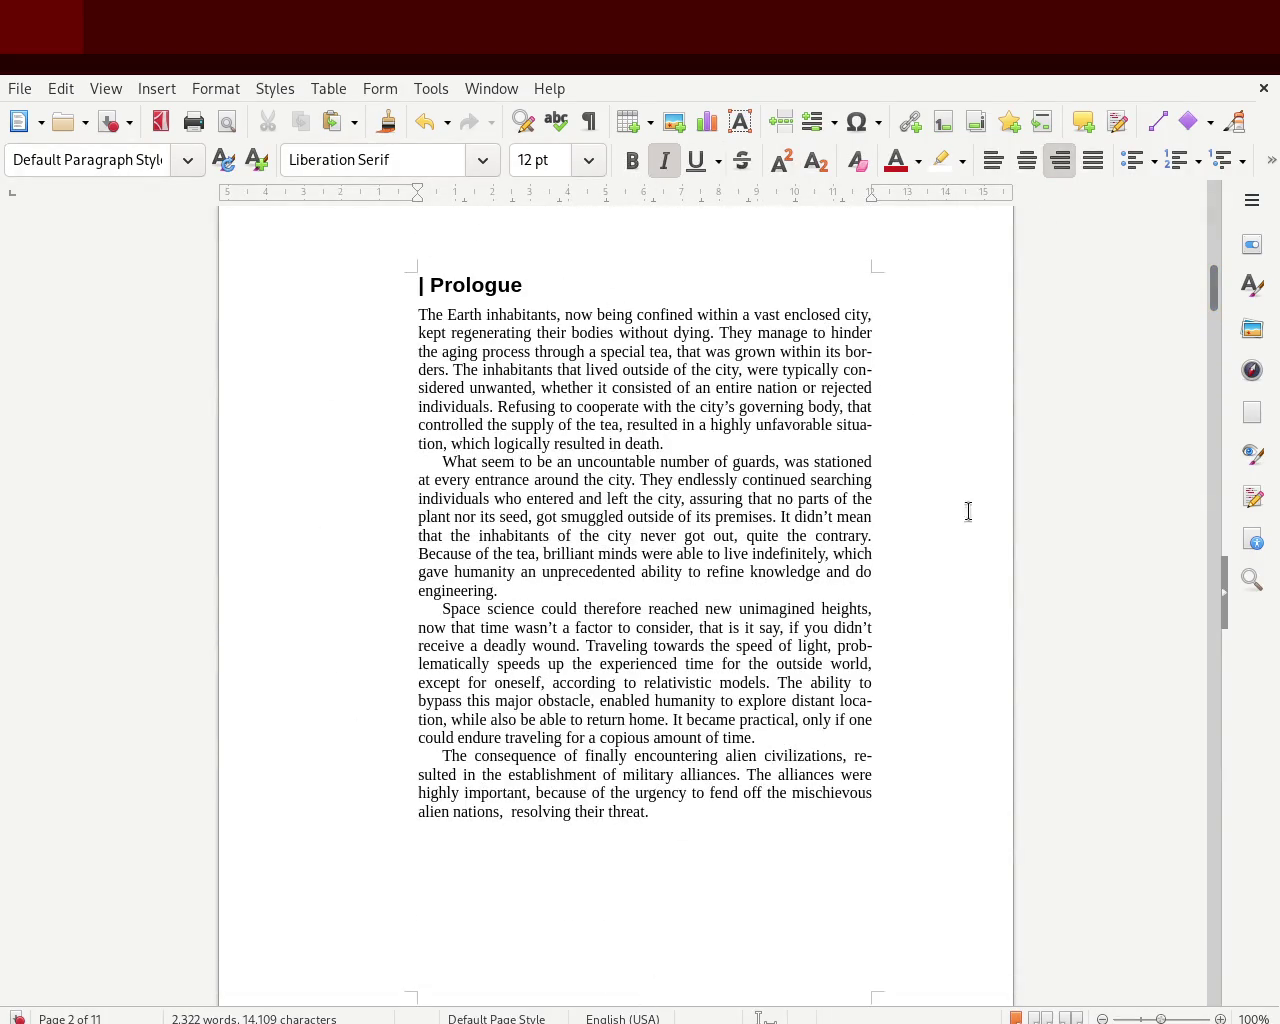
drag(1213, 285, 1213, 455)
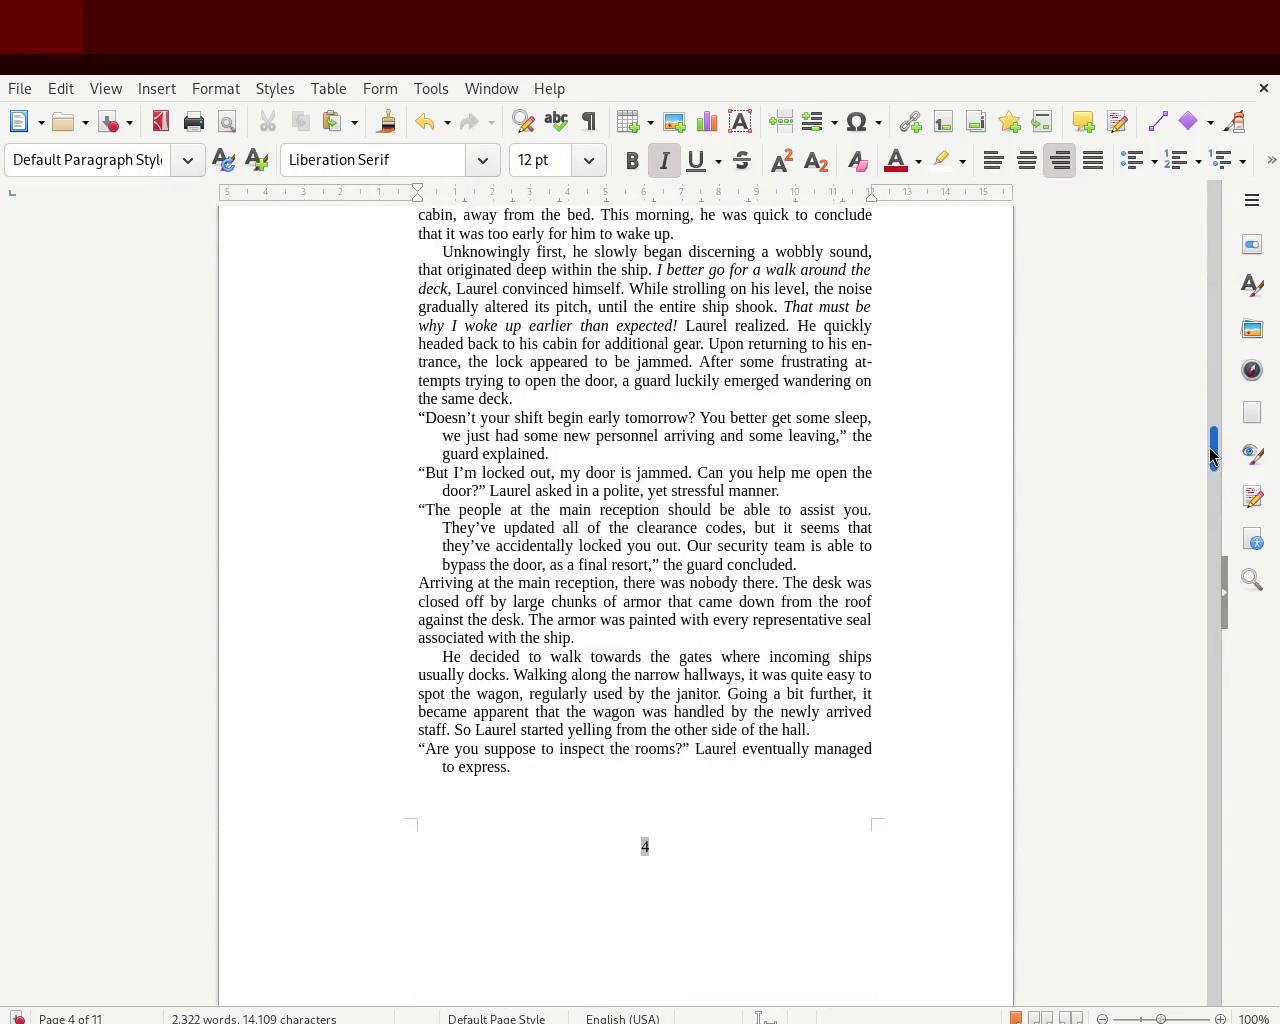
mouse_move(1213, 455)
mouse_down()
mouse_move(1189, 797)
mouse_move(1194, 643)
mouse_move(1187, 672)
mouse_move(1191, 886)
mouse_move(1195, 810)
mouse_move(1195, 829)
mouse_up()
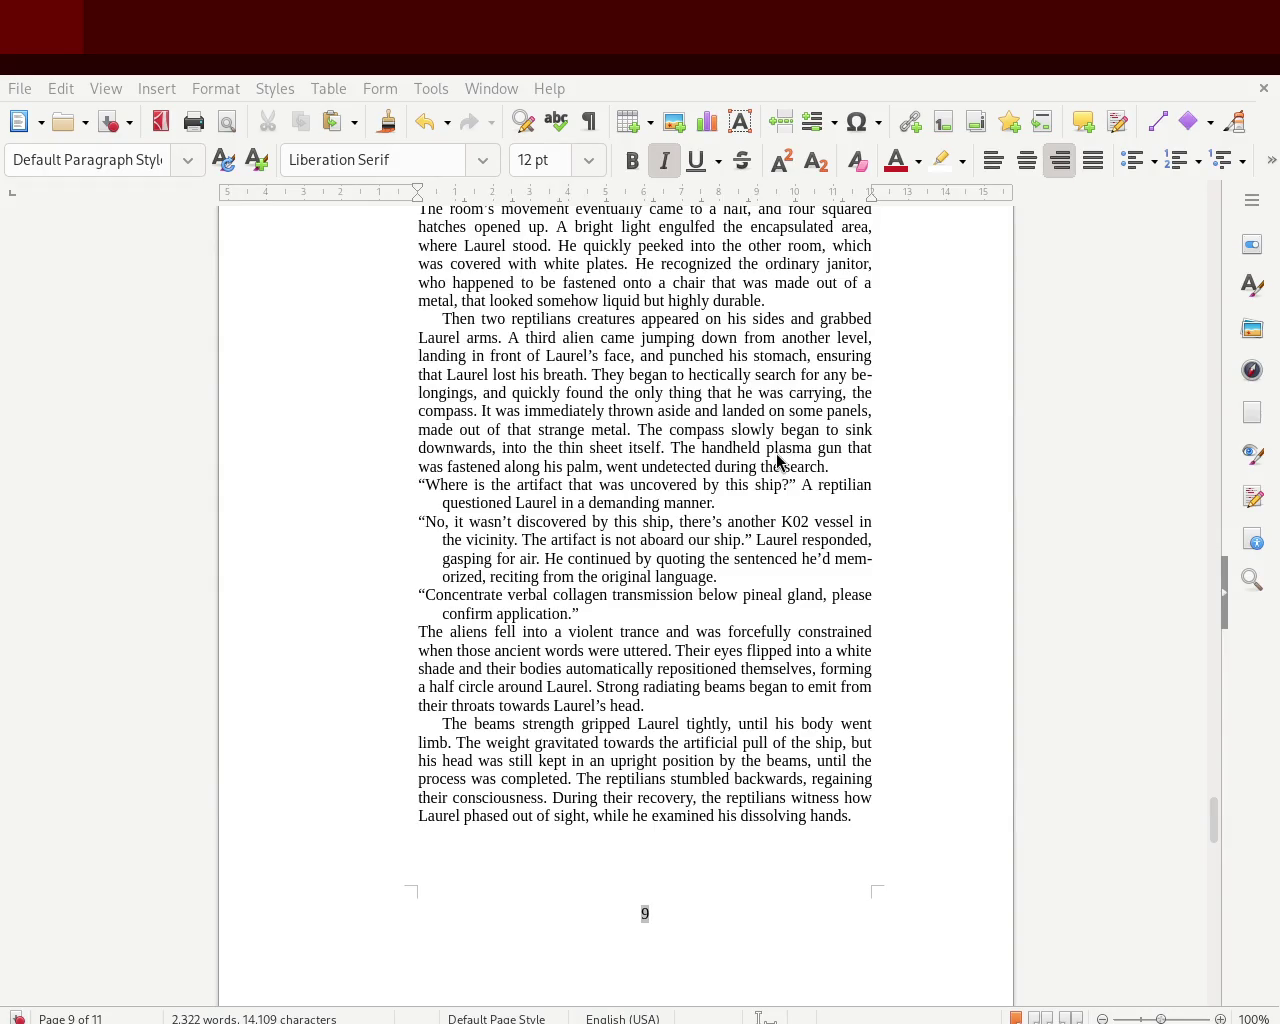
drag(1211, 820, 1215, 978)
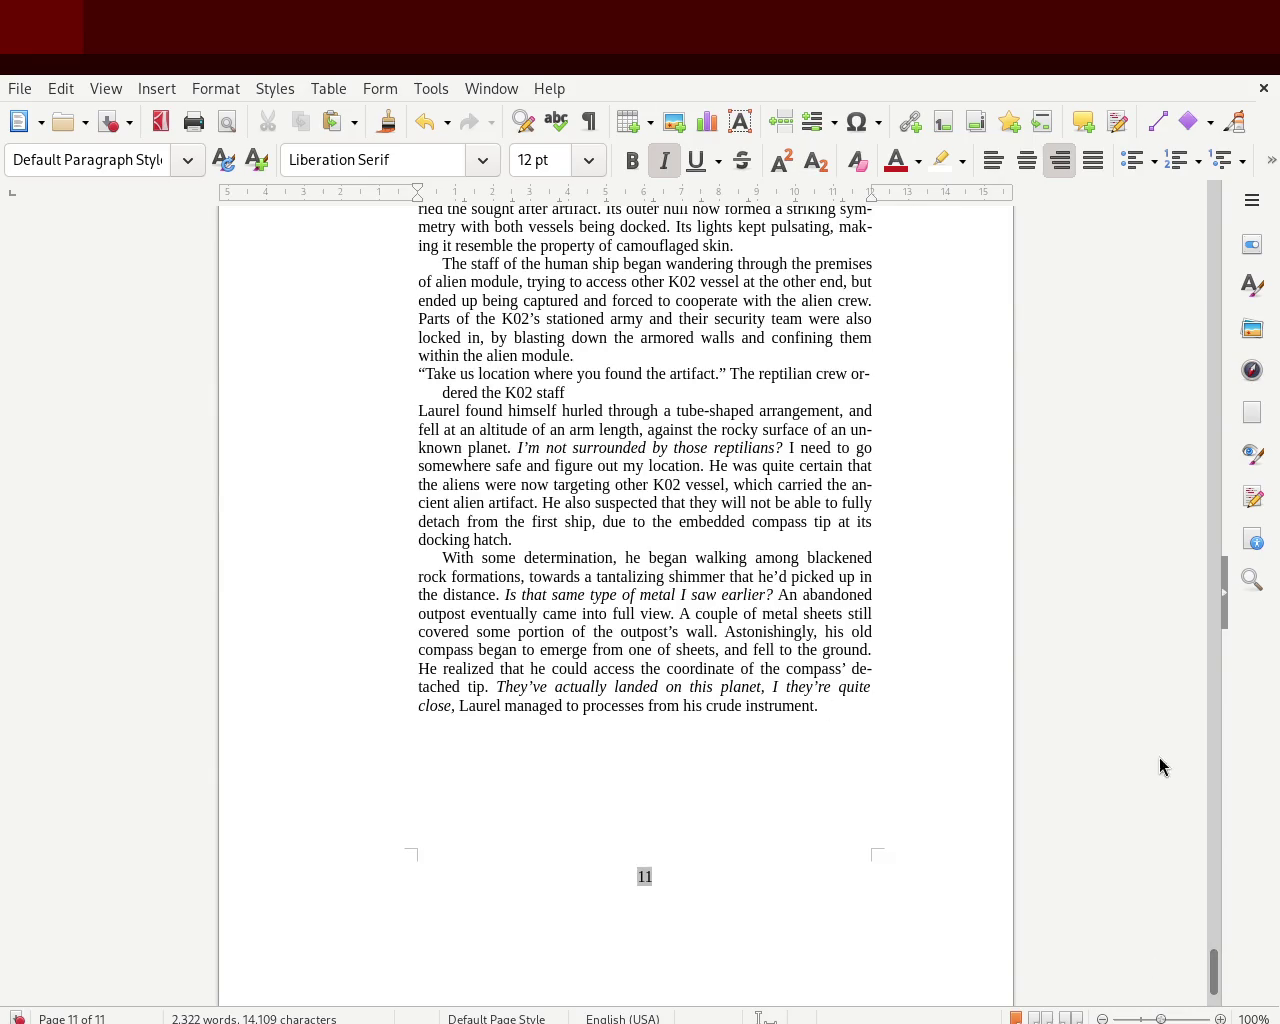
key(F11)
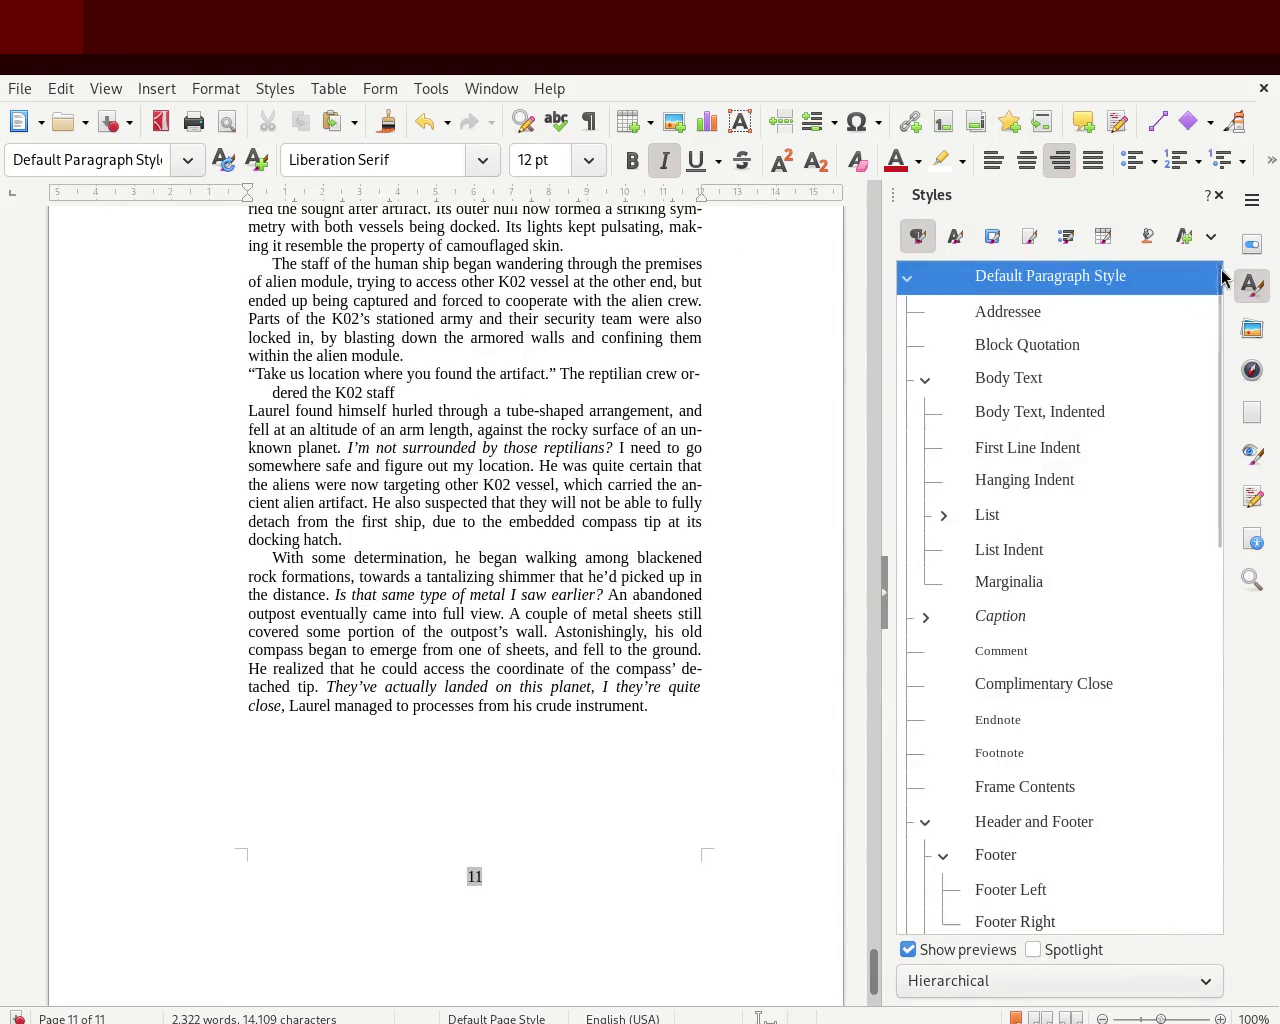
click(1219, 196)
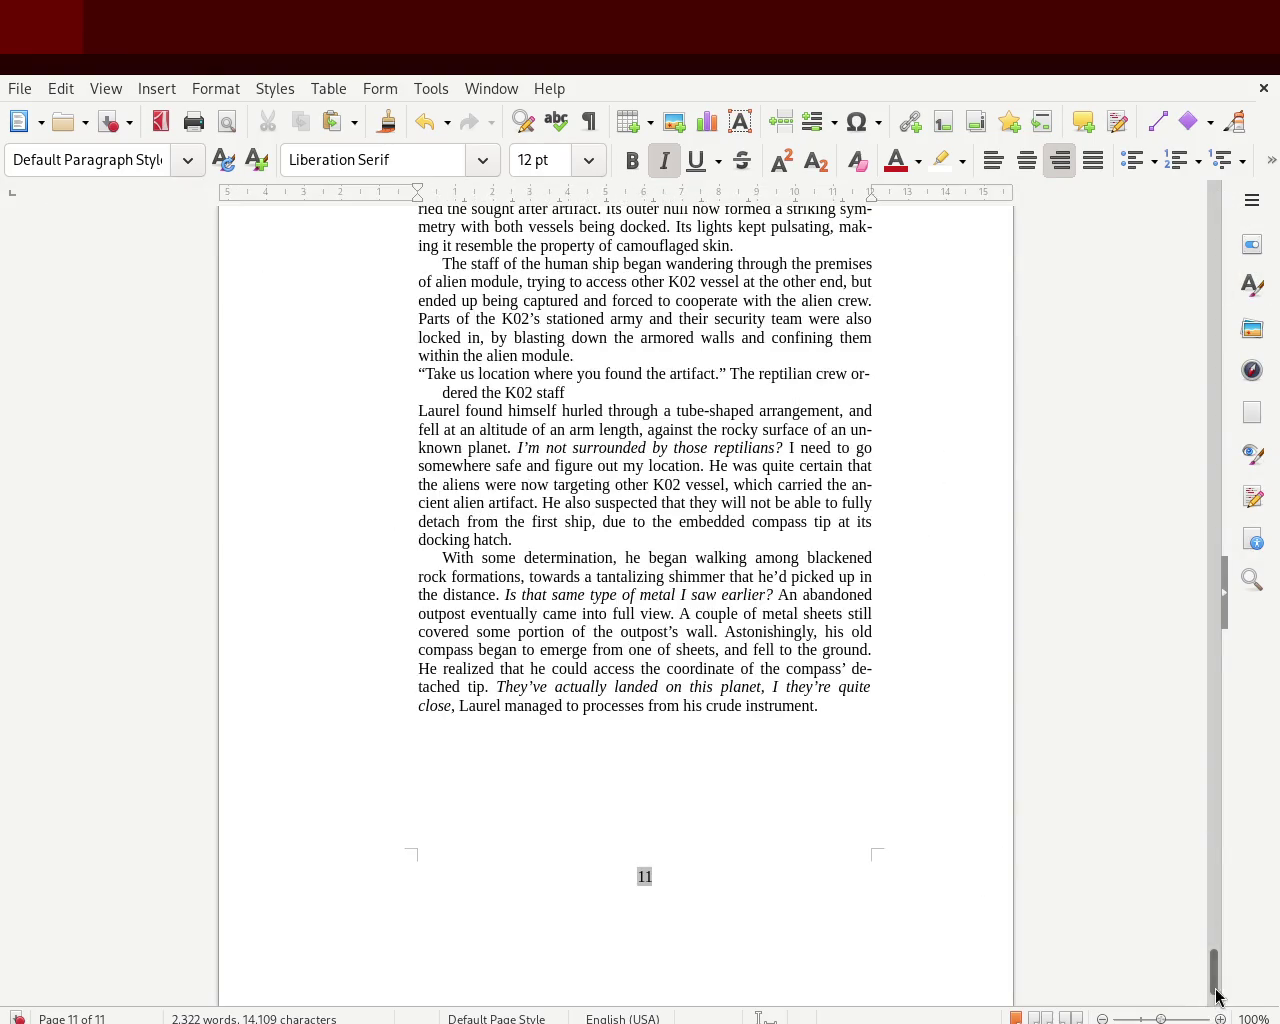
drag(1214, 996, 1222, 612)
drag(1213, 713, 1215, 306)
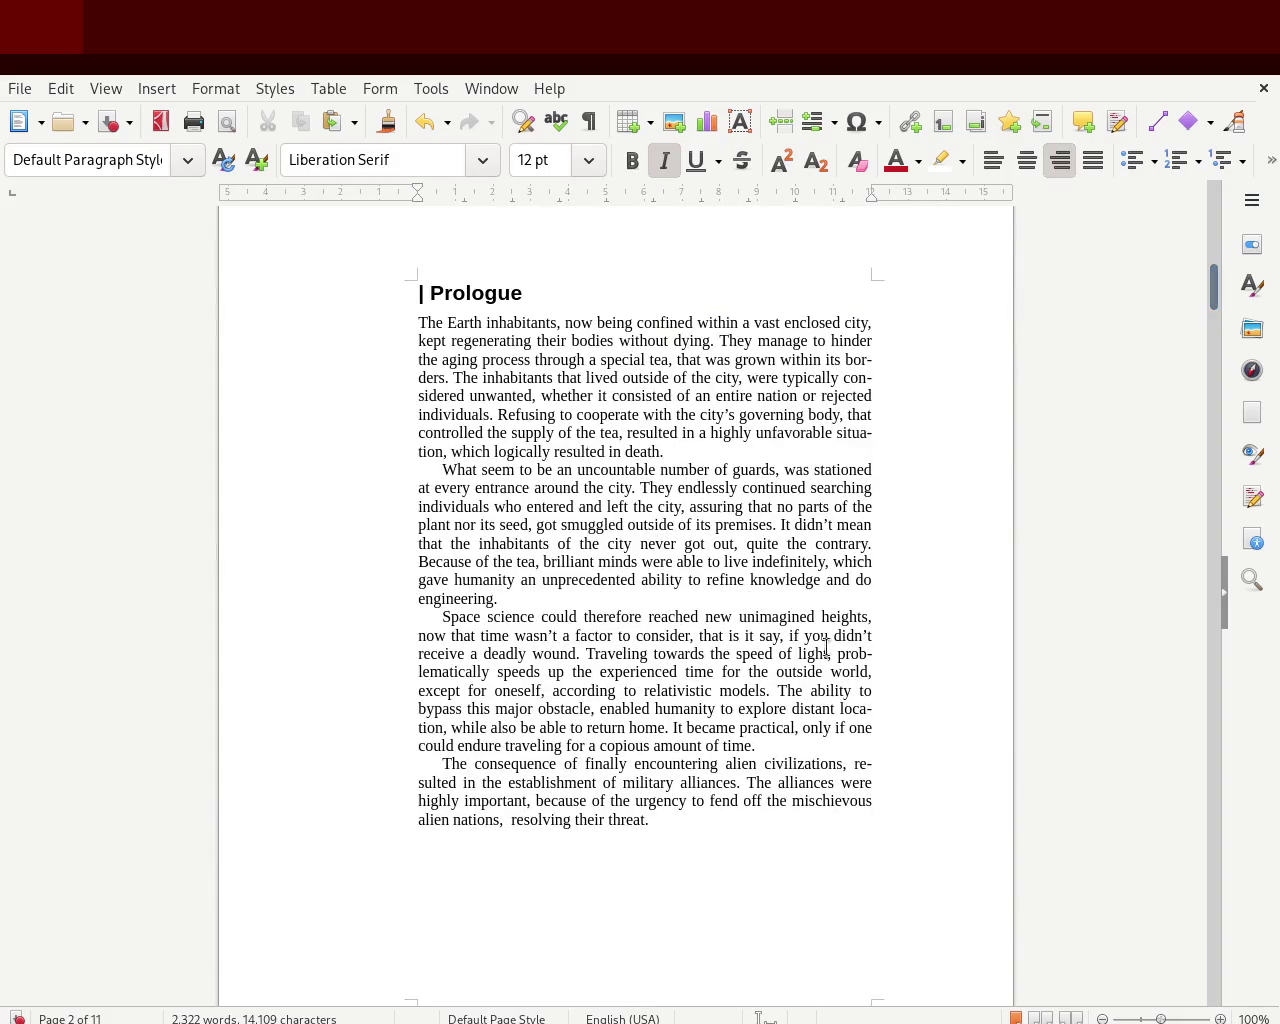
drag(681, 828, 382, 330)
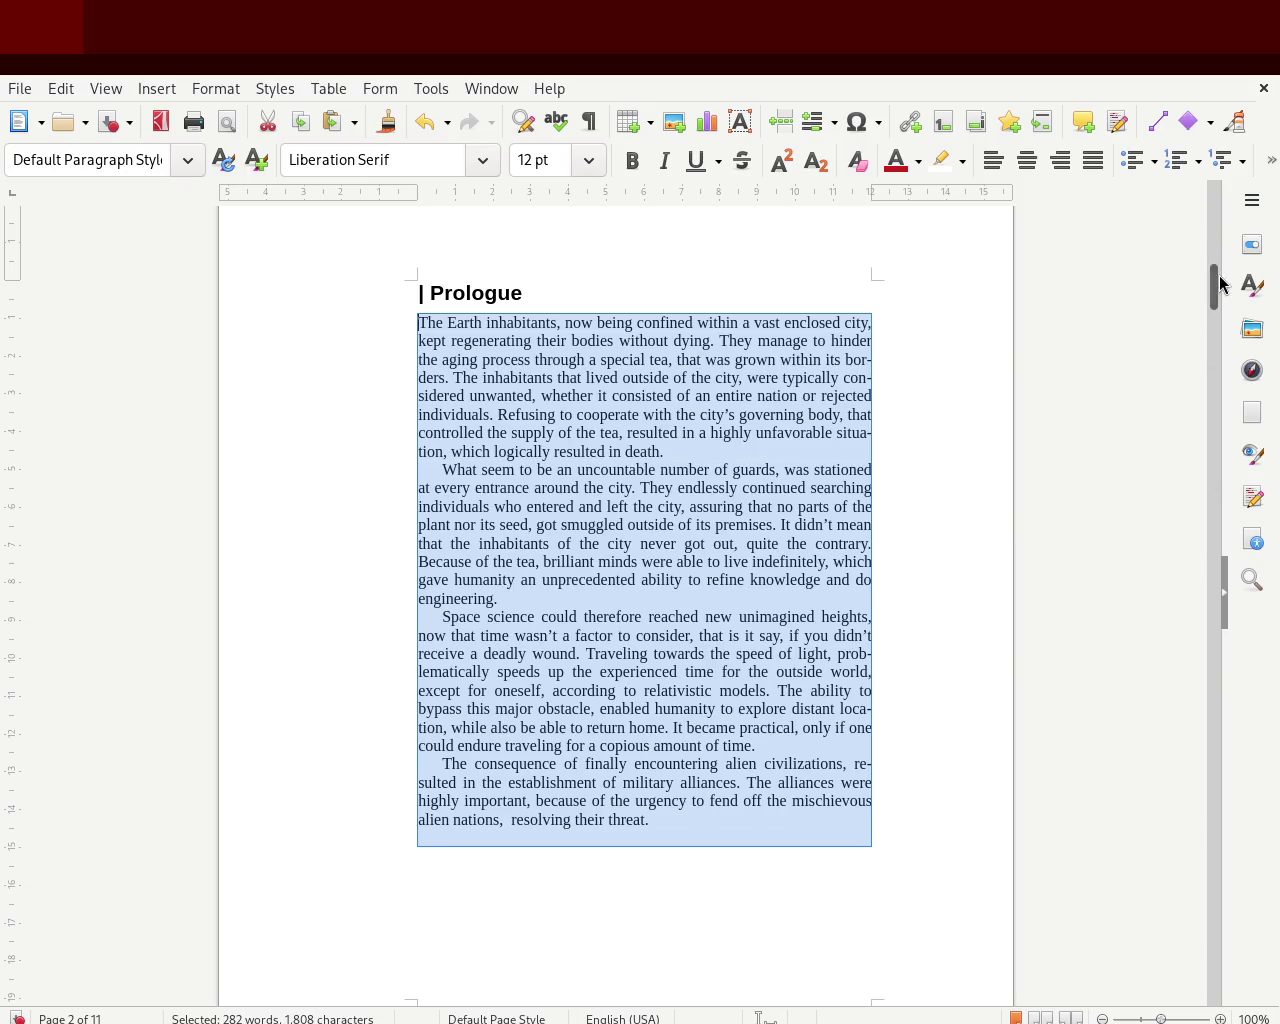
drag(1215, 290, 1222, 413)
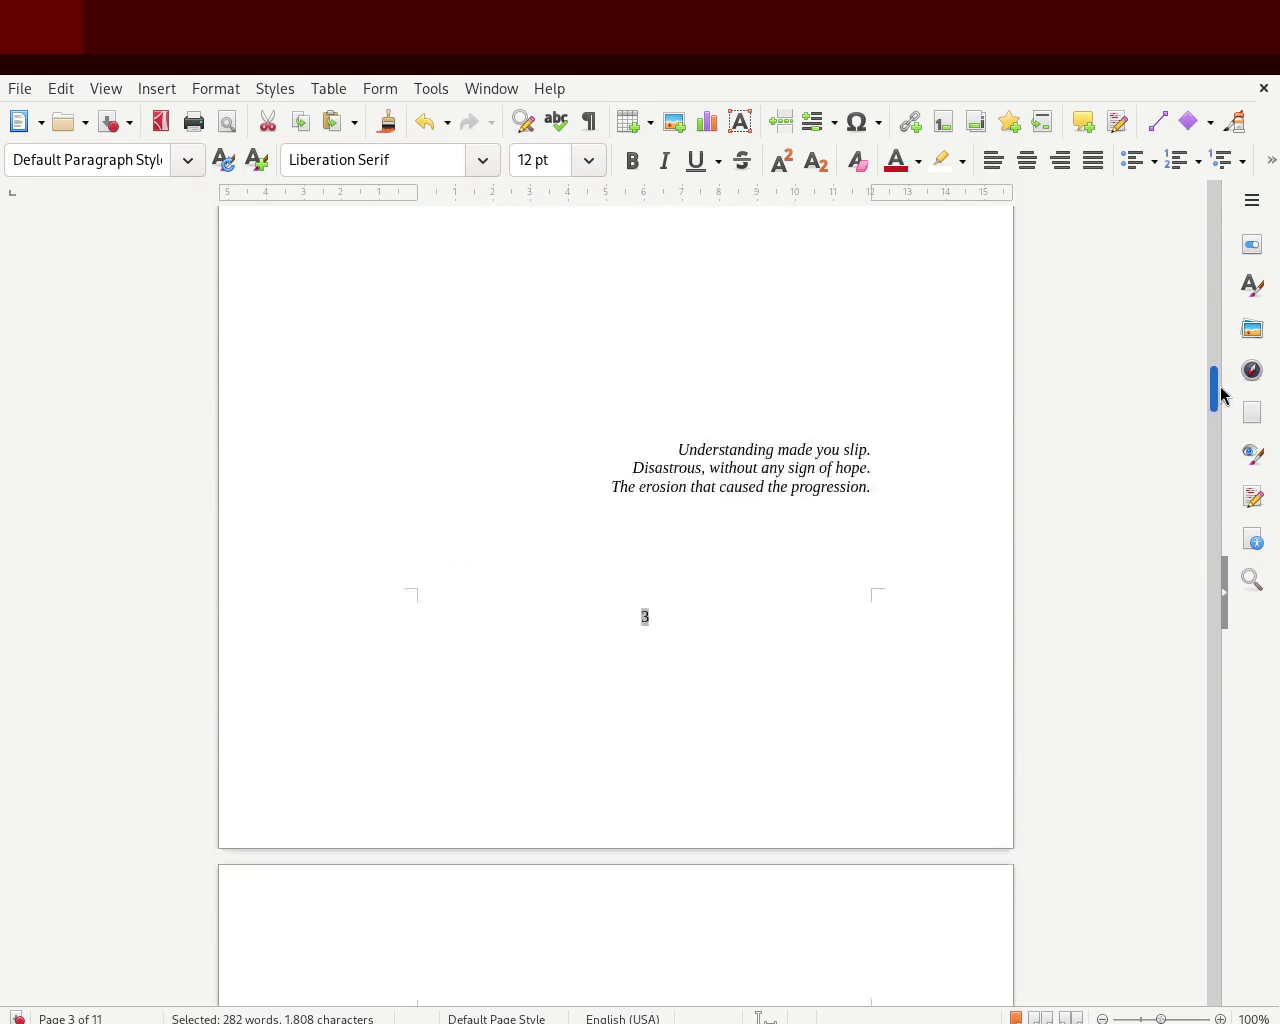
mouse_move(1222, 413)
mouse_down()
mouse_move(1268, 740)
mouse_move(1270, 668)
mouse_move(1272, 989)
mouse_move(1234, 951)
mouse_move(1229, 971)
mouse_move(1213, 433)
mouse_up()
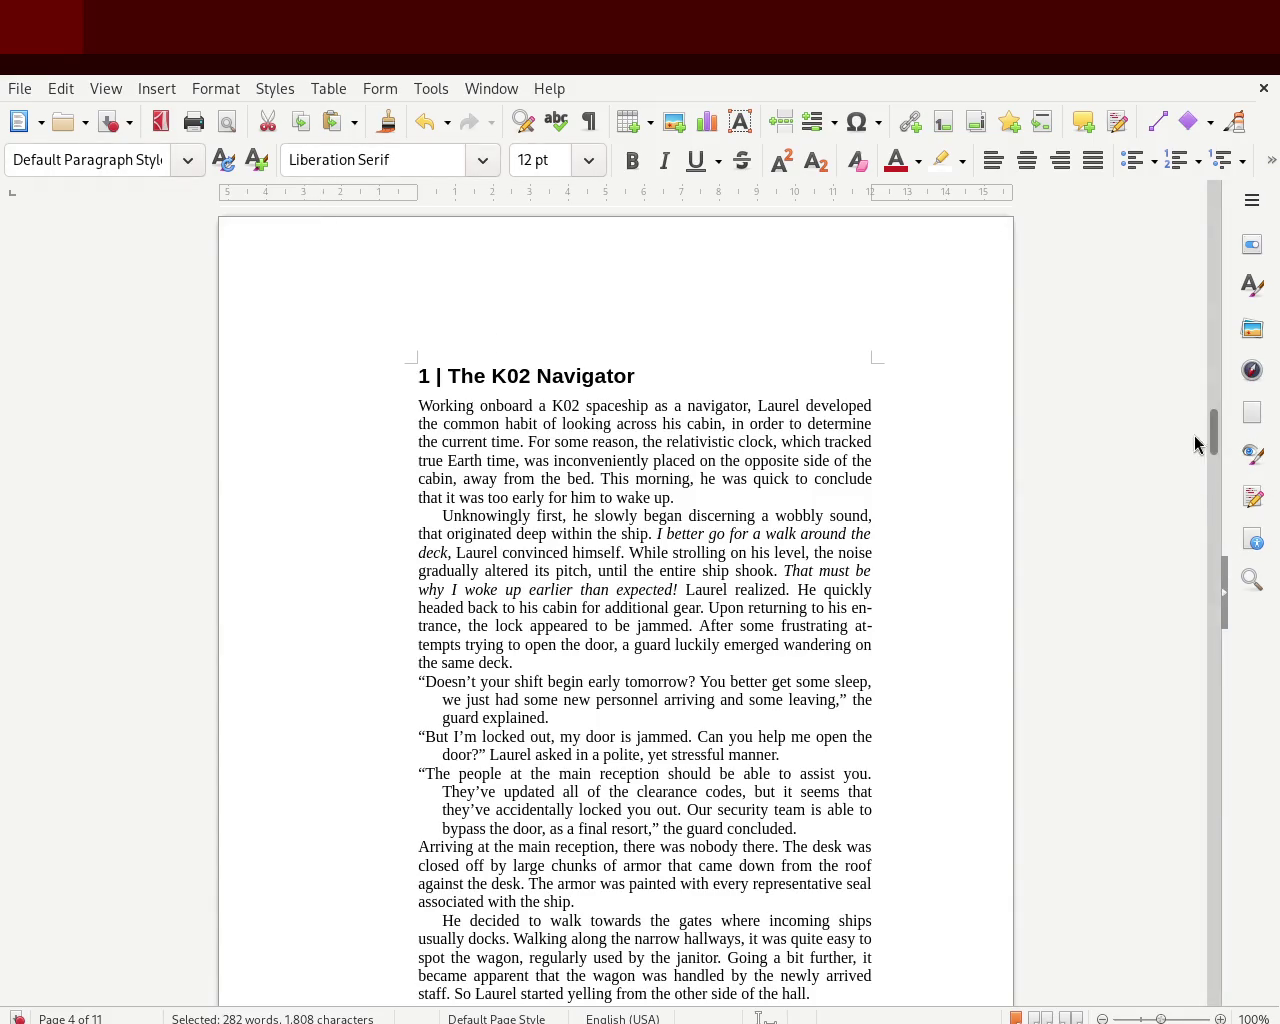
drag(1213, 440, 1214, 212)
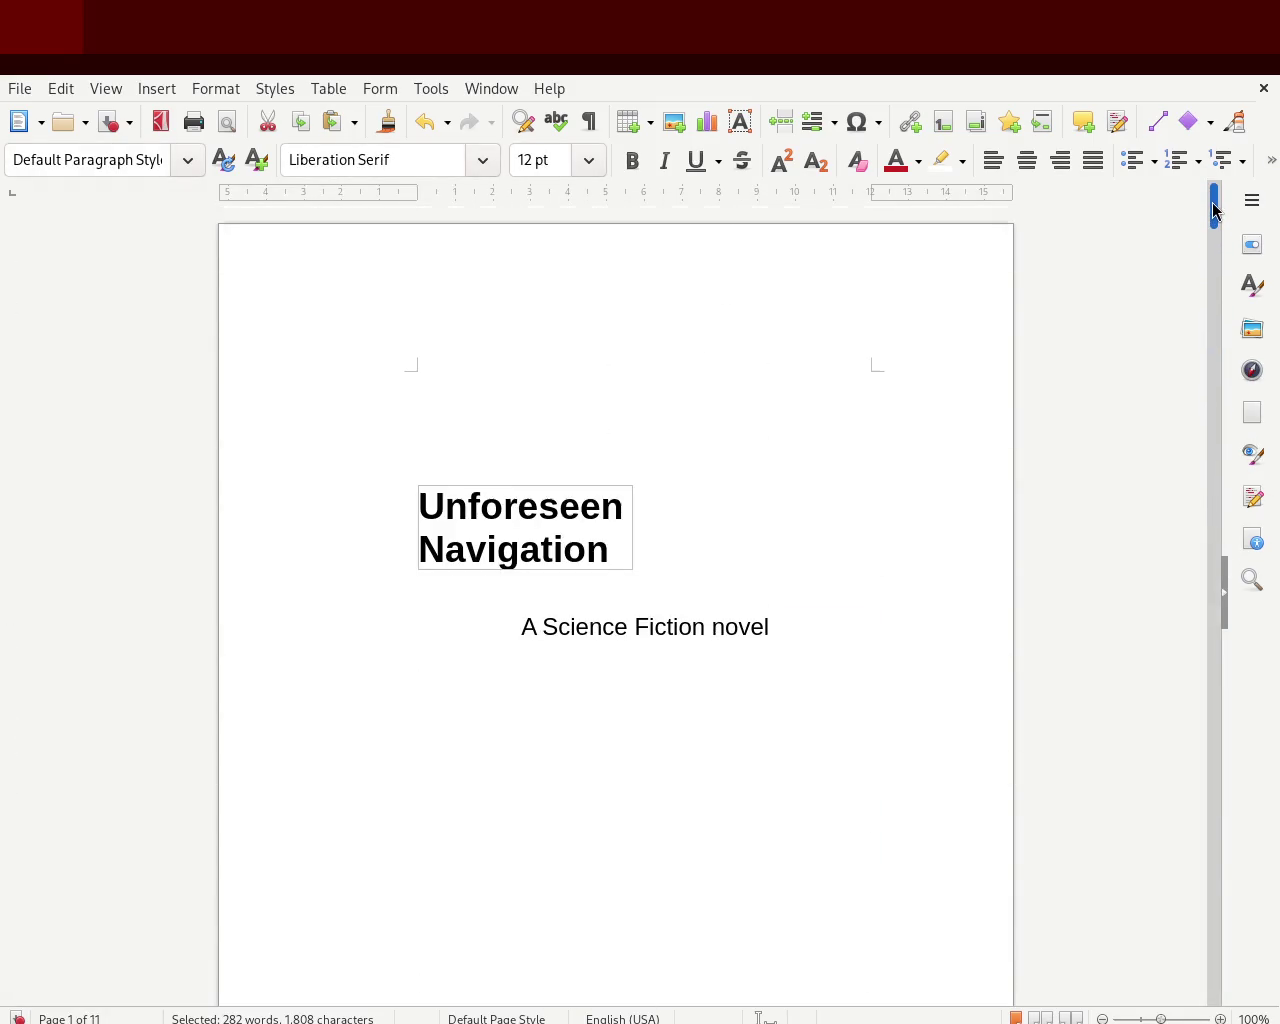
mouse_move(1213, 212)
mouse_down()
mouse_move(1217, 297)
mouse_move(1214, 277)
mouse_up()
click(1078, 472)
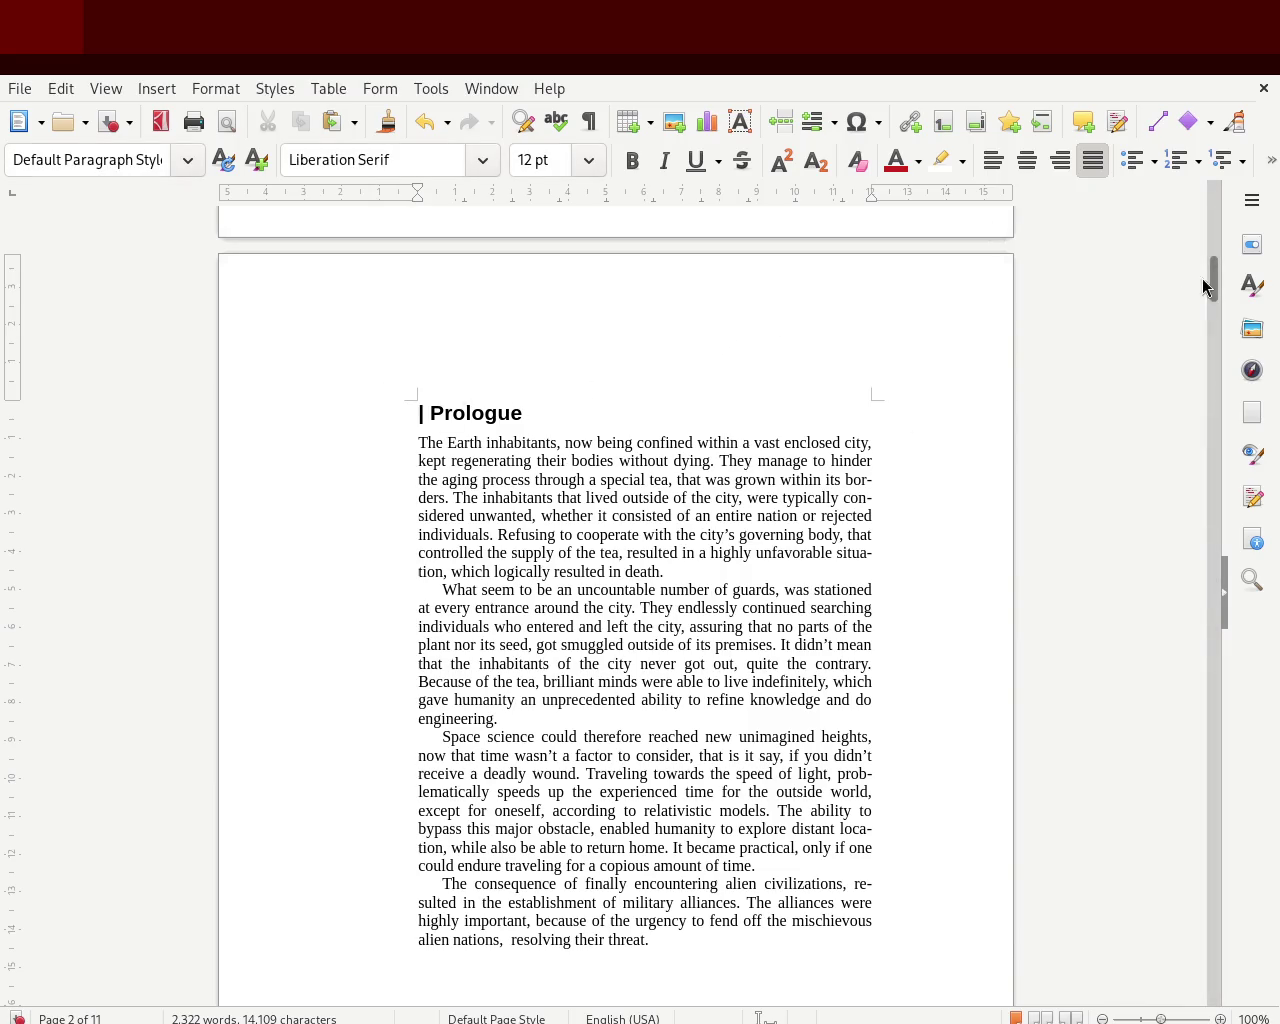
mouse_move(1211, 277)
mouse_down()
mouse_move(1212, 297)
mouse_move(1203, 203)
mouse_move(1177, 292)
mouse_up()
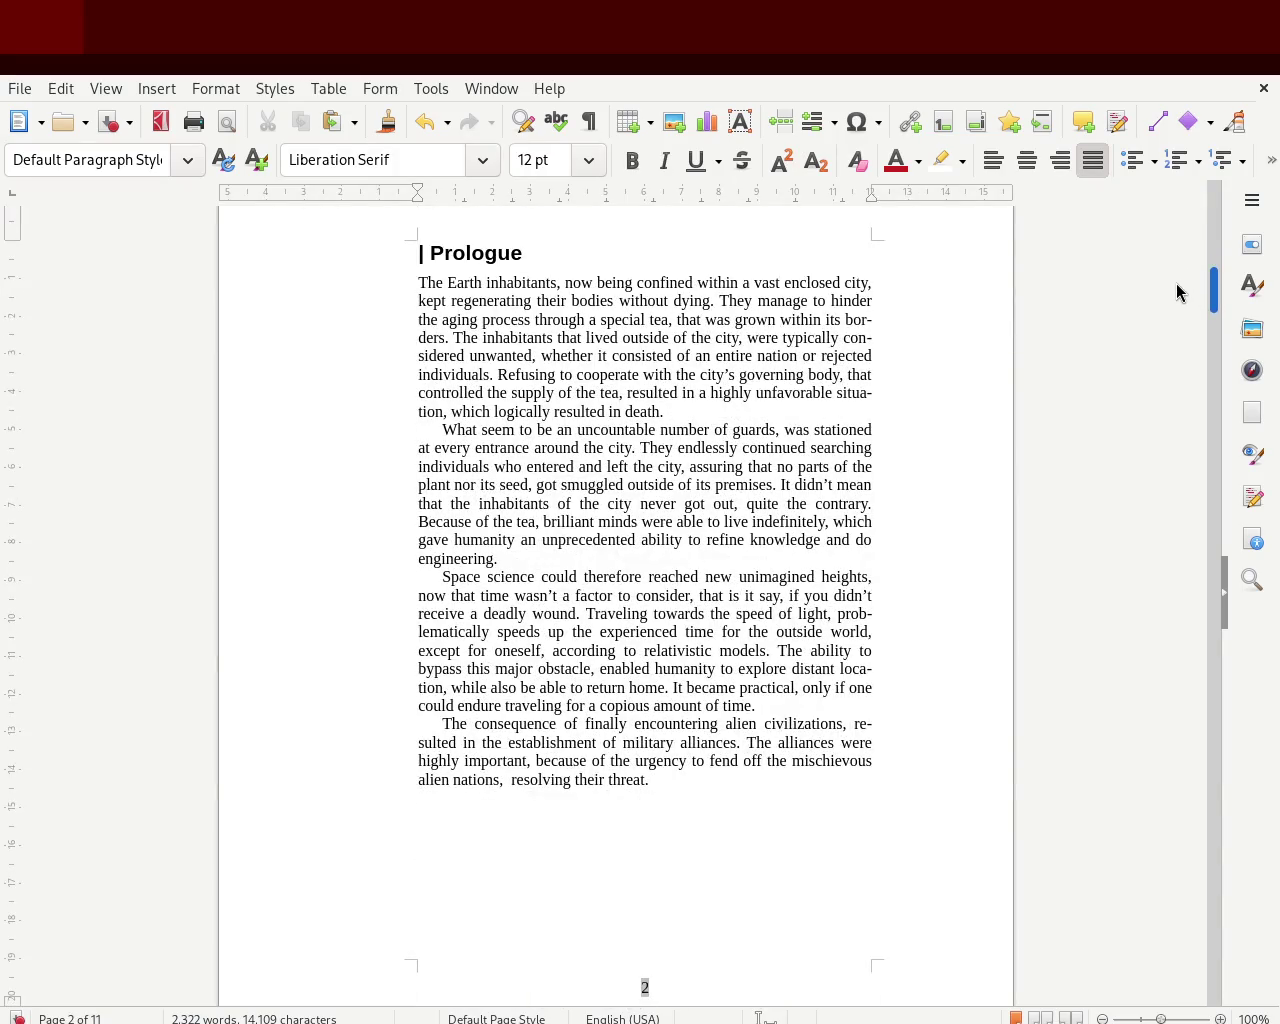
mouse_move(1177, 292)
mouse_down()
mouse_move(1174, 457)
mouse_move(1183, 440)
mouse_move(1169, 534)
mouse_move(1152, 200)
mouse_move(1143, 675)
mouse_move(1140, 665)
mouse_up()
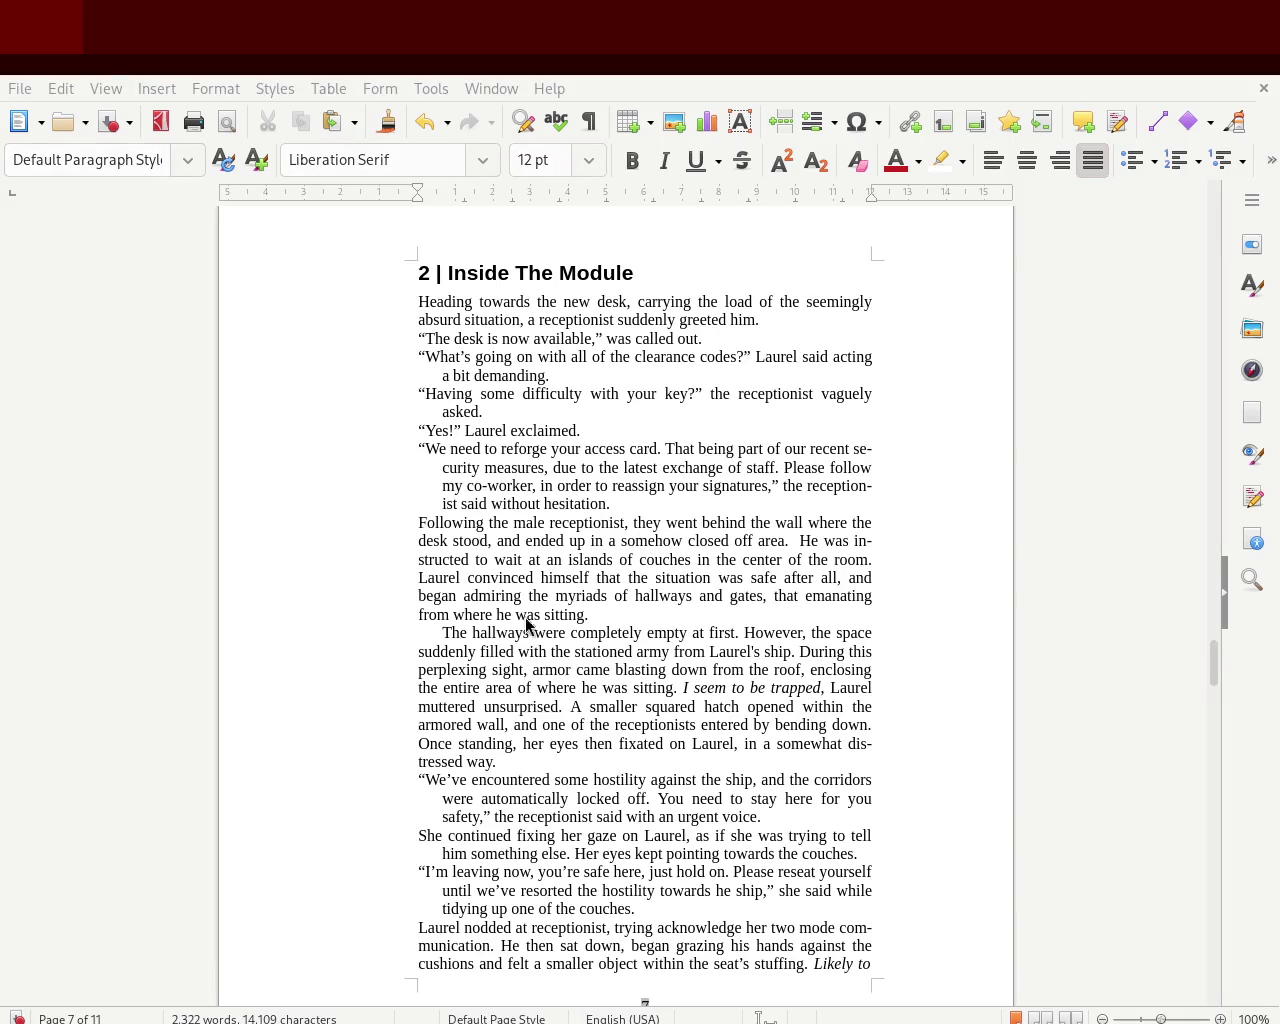
click(655, 300)
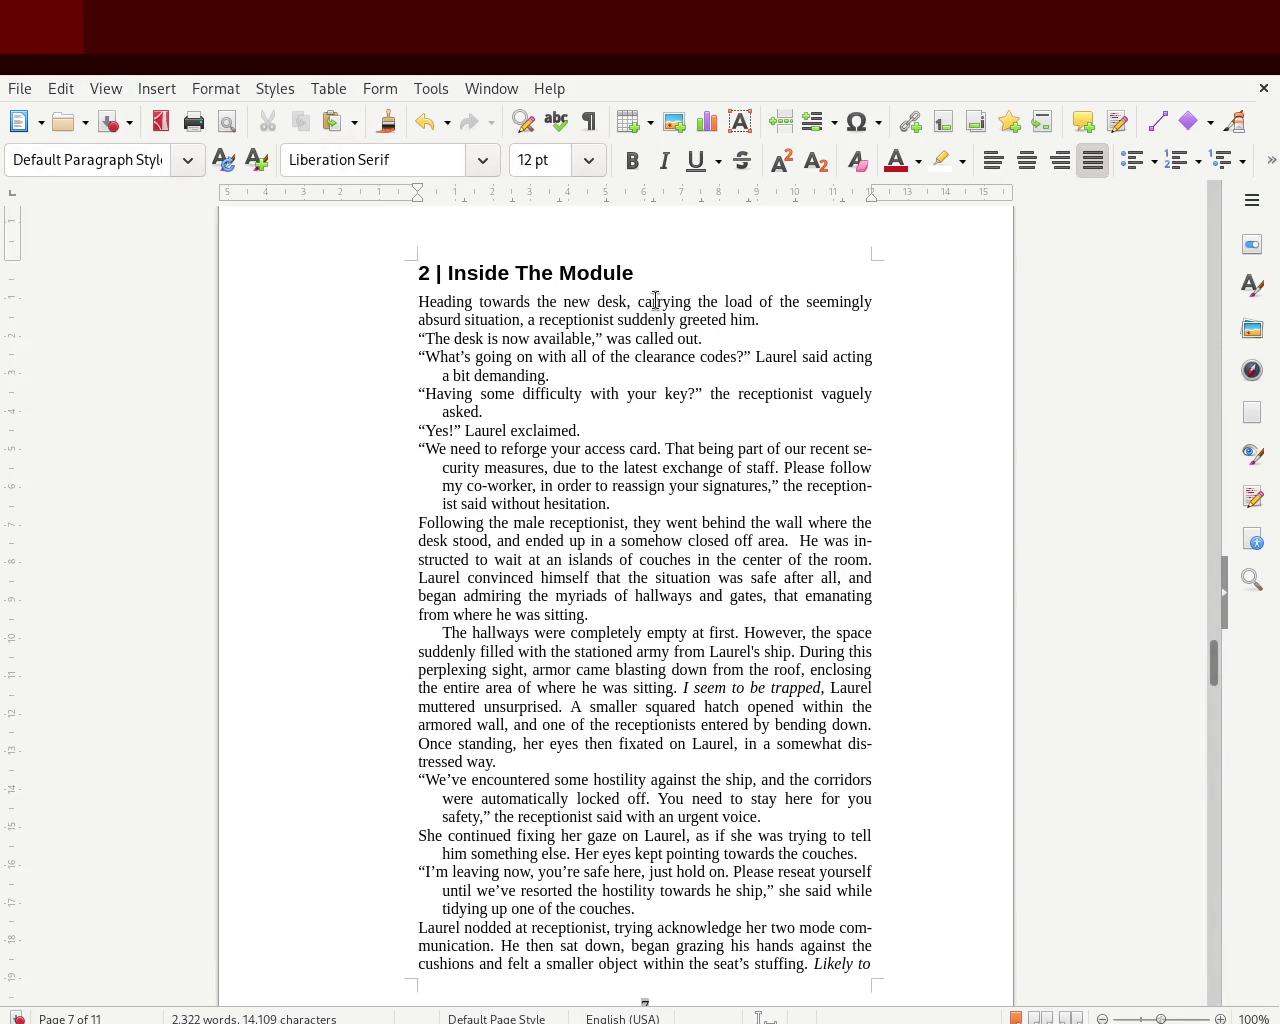
- Replace 'Heading' with 'Rushing' and put a comma after 'desk' instead of 'also'
text(lso)
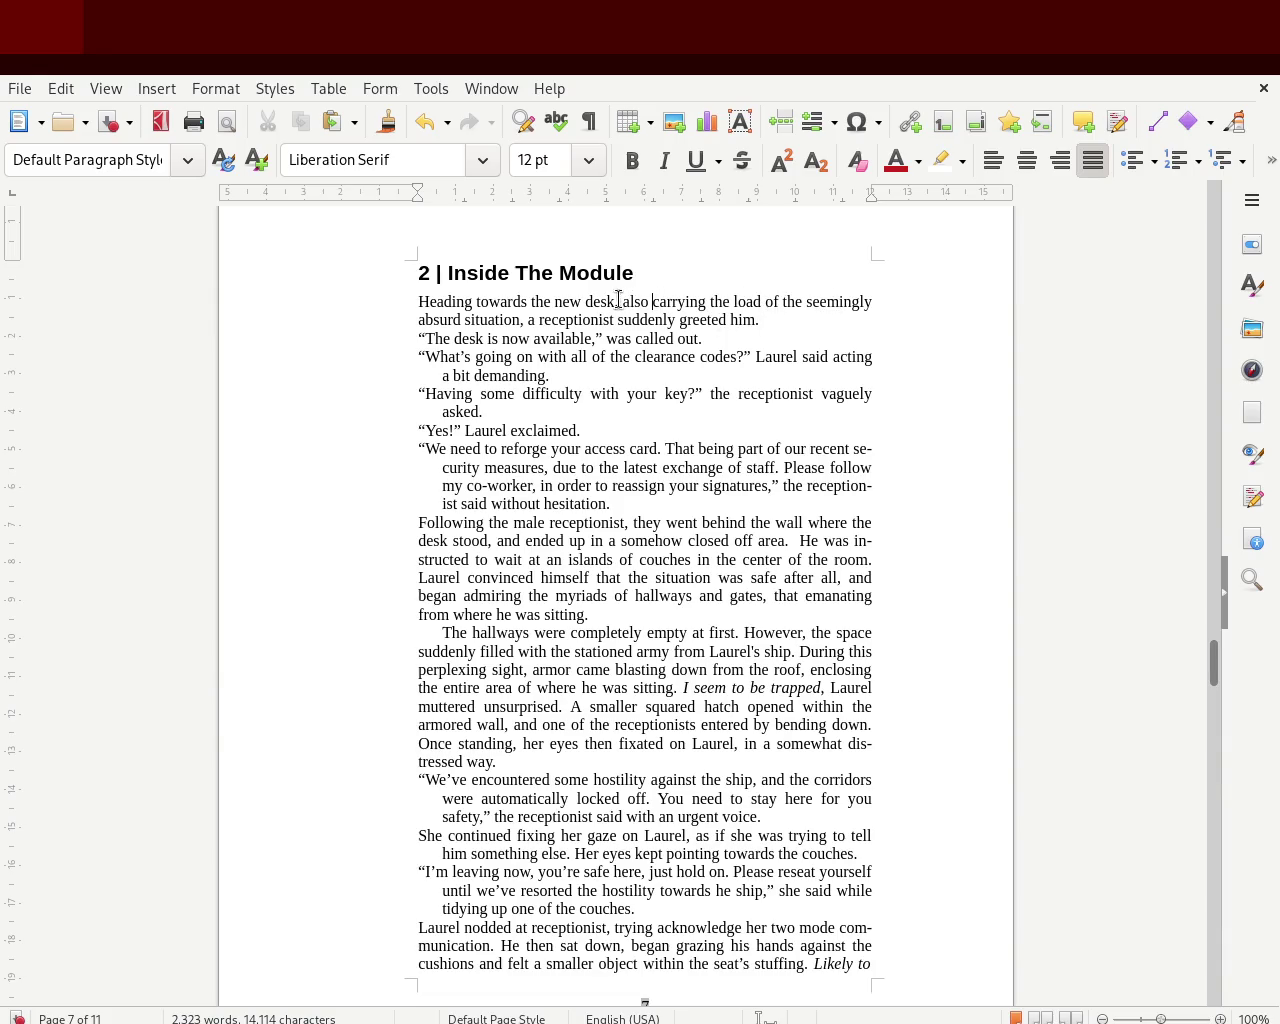
double_click(447, 301)
text(Rushing)
key(Right)
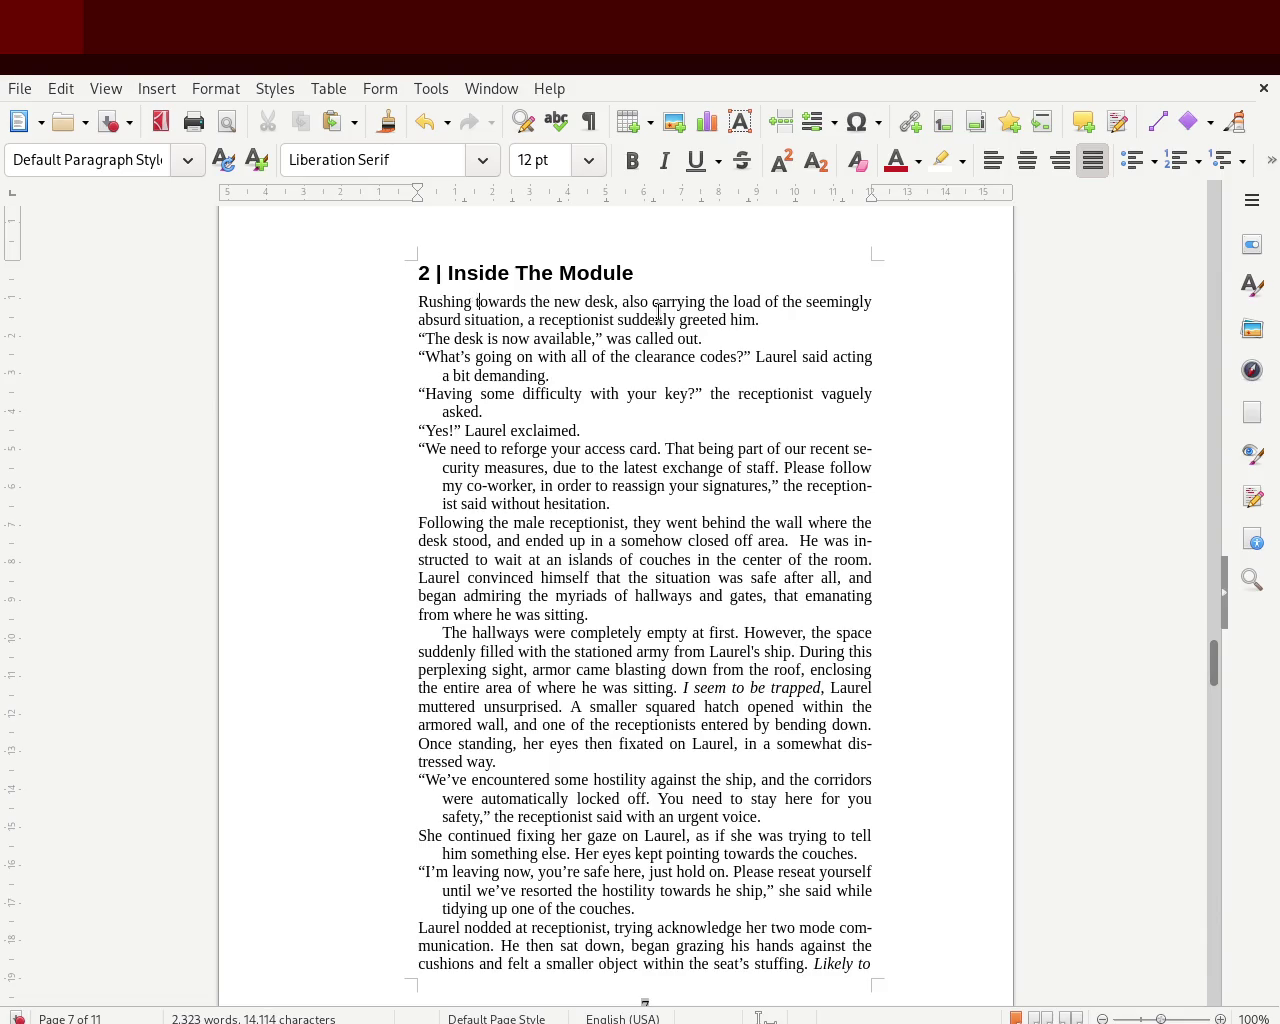
key(Delete)
key(Delete)
key(Delete)
key(Delete)
key(Delete)
key(Delete)
text(,)
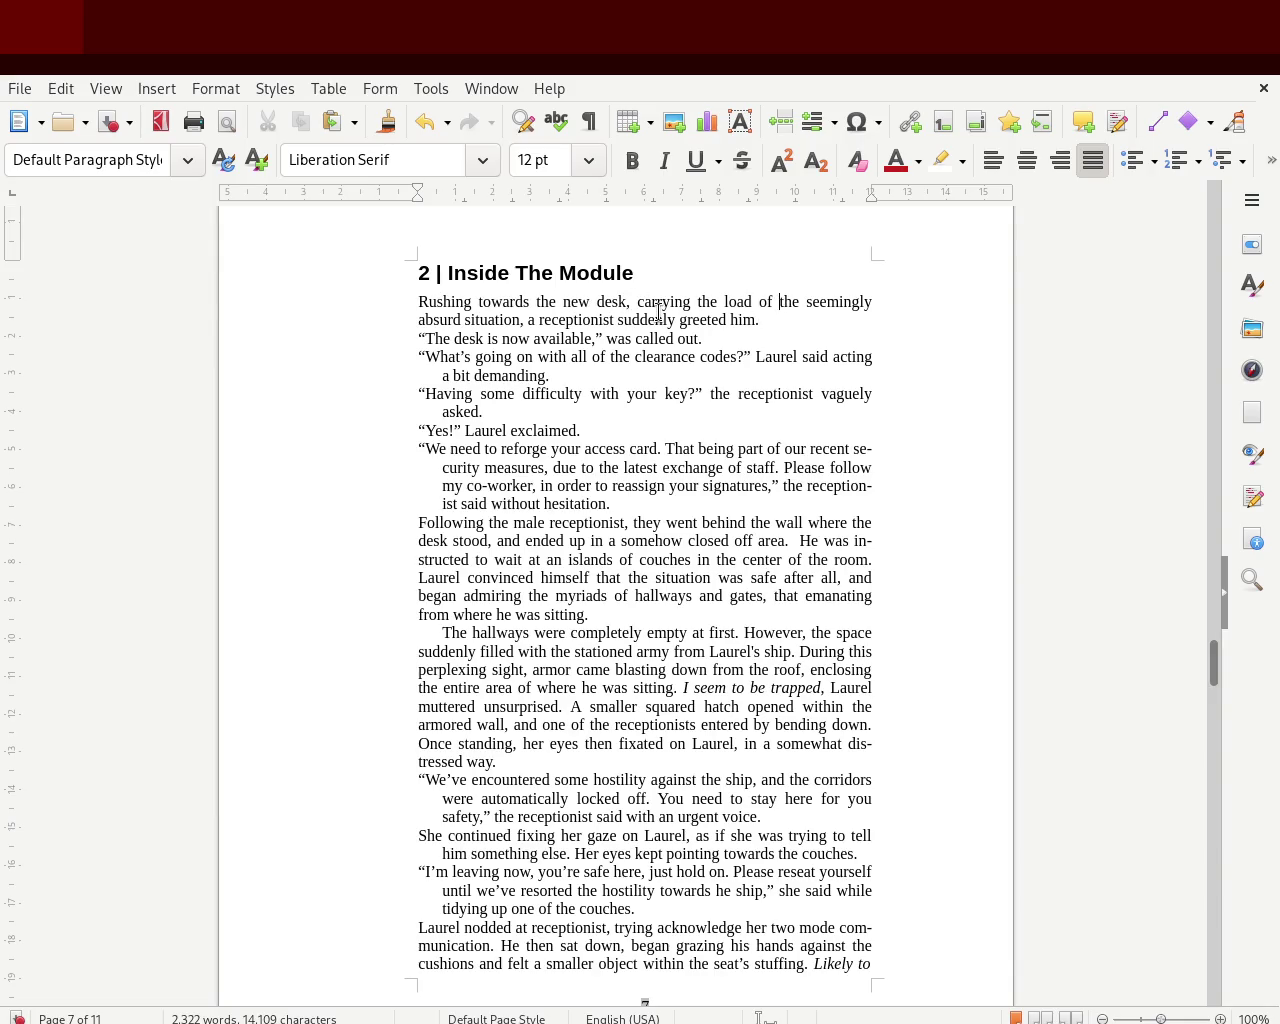
- Change the word before 'seemingly' to 'a', then save the manuscript
key(Delete)
key(Delete)
key(Delete)
text(wh)
text(at)
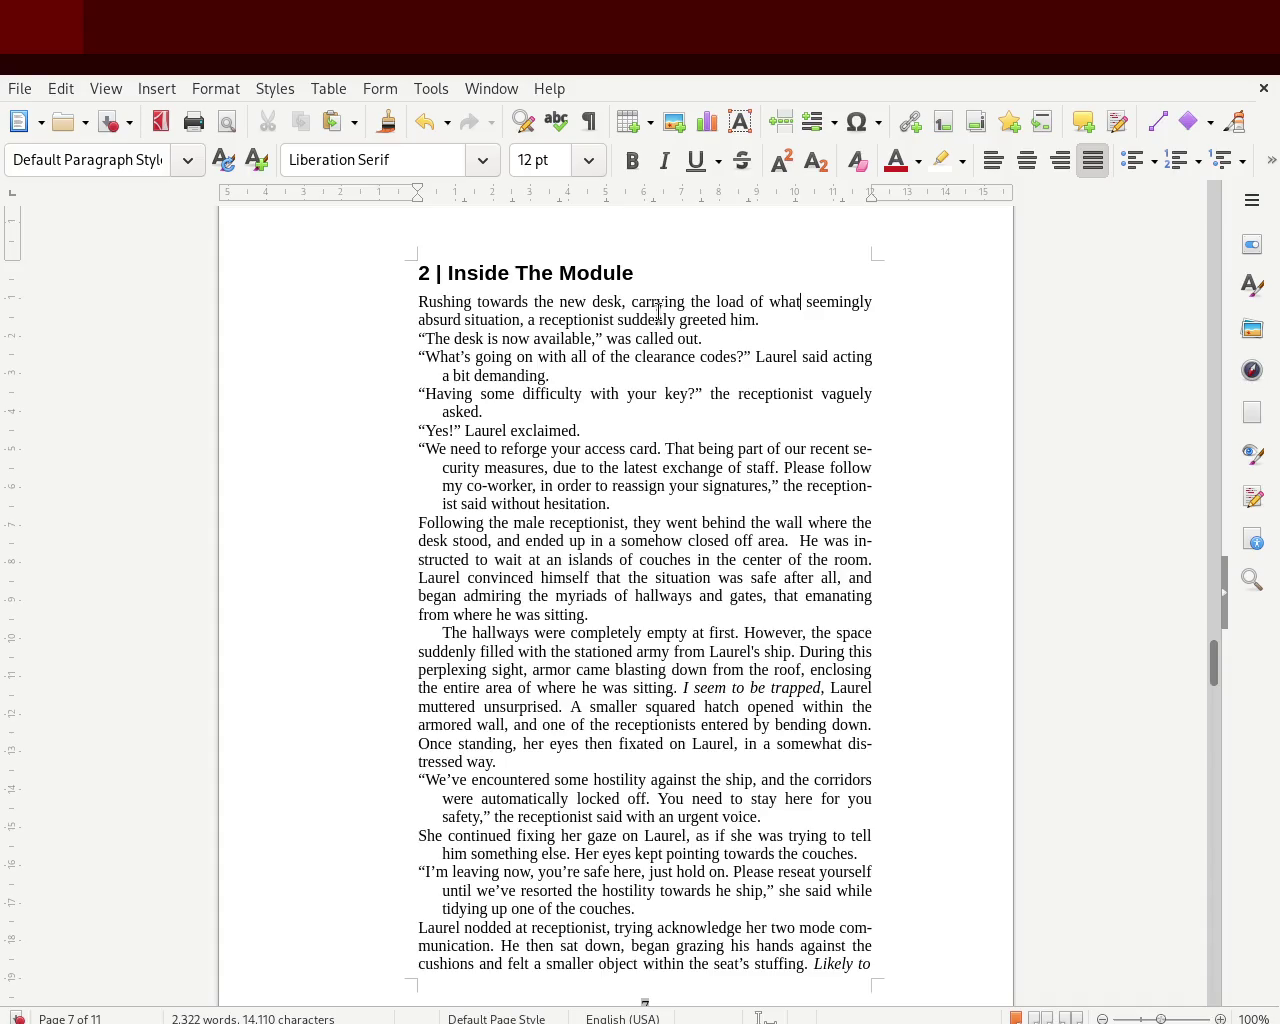
key(BackSpace)
key(BackSpace)
key(BackSpace)
key(BackSpace)
text(th)
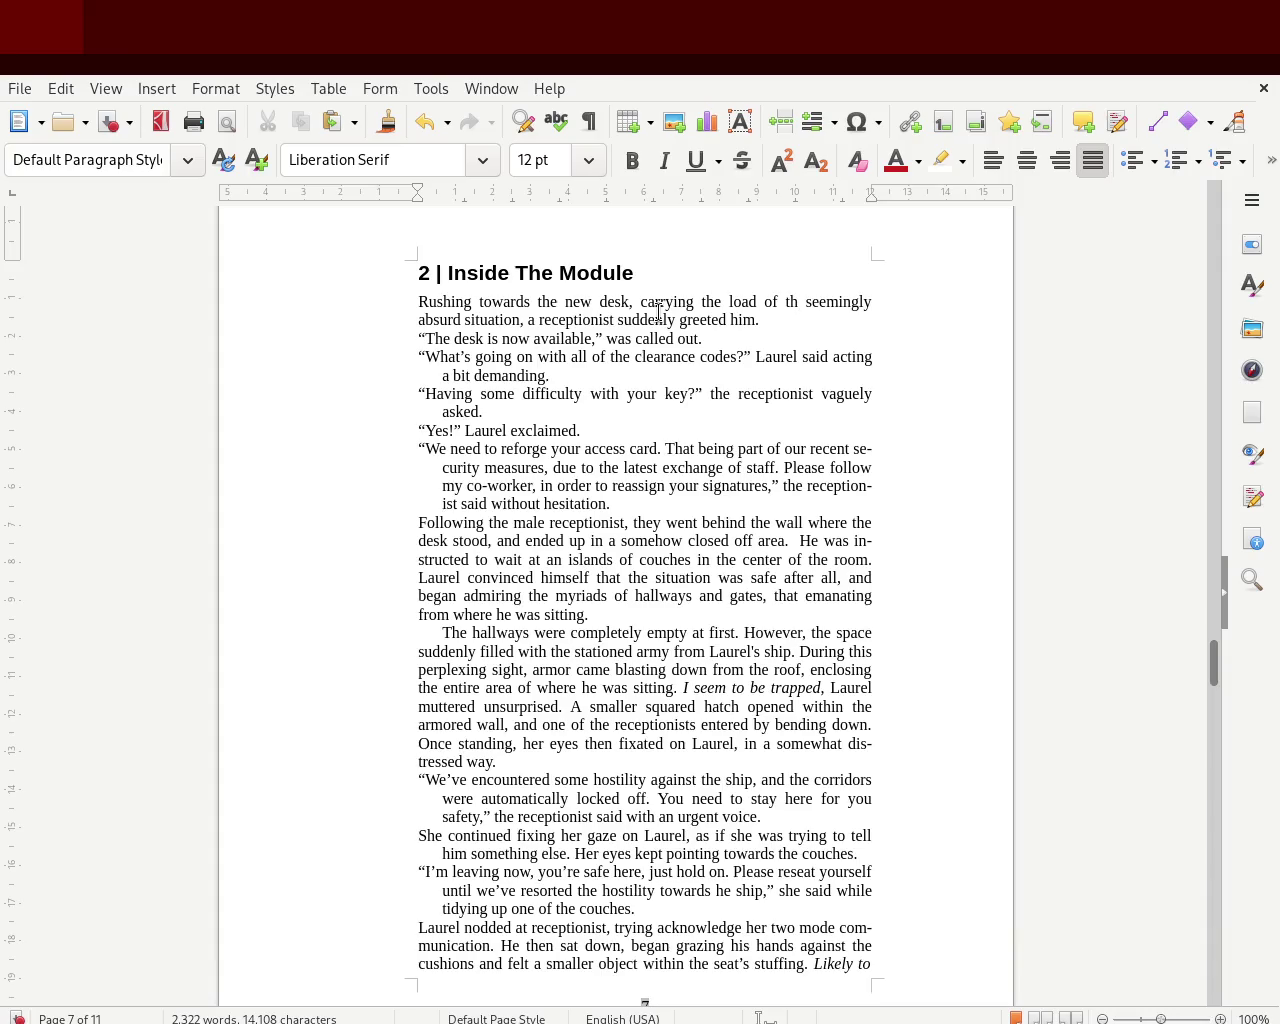
key(BackSpace)
key(BackSpace)
text(a)
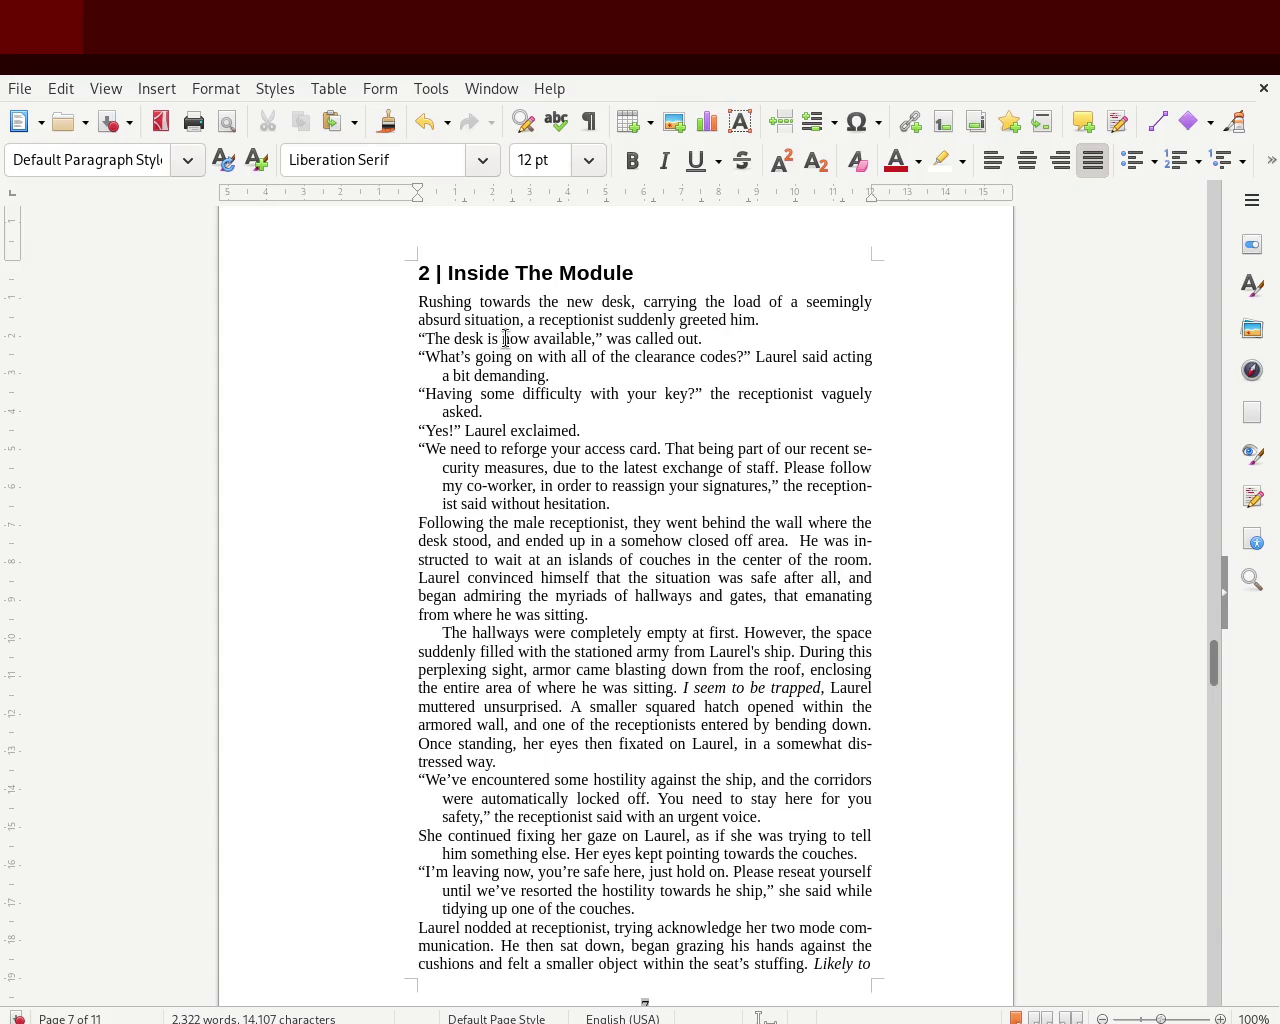
double_click(530, 320)
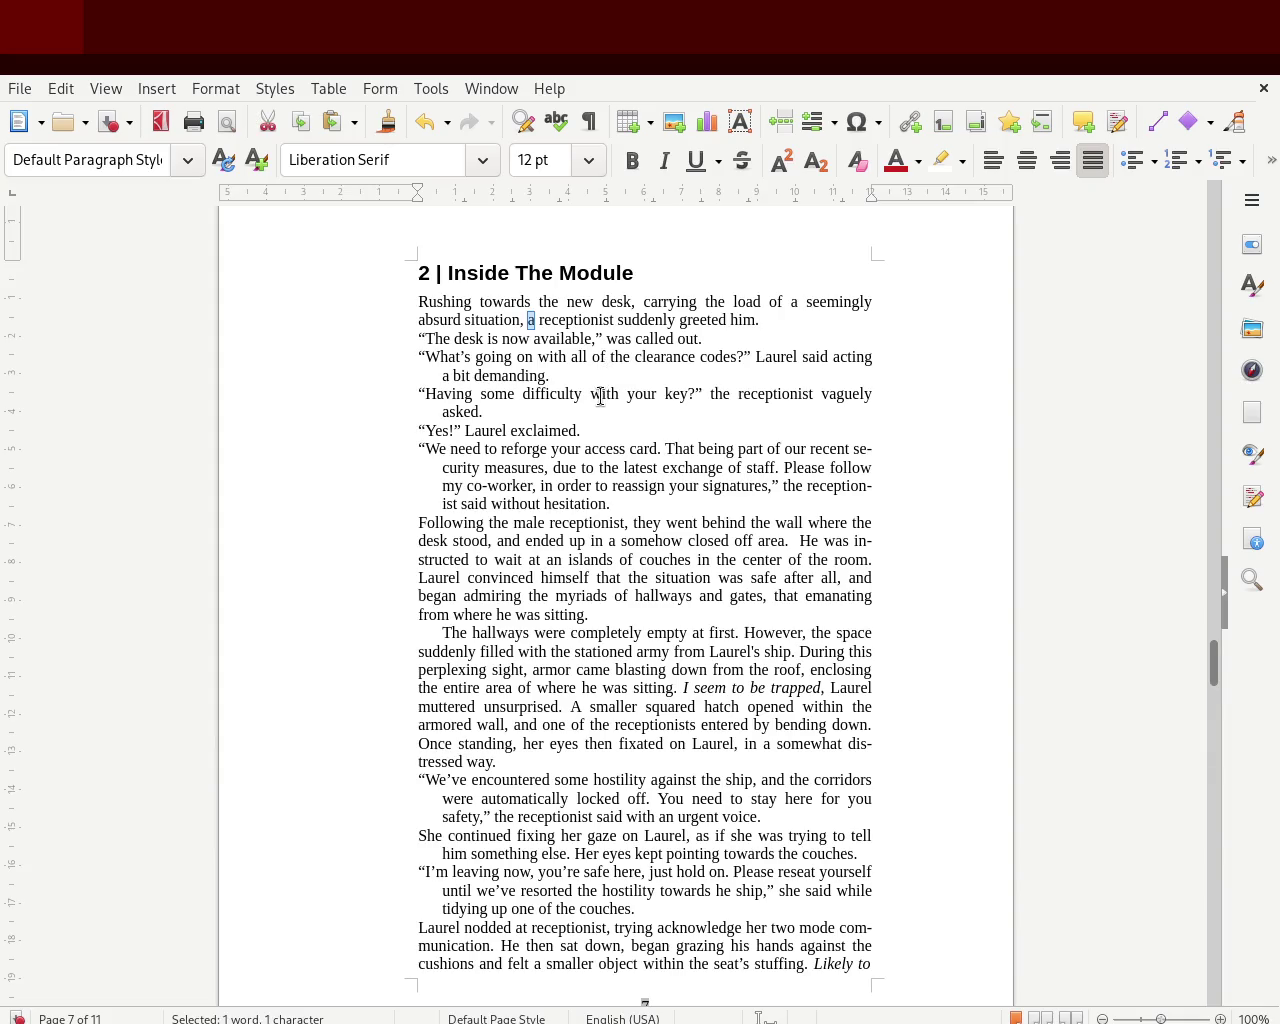
key(ctrl+s)
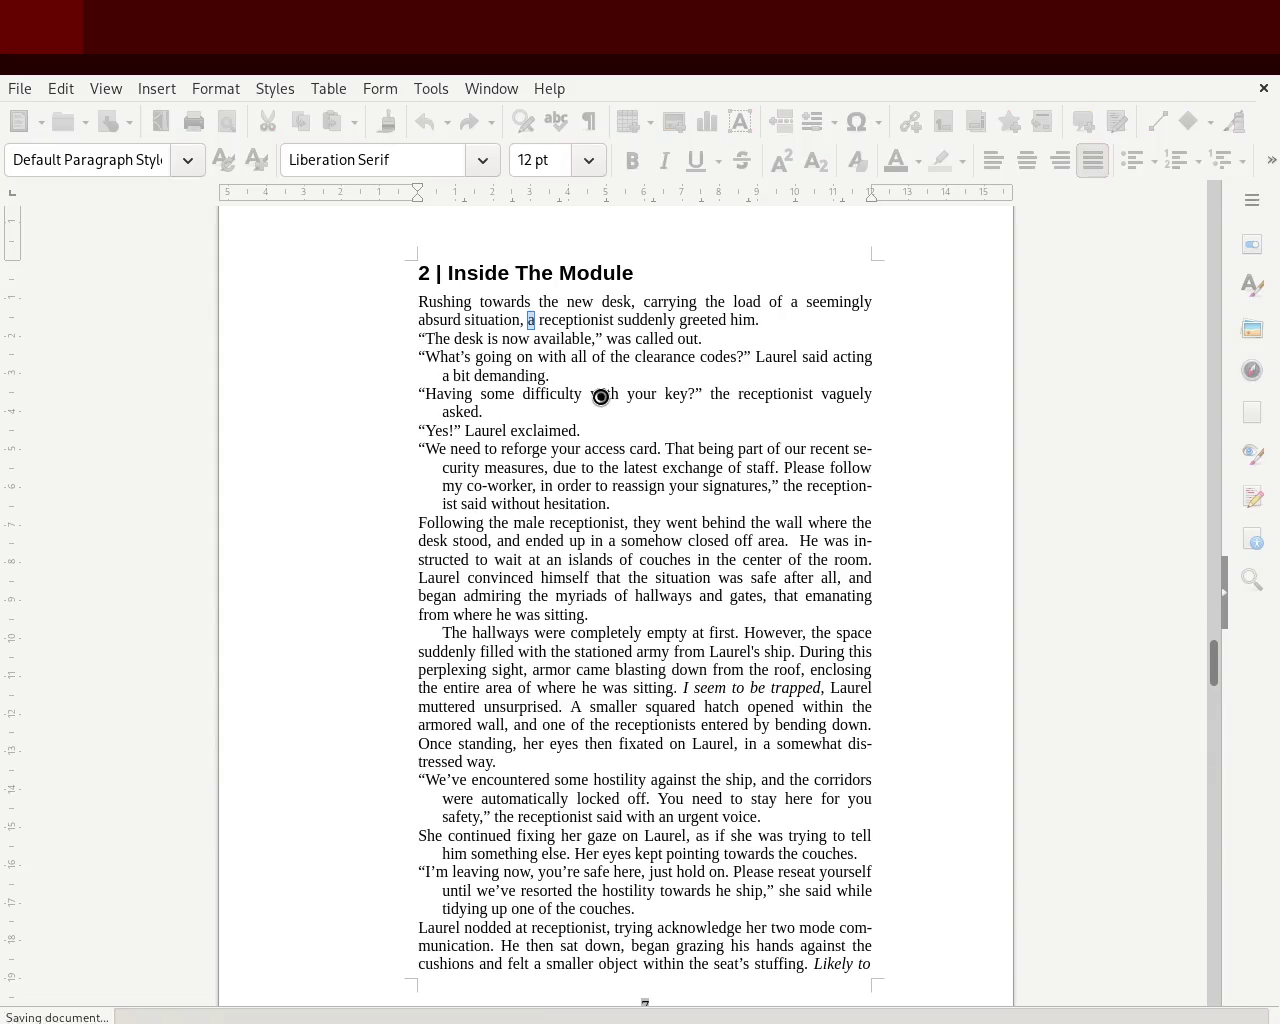
- Scroll back up to chapter 1 'The K02 Navigator' on page 4 and show the paragraph styles list
click(587, 462)
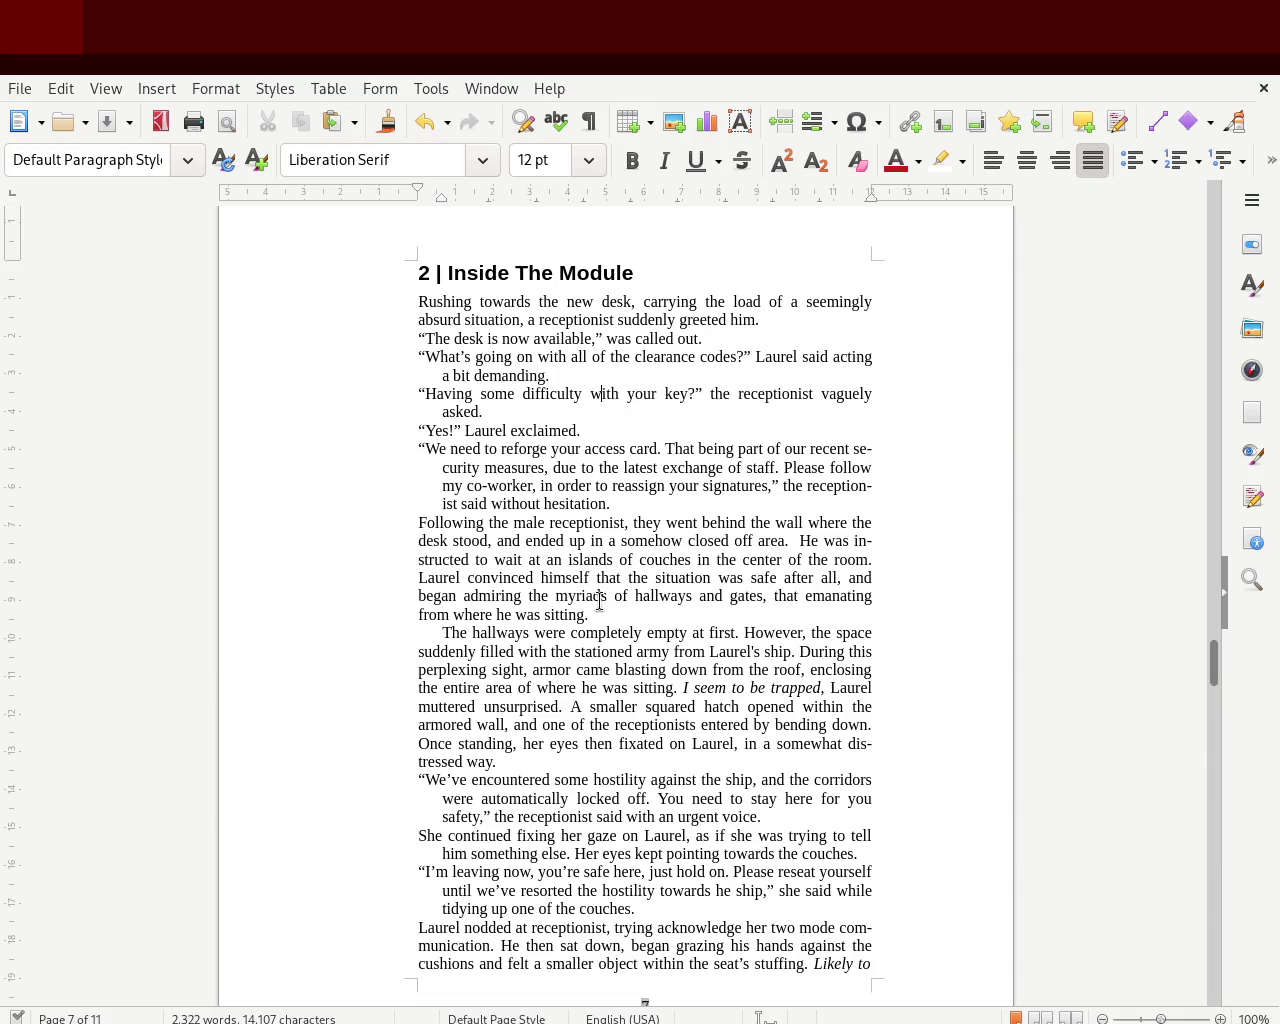
mouse_move(1210, 654)
mouse_down()
mouse_move(1200, 577)
mouse_move(1166, 508)
mouse_move(1163, 518)
mouse_up()
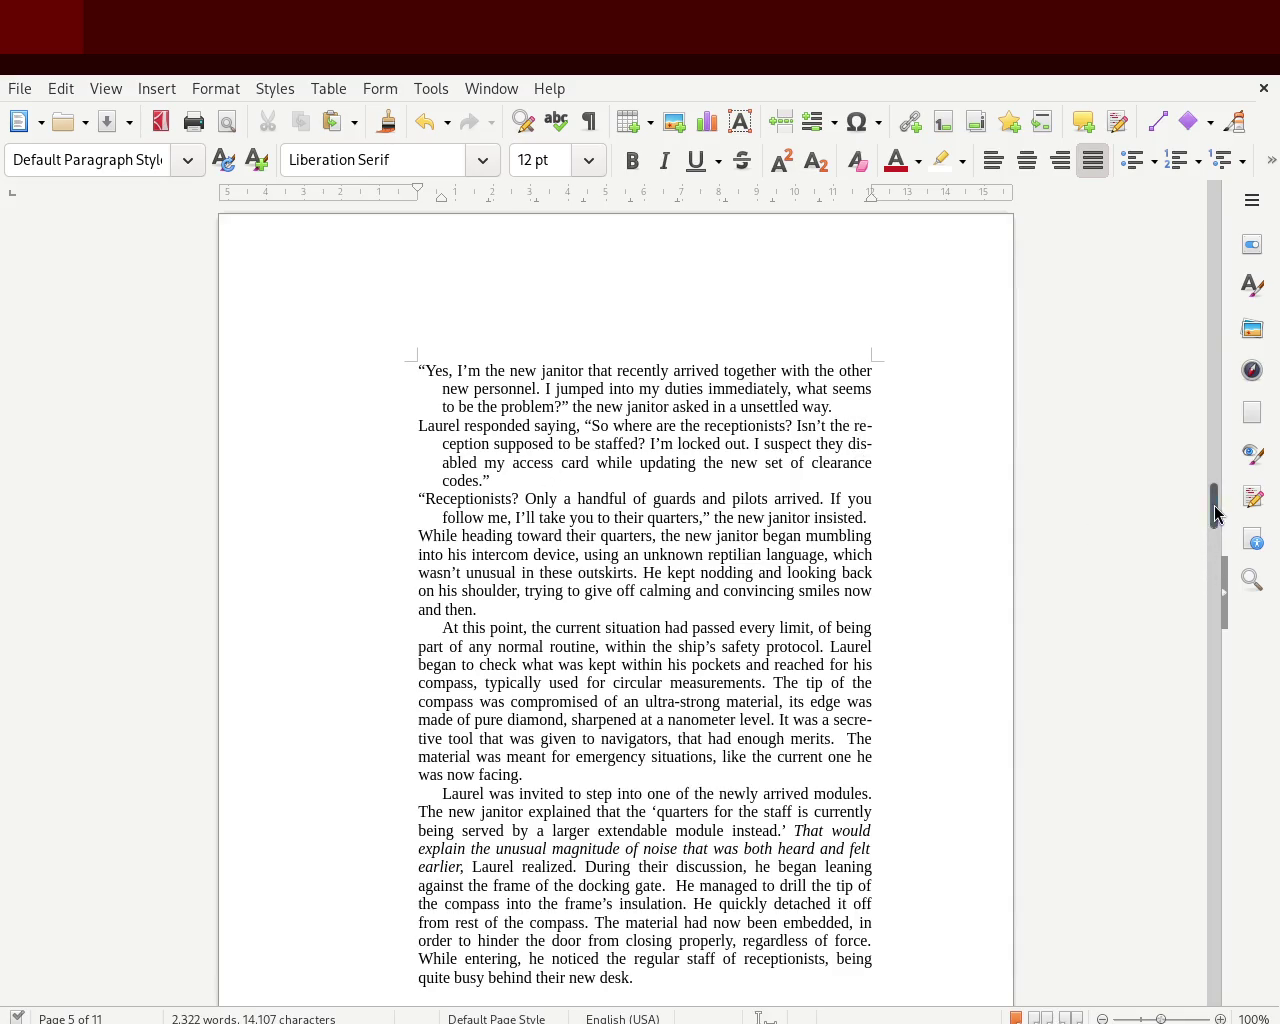
scroll(1216, 499, up, 5)
mouse_move(1216, 499)
mouse_down()
mouse_move(1214, 437)
mouse_move(1214, 453)
mouse_up()
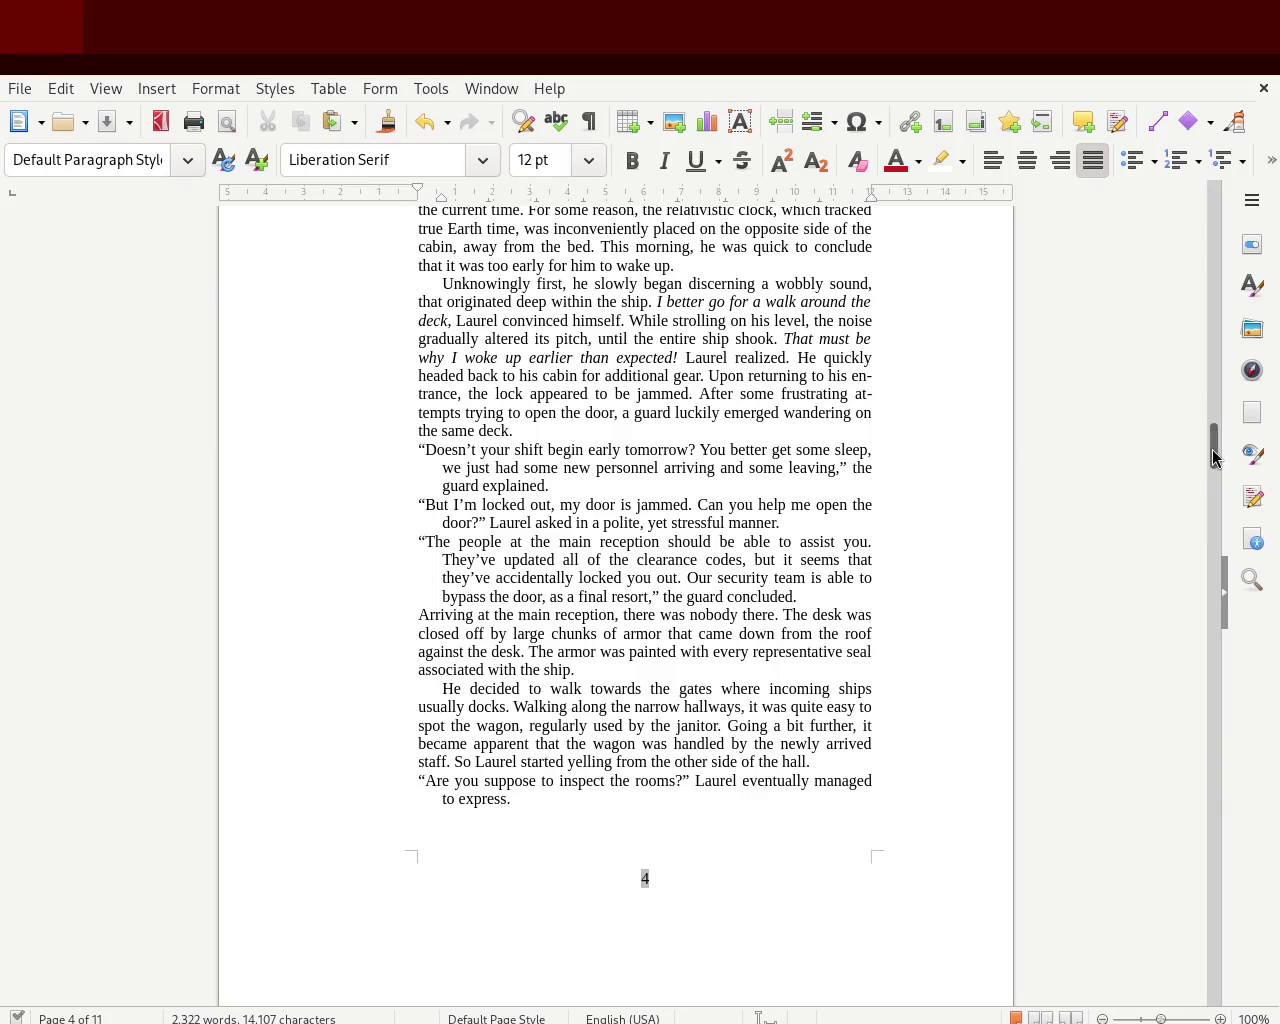
drag(1213, 456, 1213, 433)
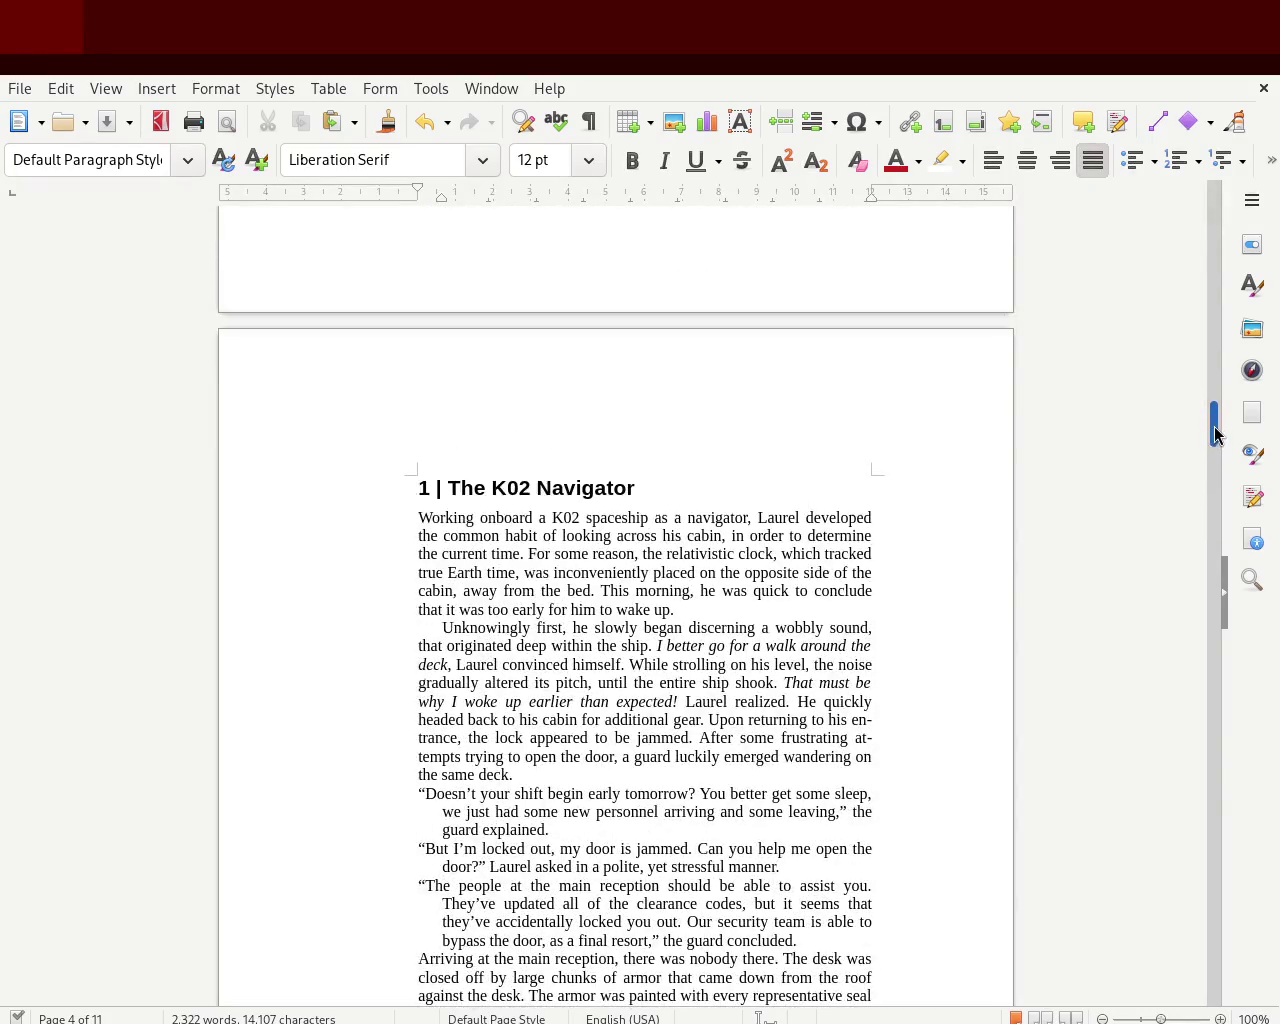
click(1252, 284)
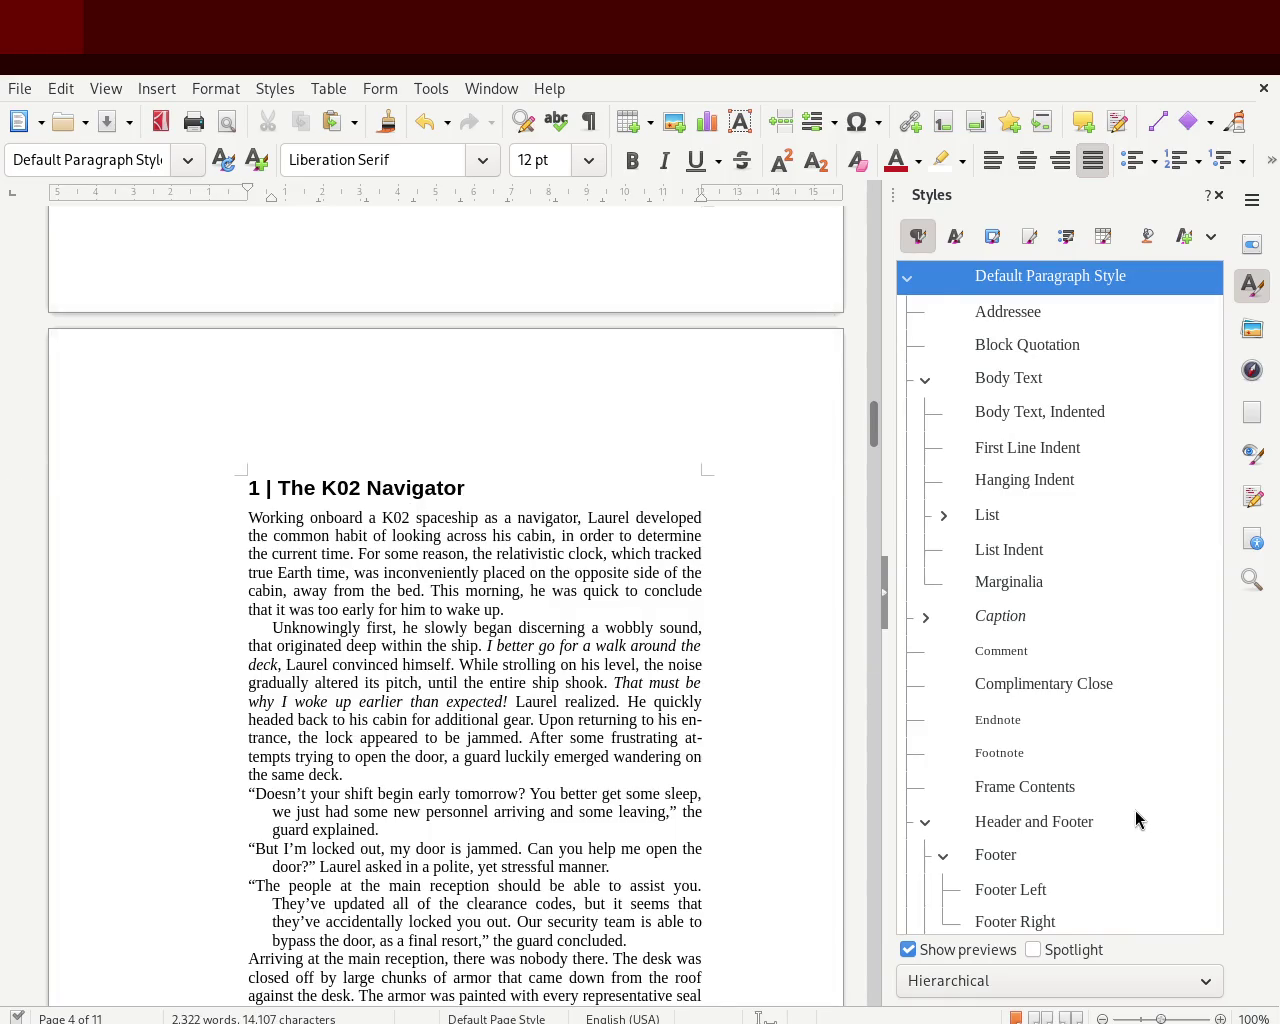
- Page down to chapter 1, 'The K02 Navigator', on page 4
key(Page_Down)
key(Page_Down)
key(Page_Down)
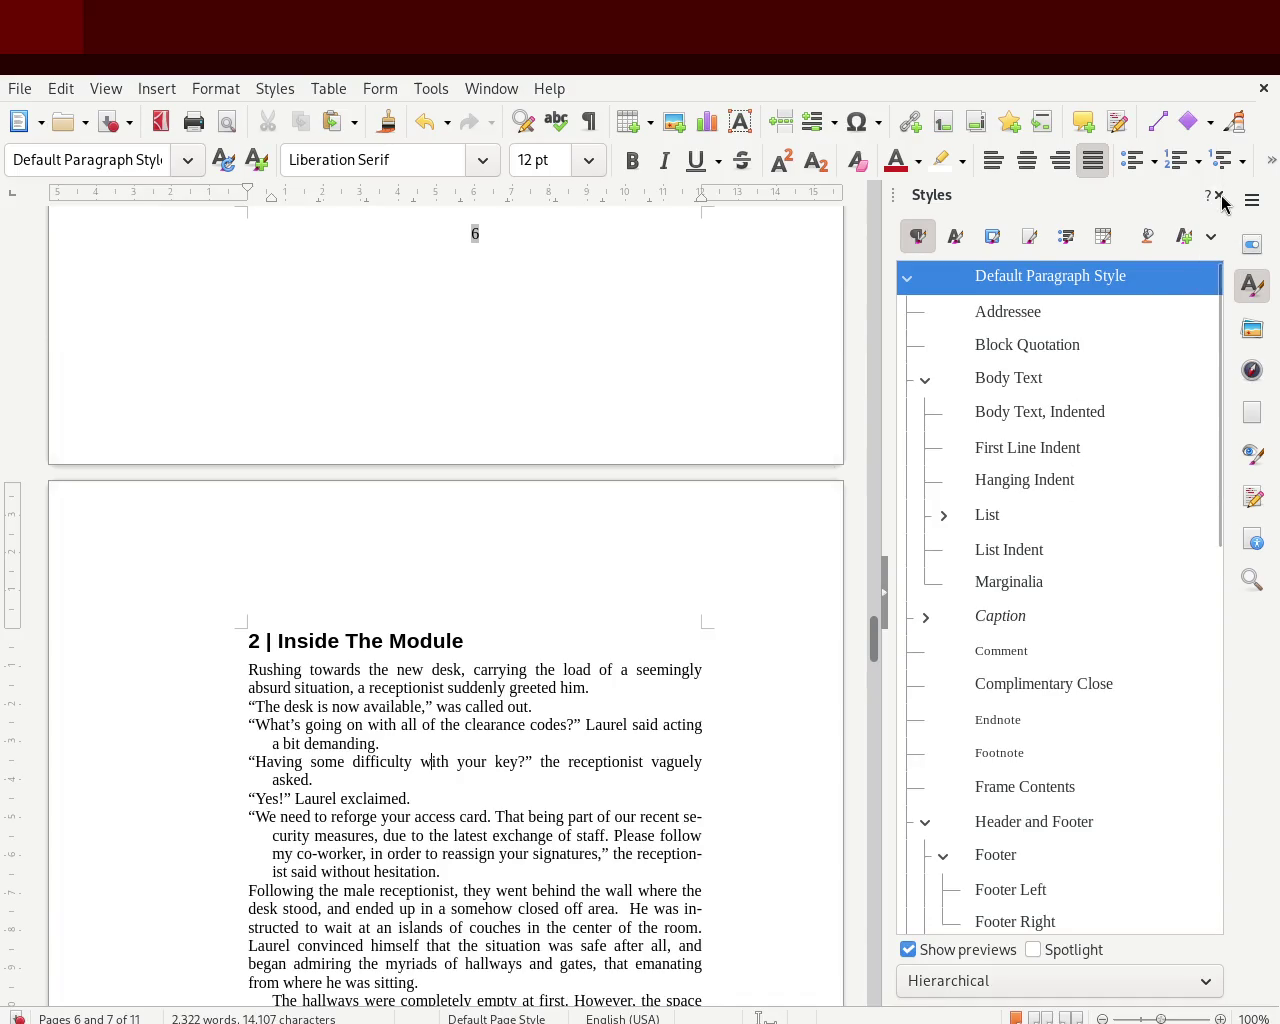
- Close the Styles deck, reopen it with F11, and close it again while scrolling to page 5
click(1219, 195)
mouse_move(1212, 636)
mouse_down()
mouse_move(1210, 280)
mouse_move(1210, 292)
mouse_up()
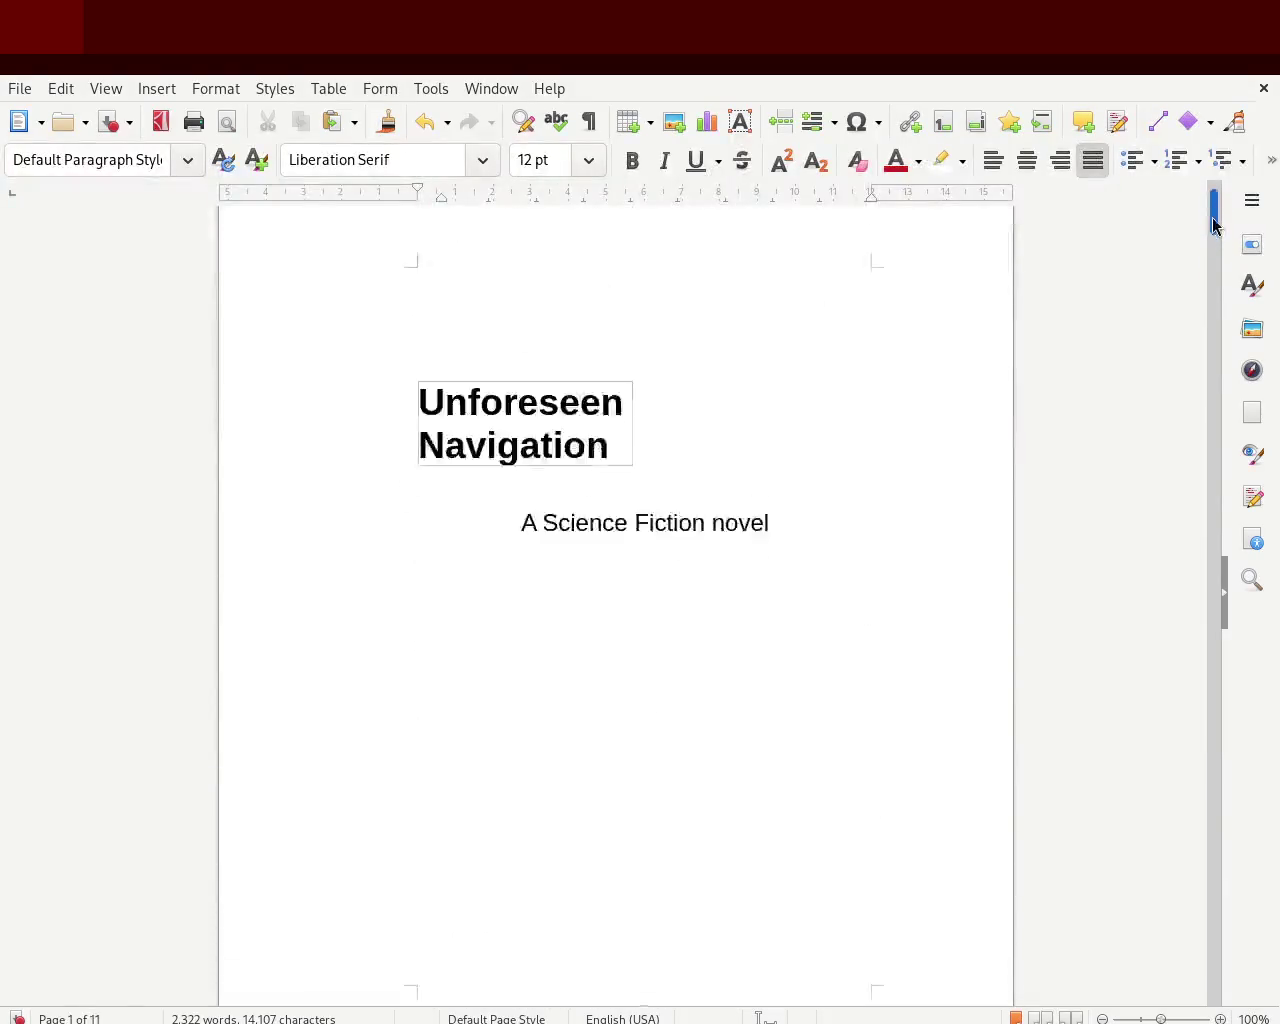
drag(1208, 289, 1209, 292)
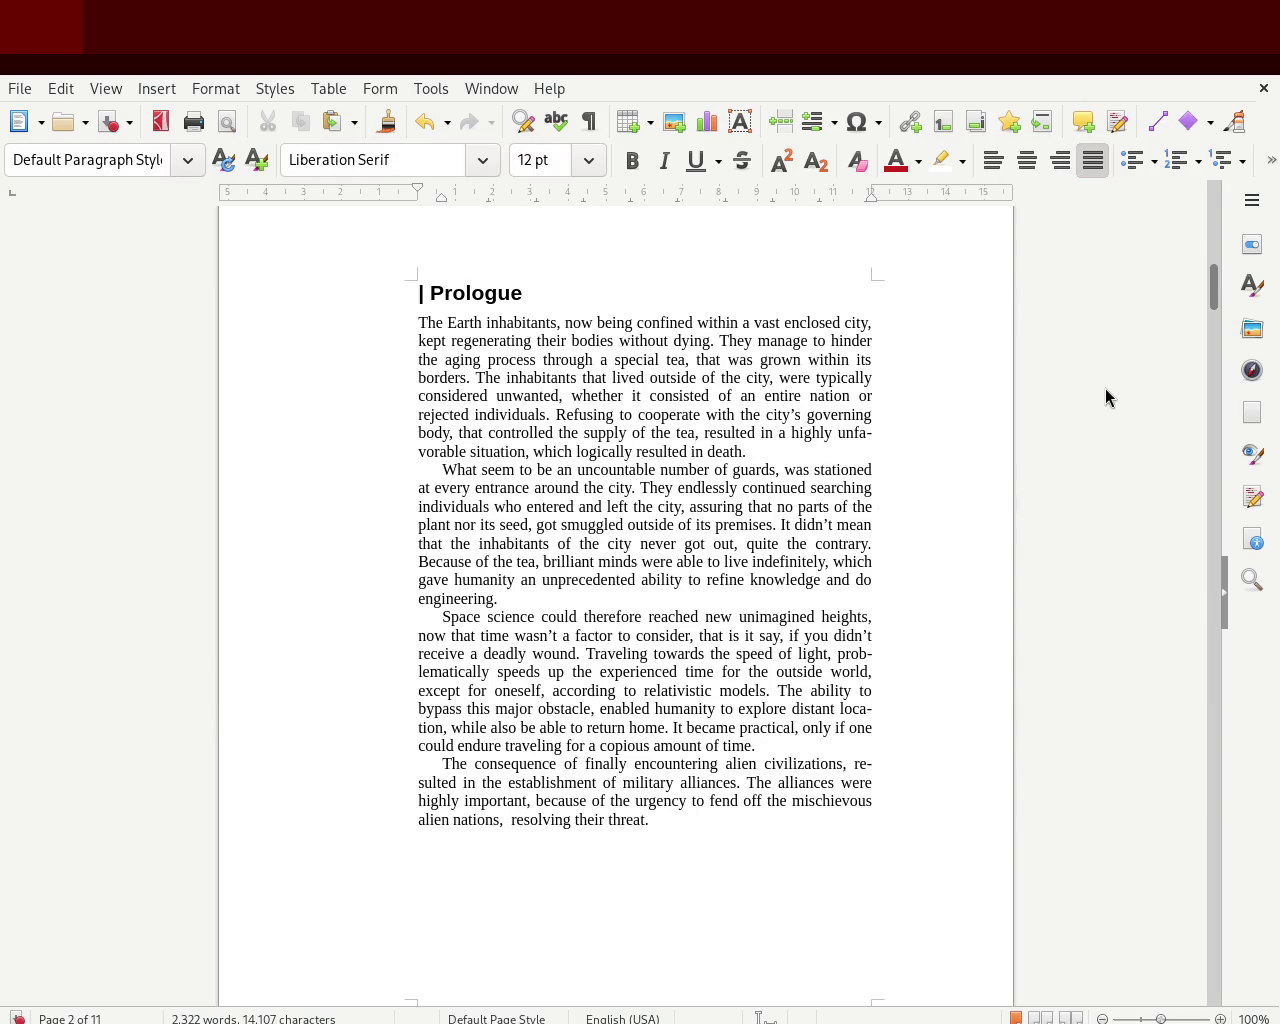
key(F11)
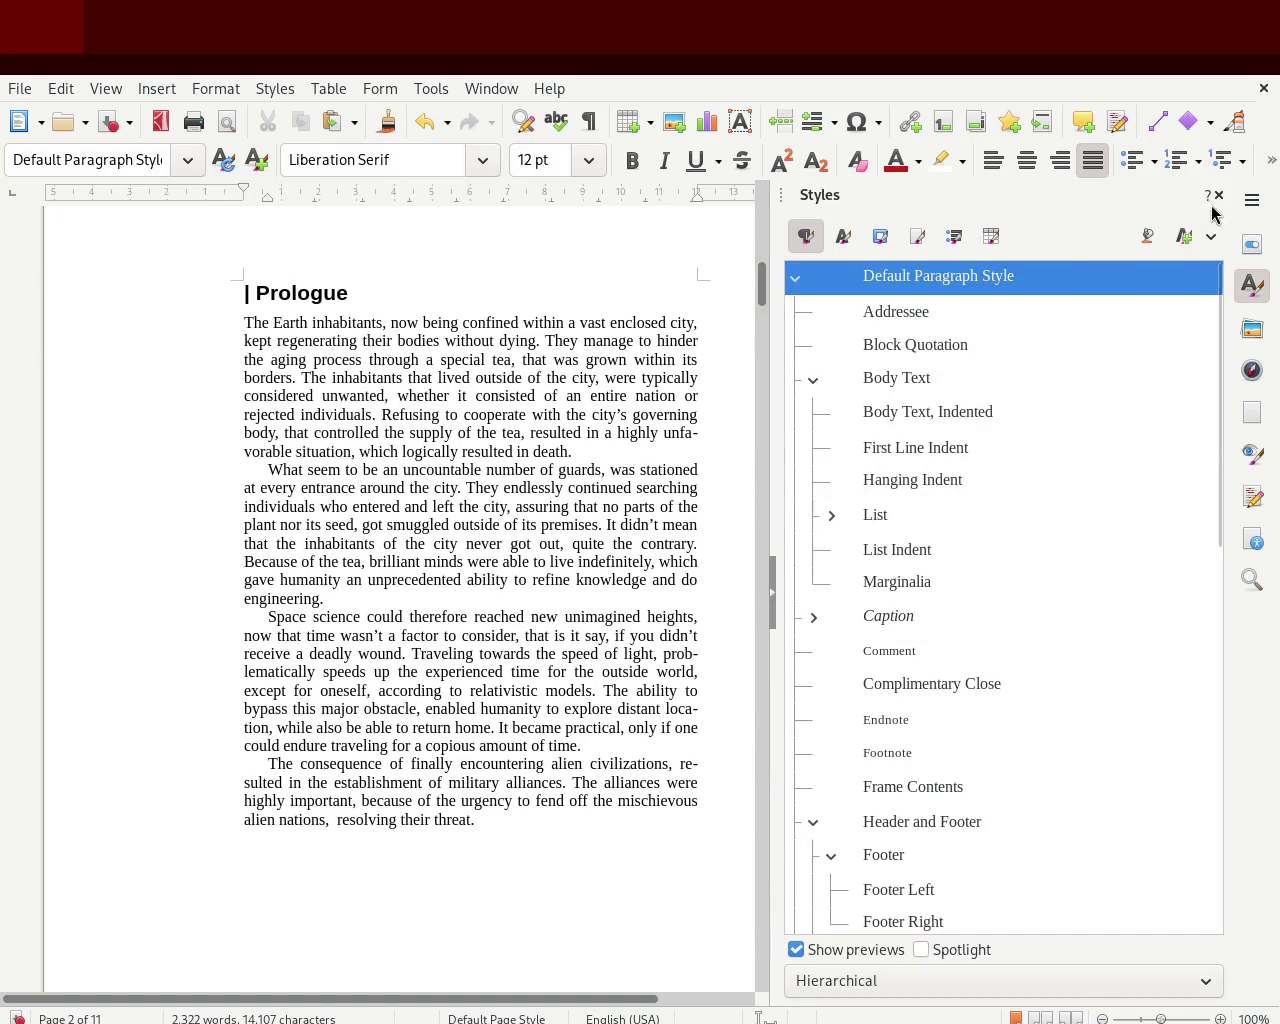
click(1219, 195)
mouse_move(1213, 278)
mouse_down()
mouse_move(1216, 236)
mouse_move(1201, 446)
mouse_up()
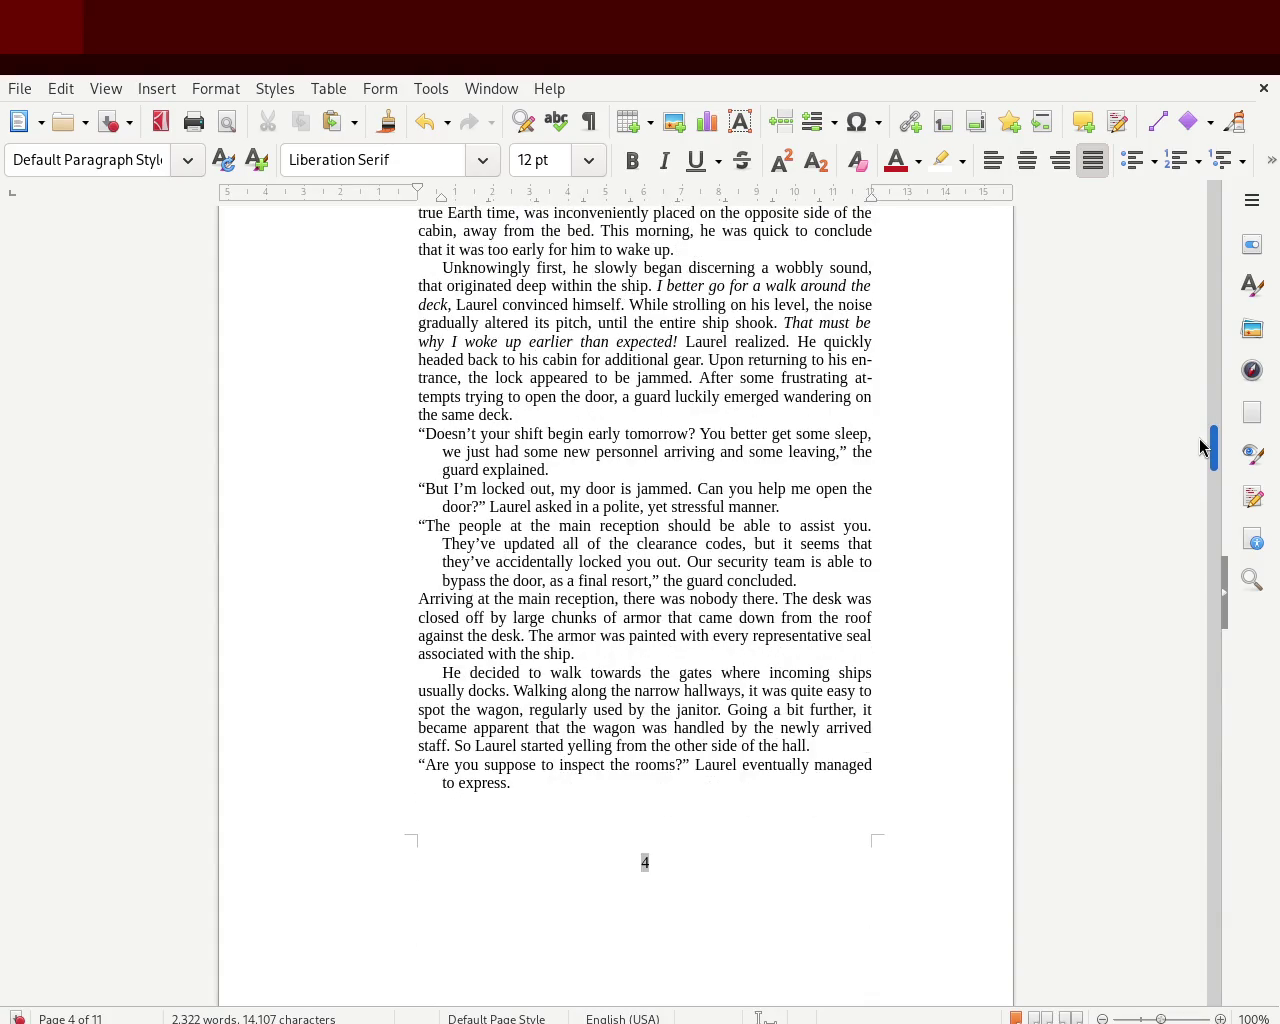
drag(1201, 446, 1203, 511)
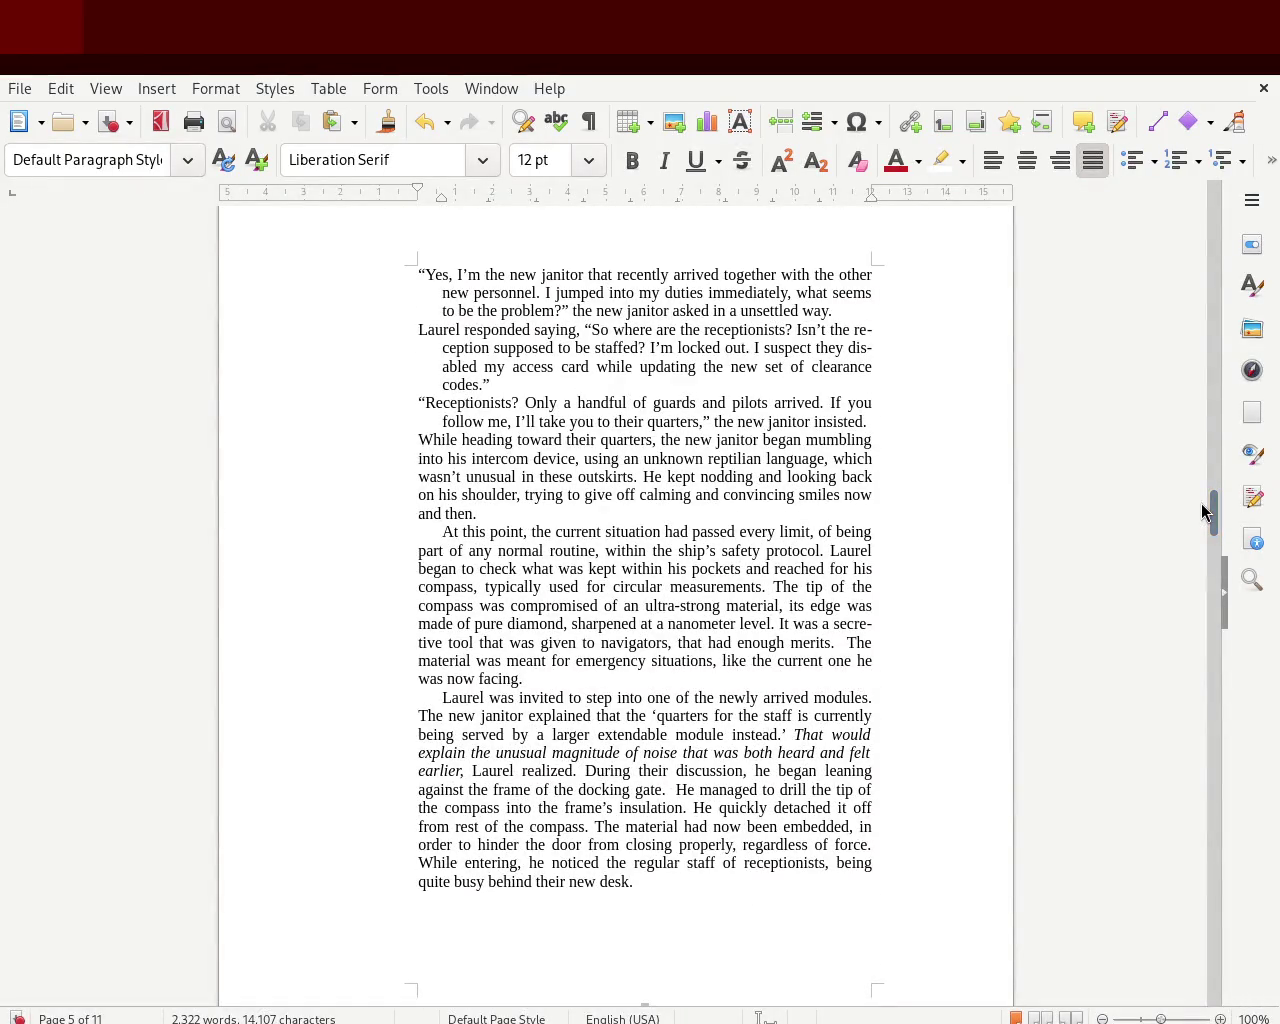
double_click(845, 624)
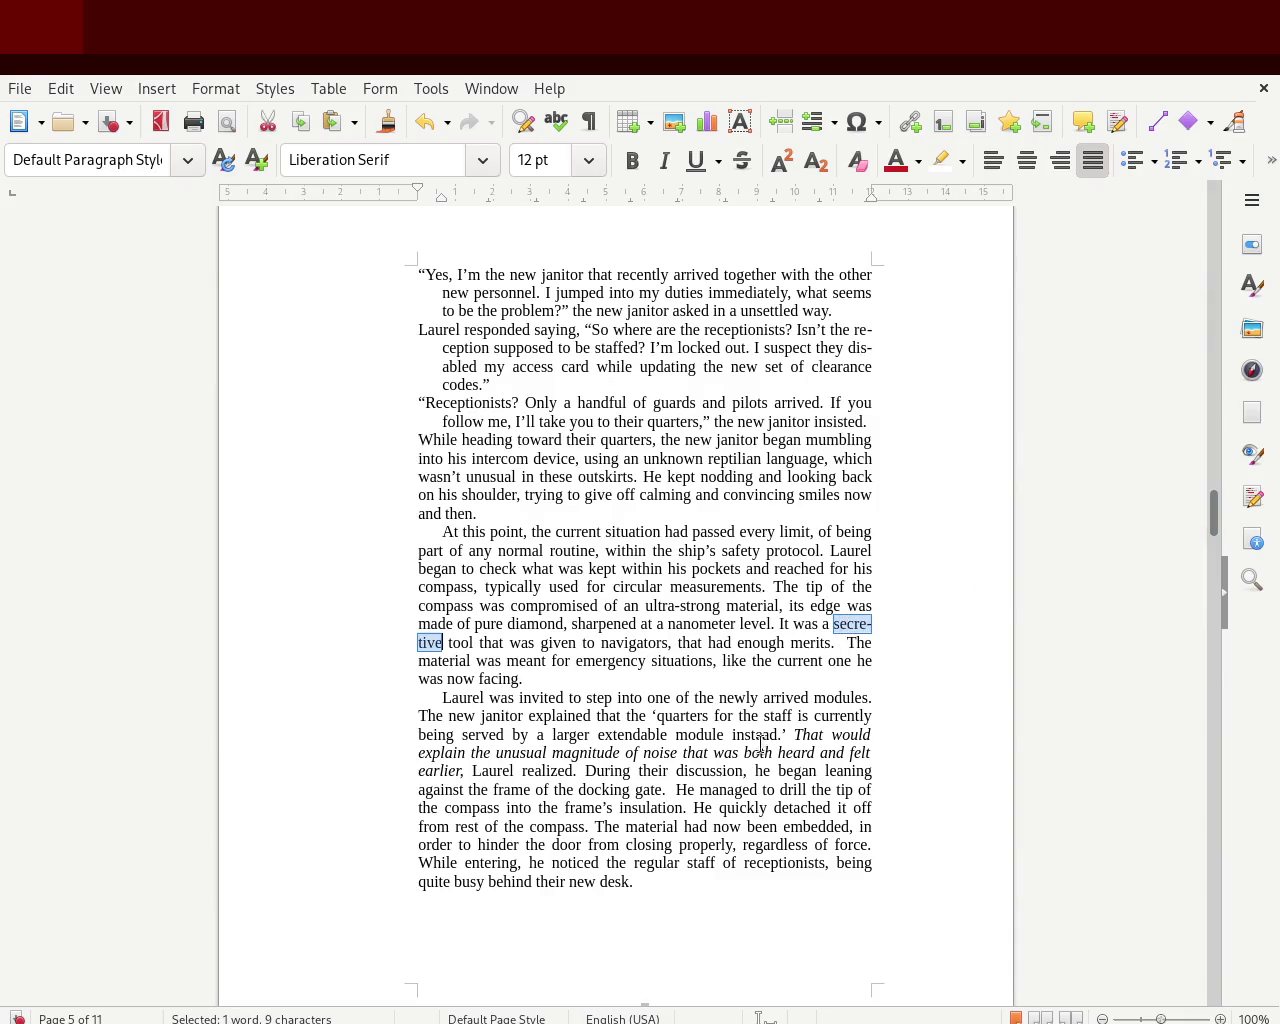
double_click(857, 348)
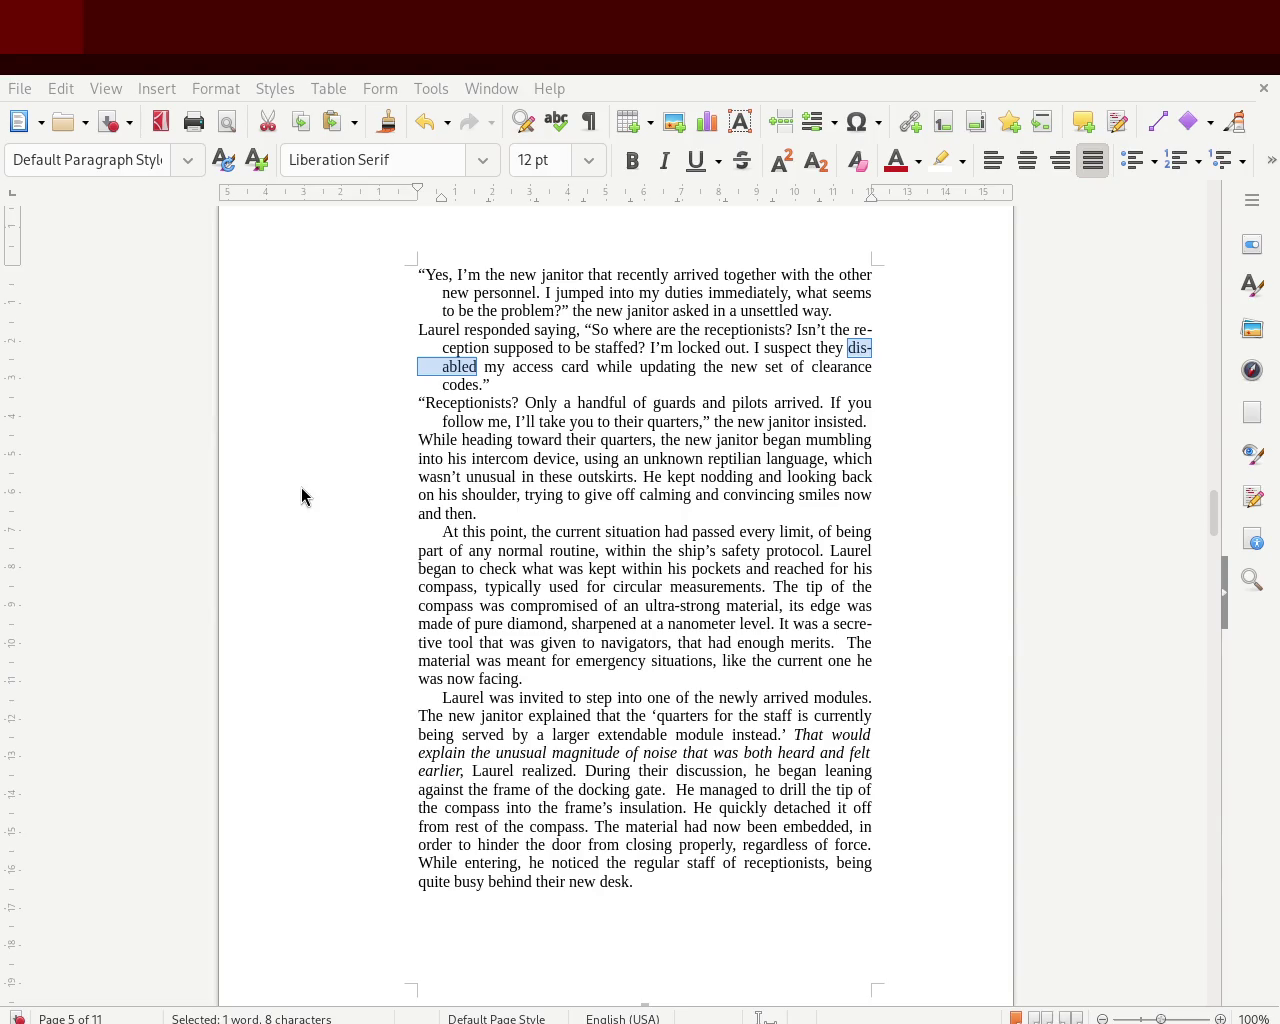
click(564, 366)
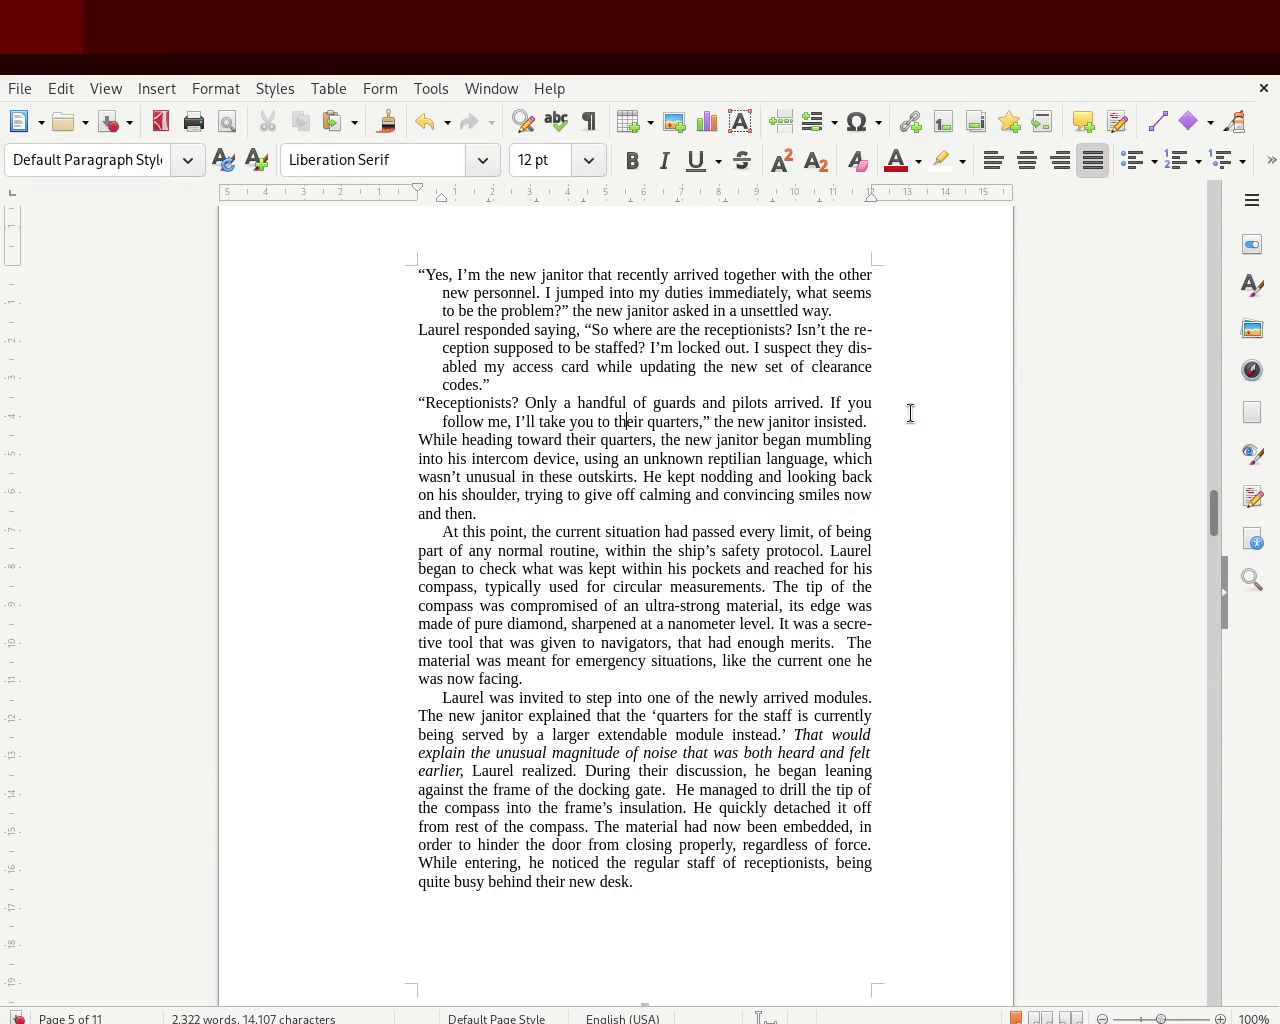
drag(854, 330, 514, 346)
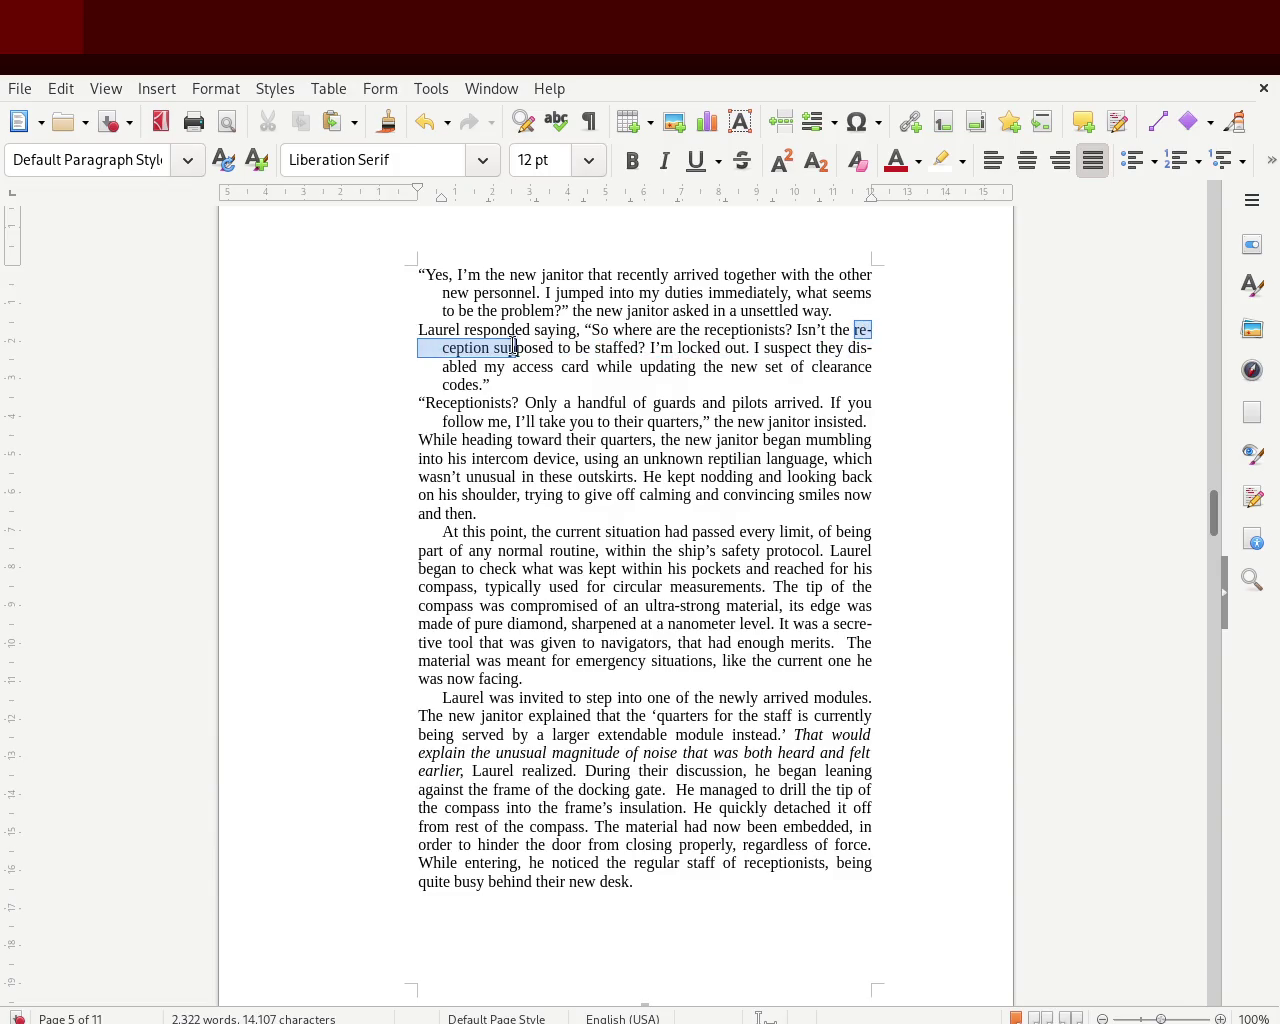
click(857, 331)
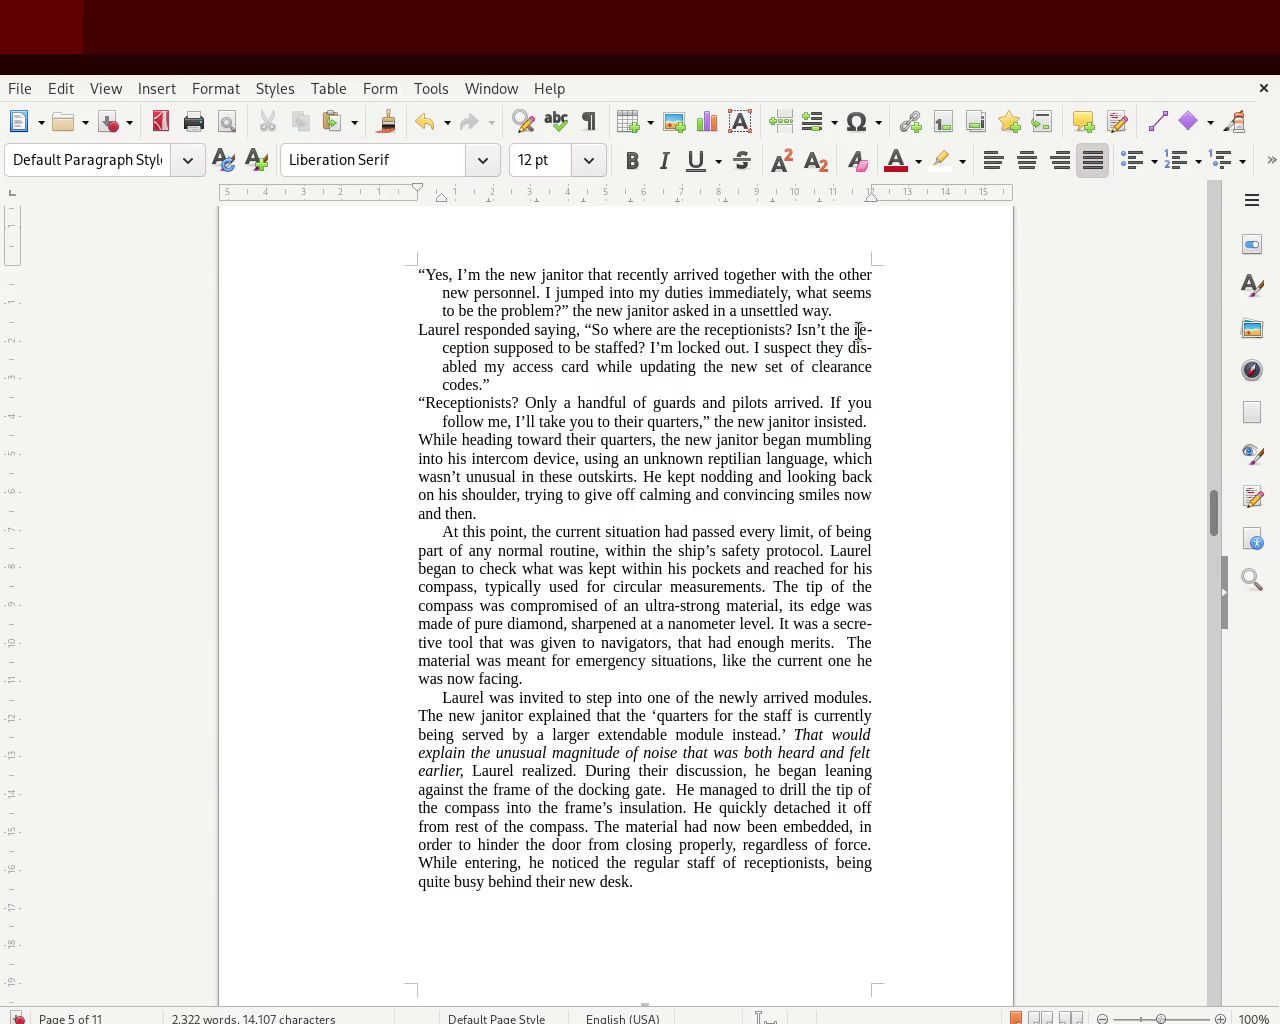
mouse_move(1214, 520)
mouse_down()
mouse_move(1217, 266)
mouse_move(1213, 290)
mouse_up()
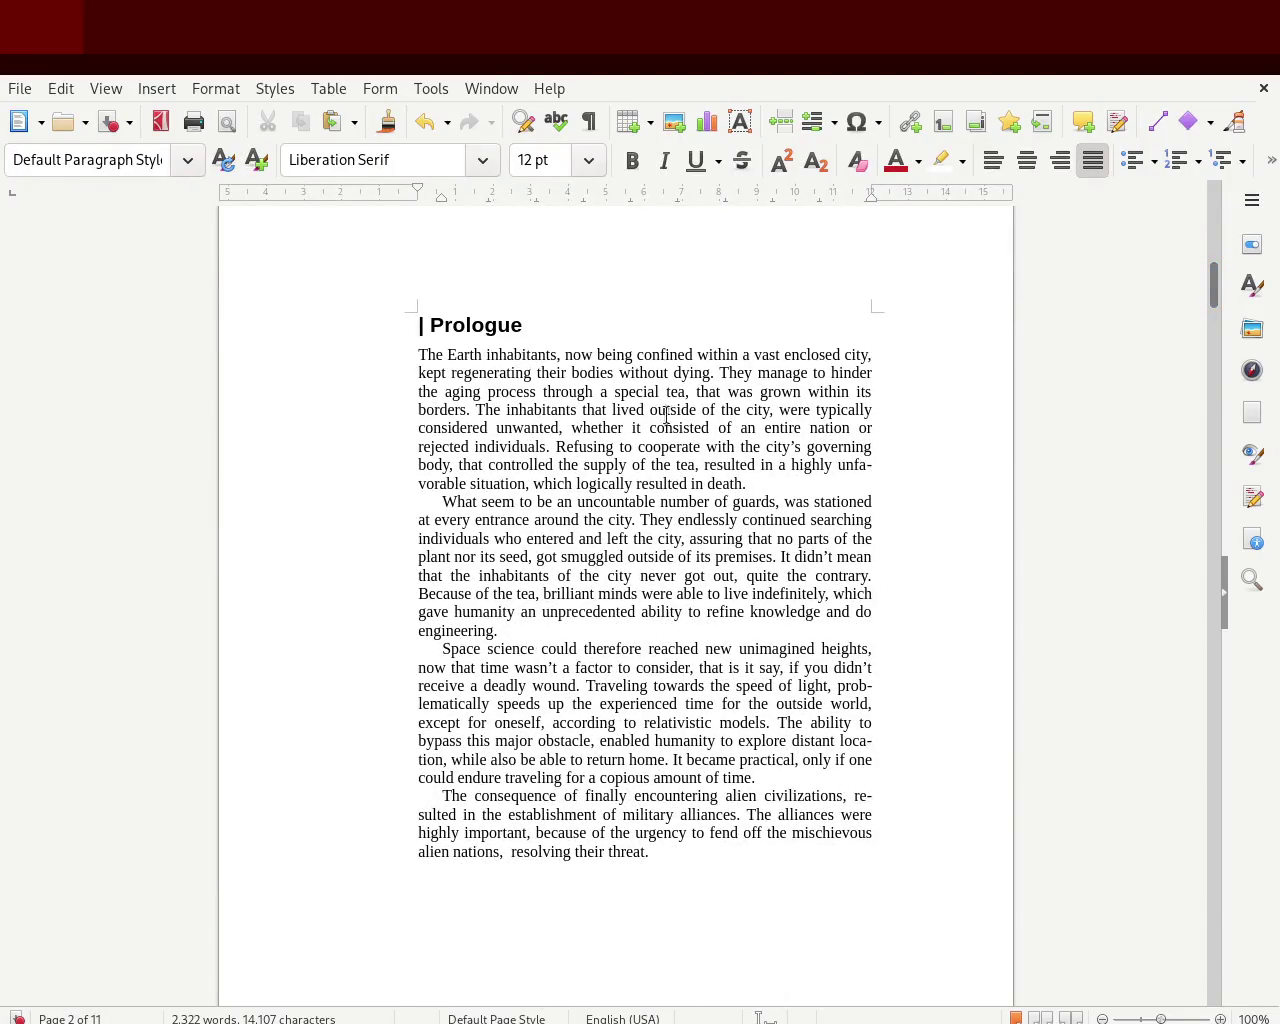
- Select several short passages in the Prologue, including the hyphenated 'prob-'
drag(838, 686, 849, 706)
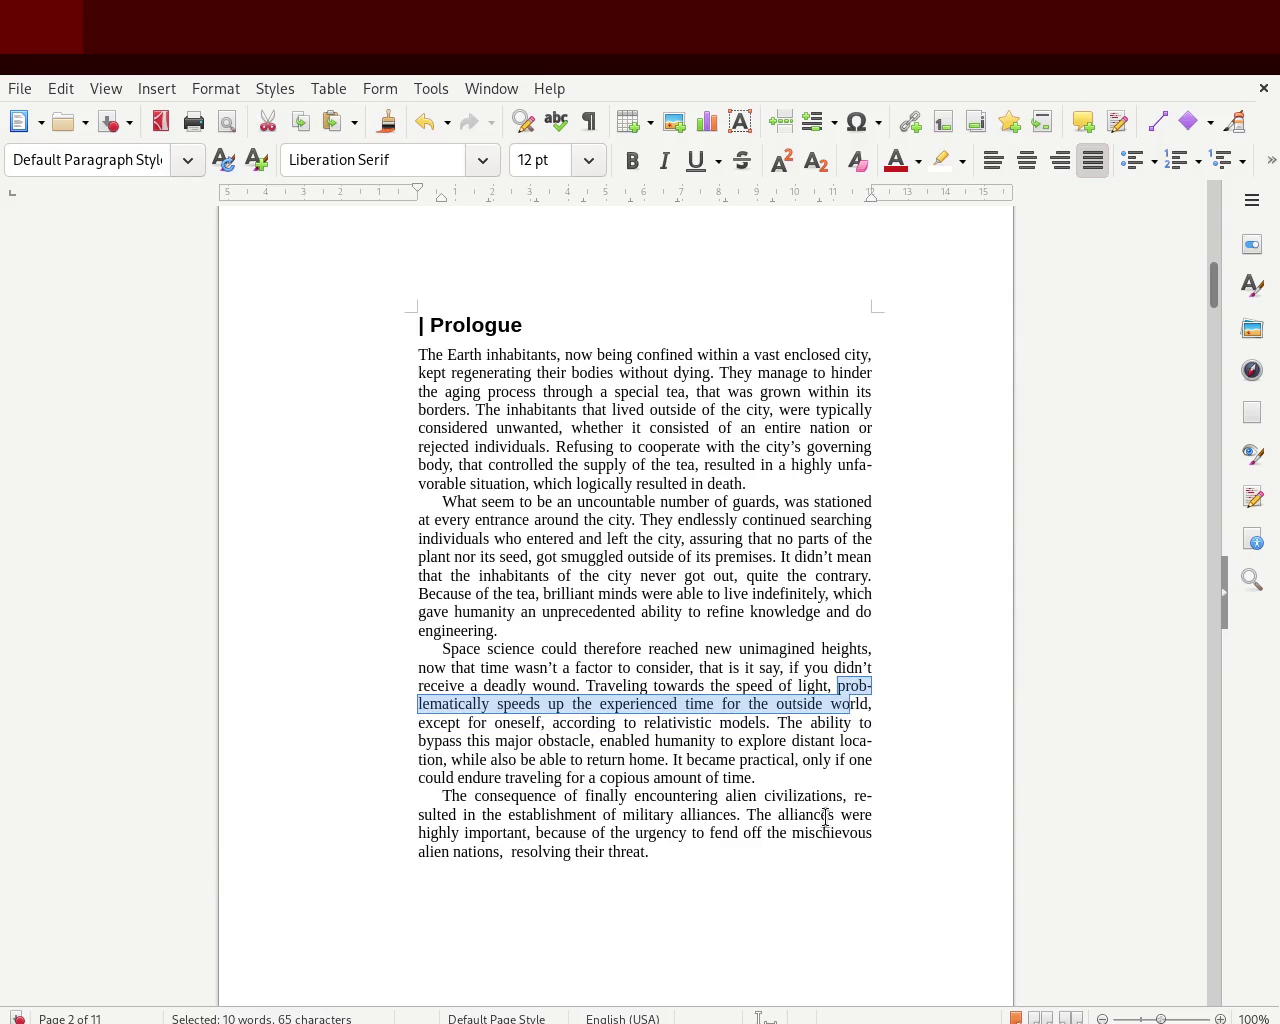
drag(853, 796, 864, 814)
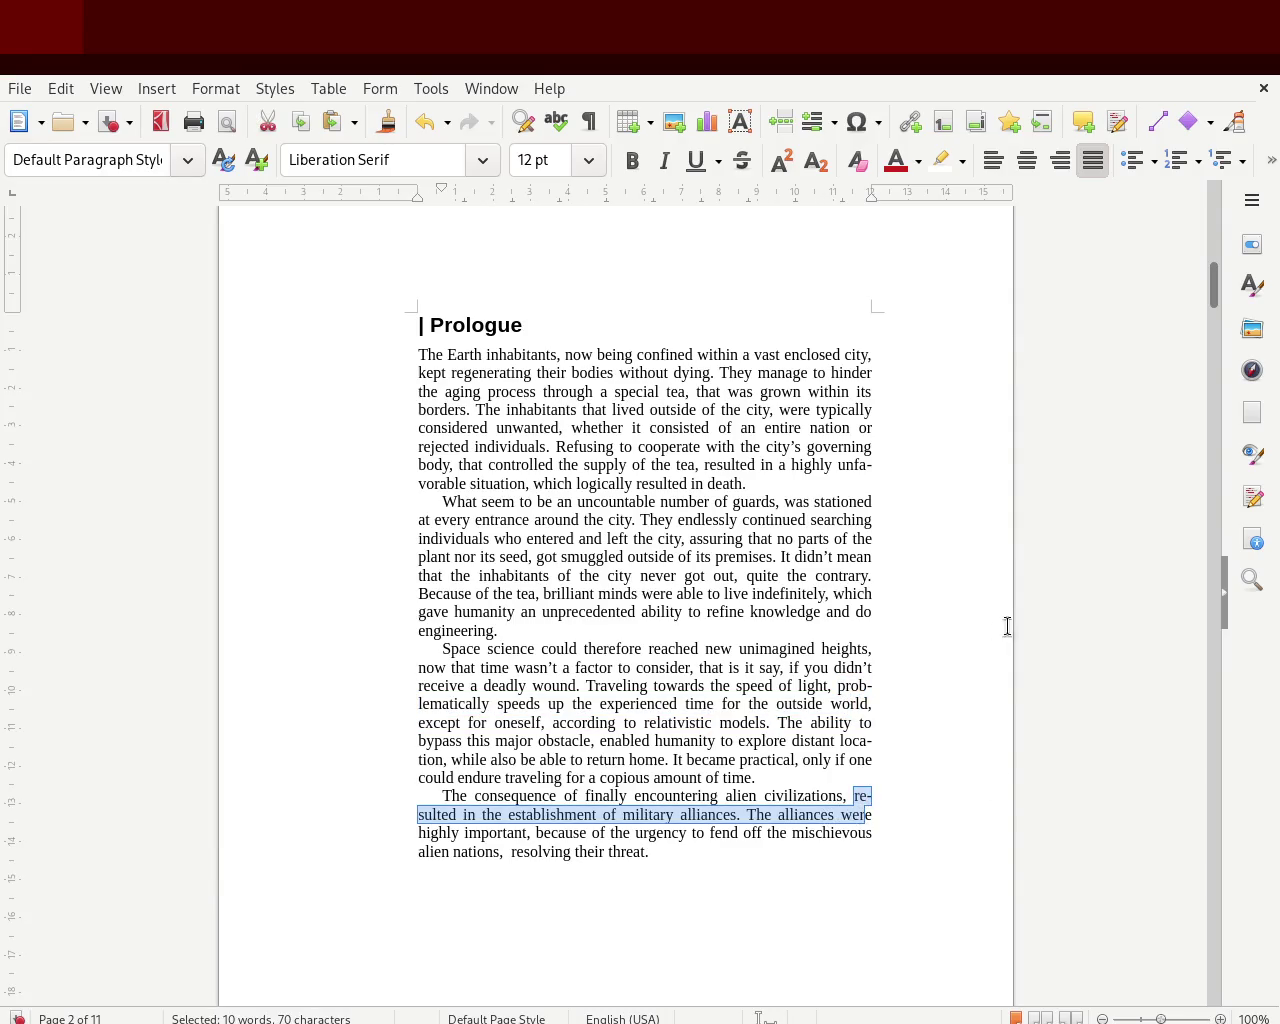
drag(873, 686, 864, 686)
drag(873, 760, 864, 760)
- Scroll to chapter 1, select the hyphenated 'at-', then open the Styles deck
drag(1211, 288, 1213, 436)
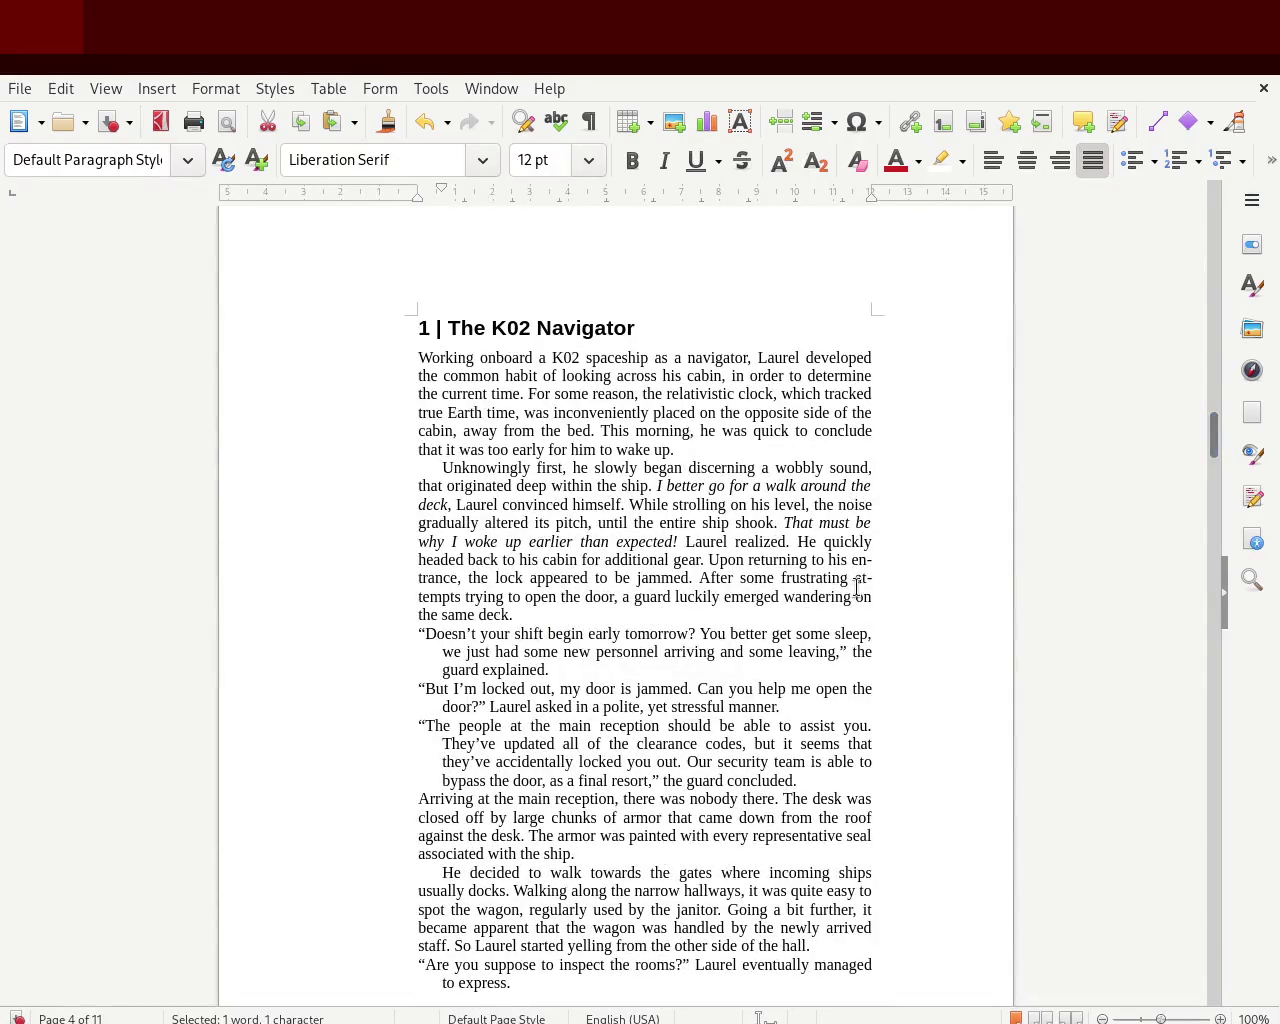
drag(847, 578, 864, 578)
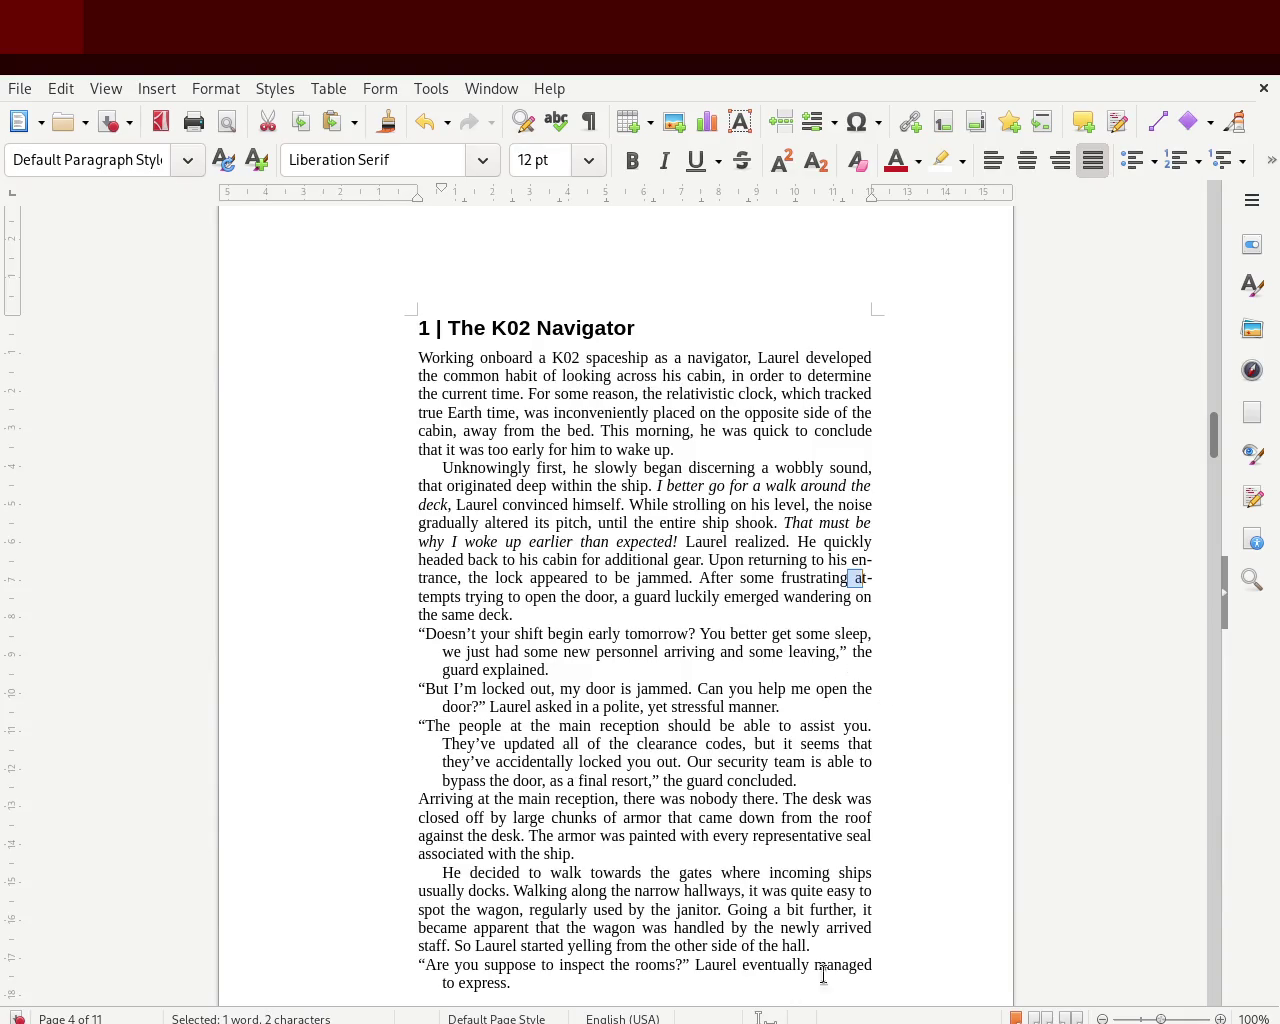
click(855, 568)
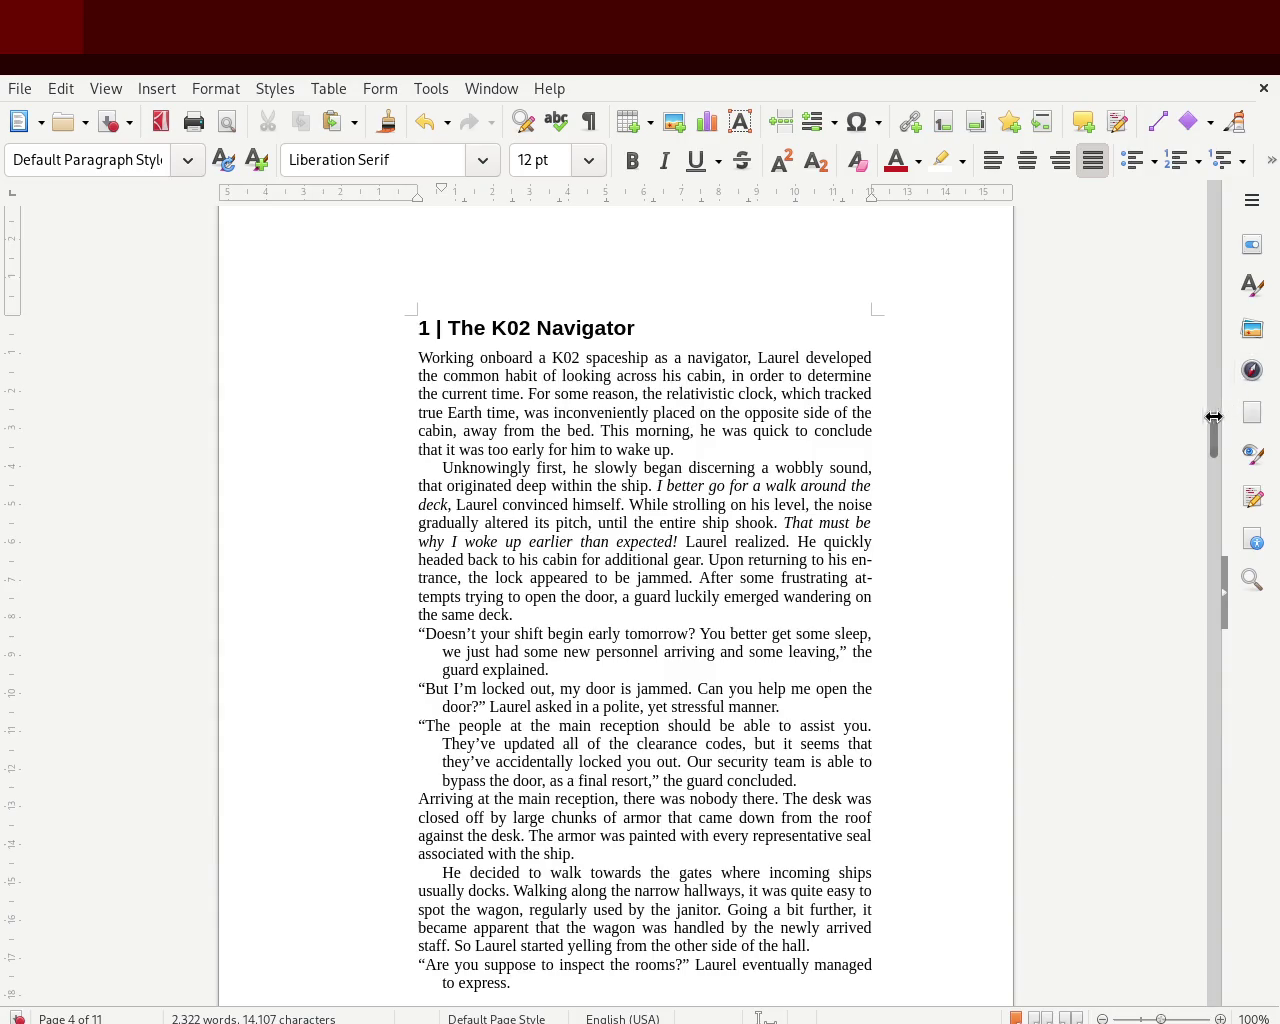
click(1252, 286)
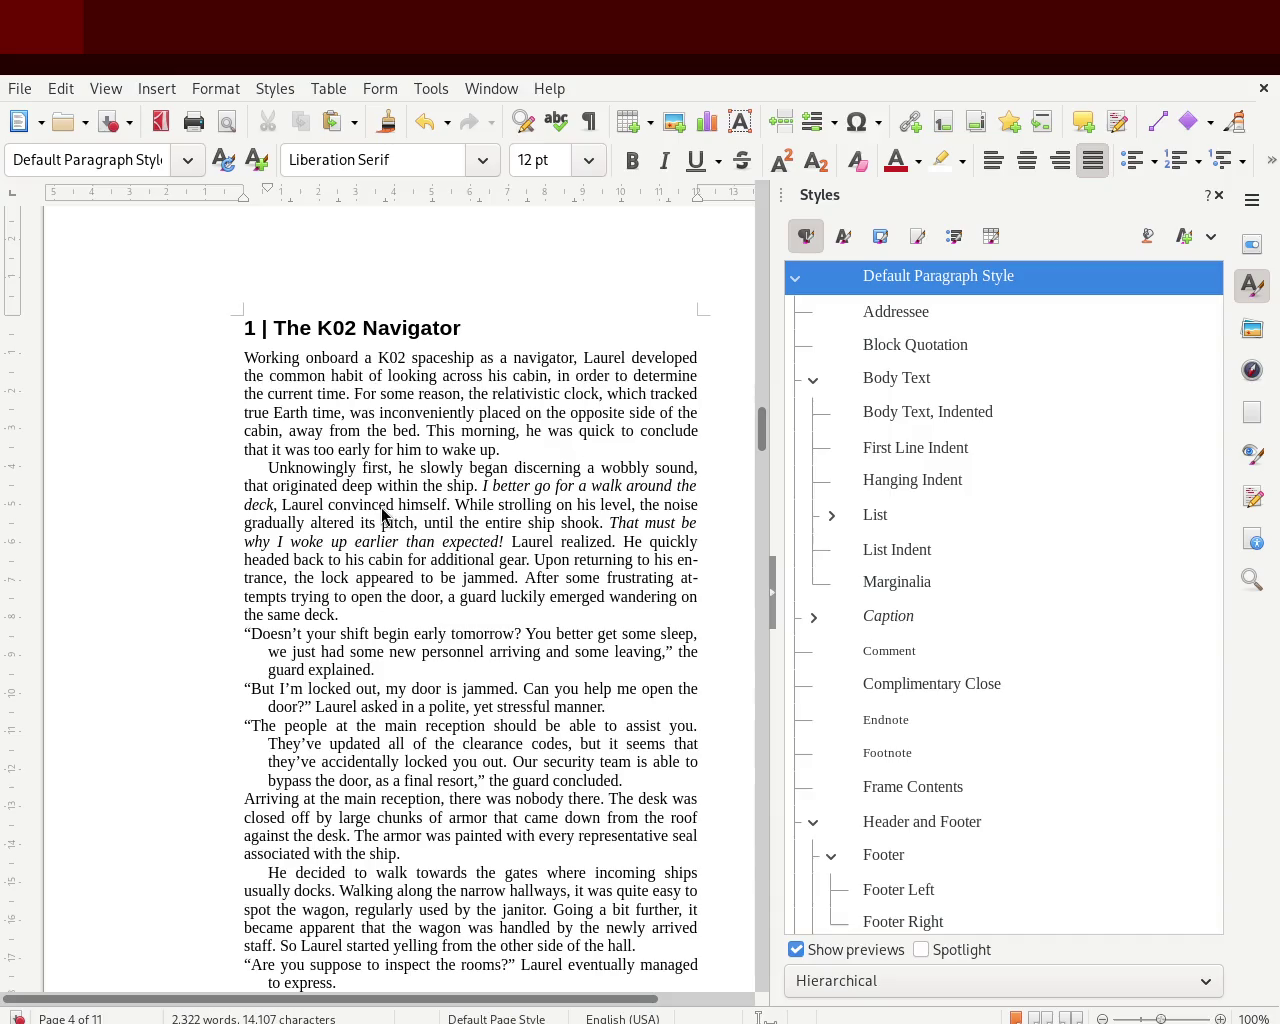
- Toggle the Styles deck closed and open, selecting the letter 'a' of 'at-tempts'
click(1220, 196)
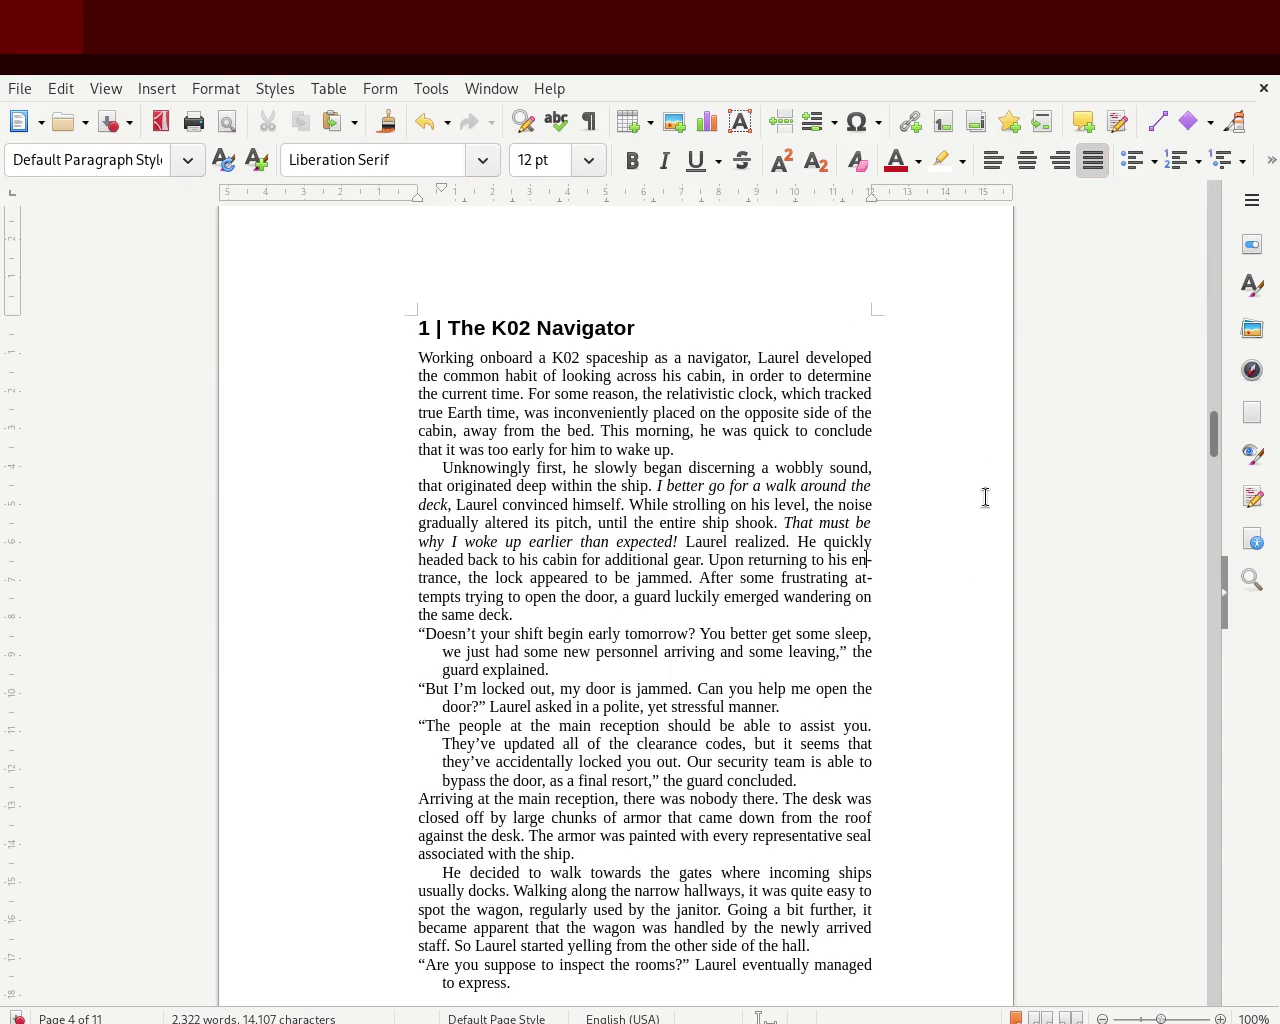
click(1253, 286)
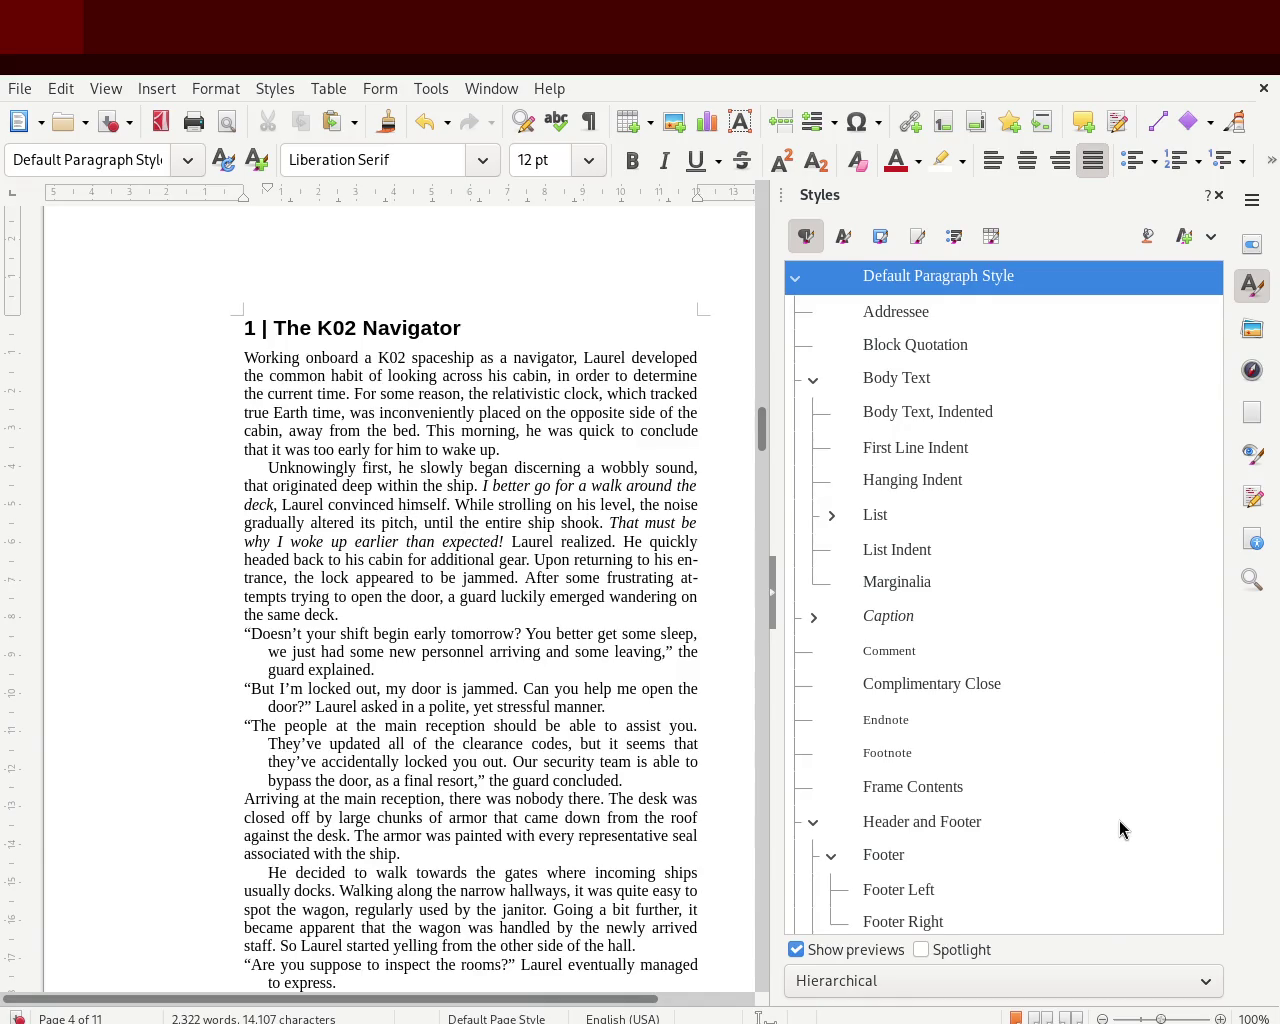
click(1216, 199)
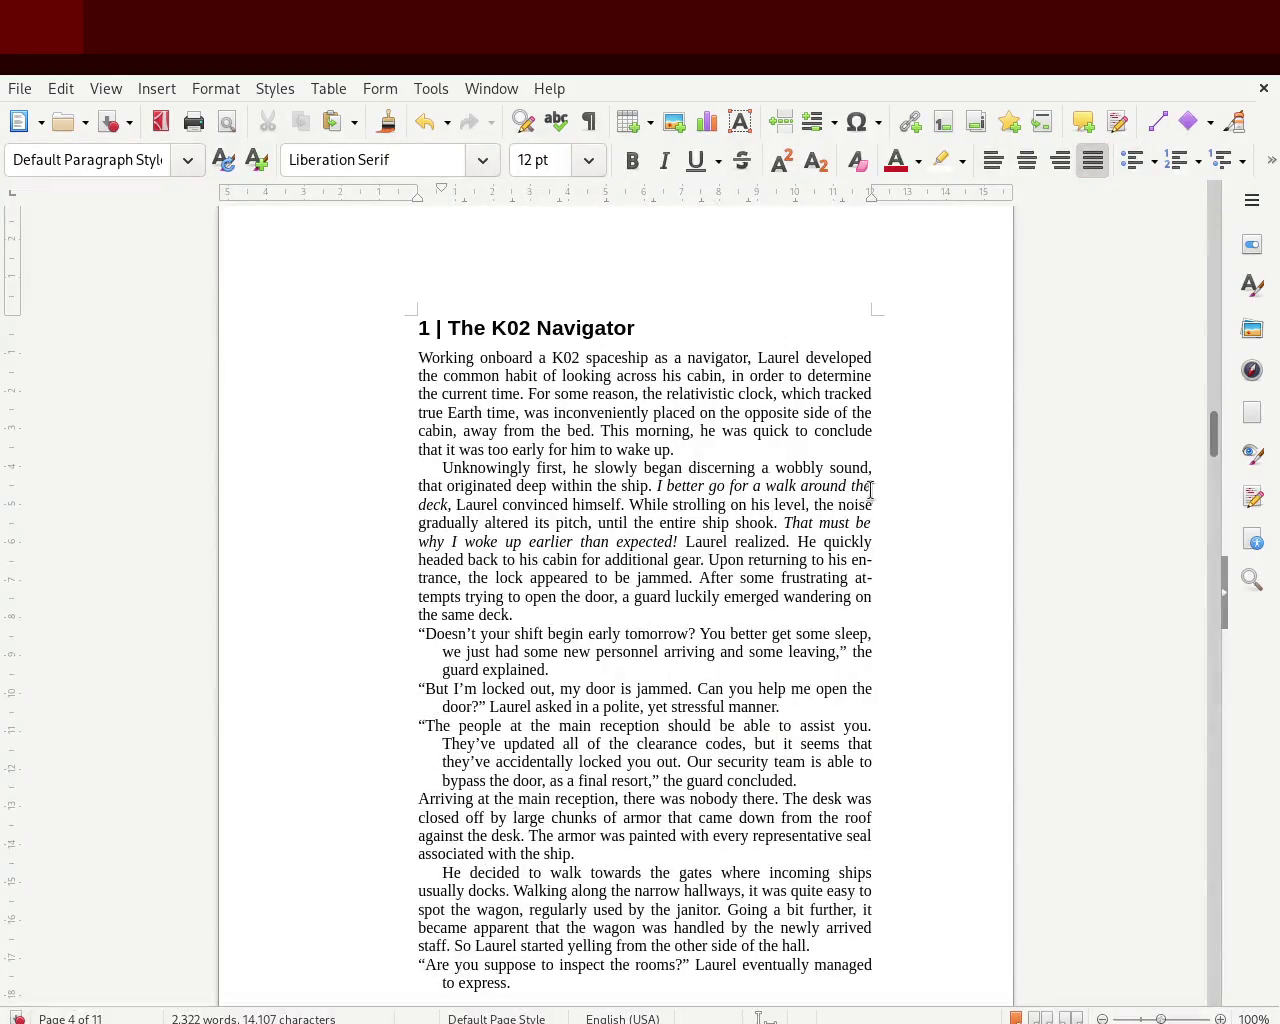
drag(856, 579, 865, 579)
click(1252, 286)
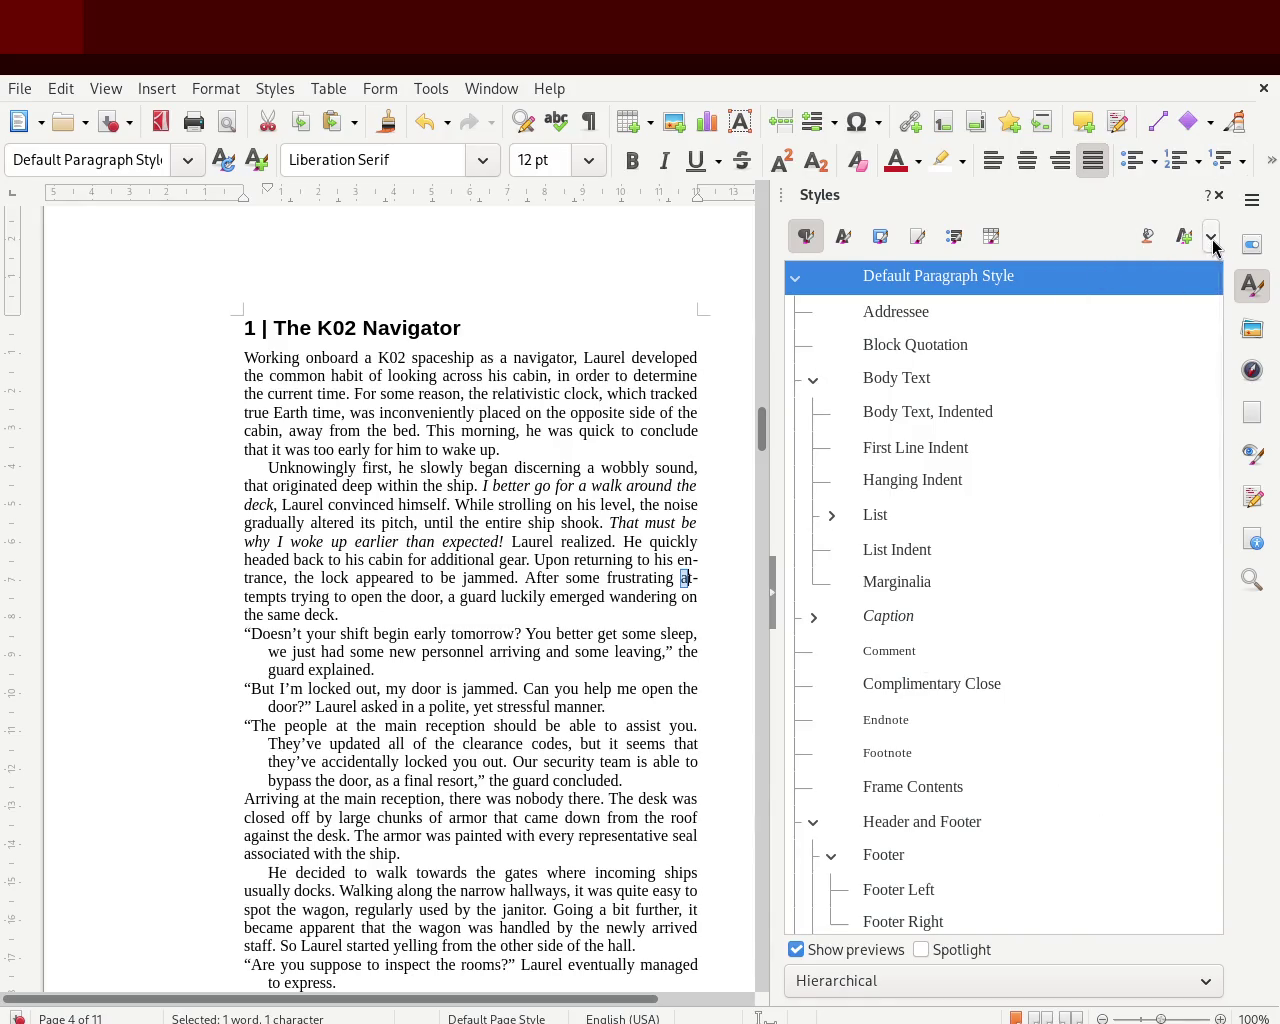
- Select the hyphenated 'at-' of 'at-tempts', then close the Styles deck and return to the Prologue page
click(1219, 195)
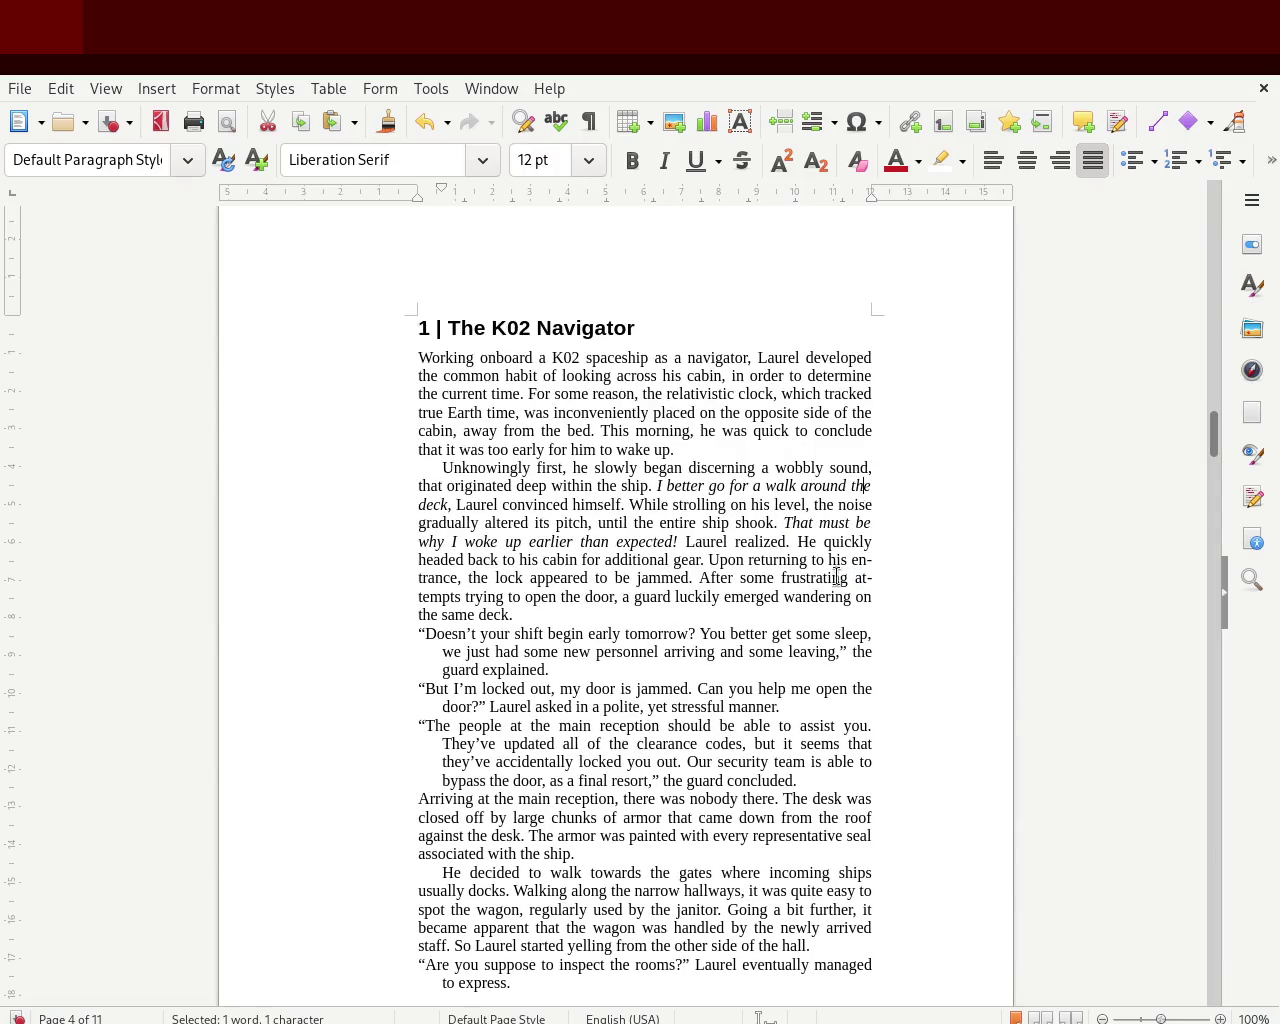
drag(863, 579, 873, 580)
click(1252, 285)
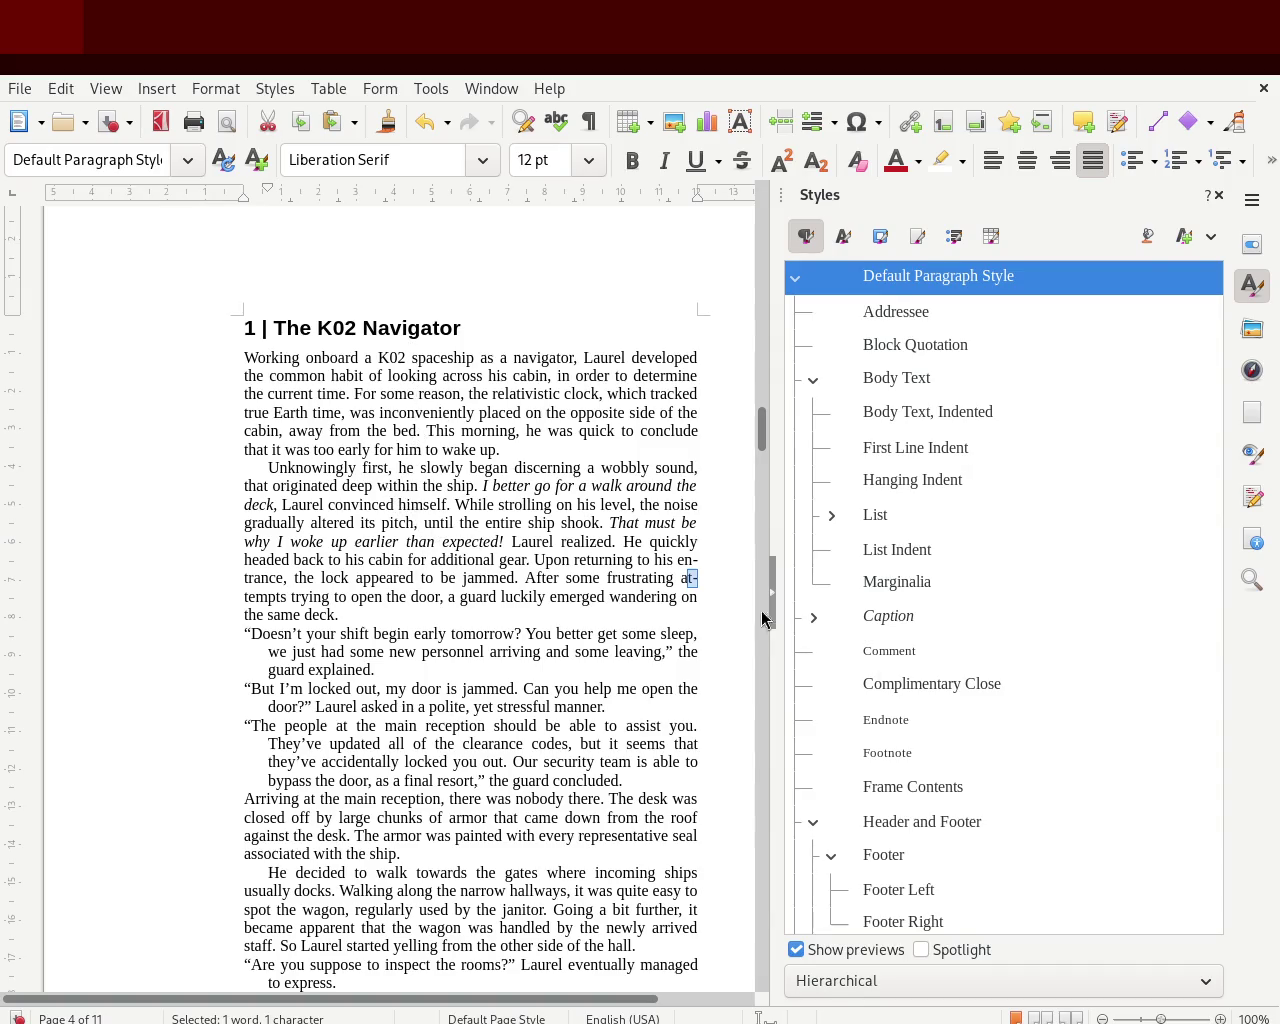
click(626, 568)
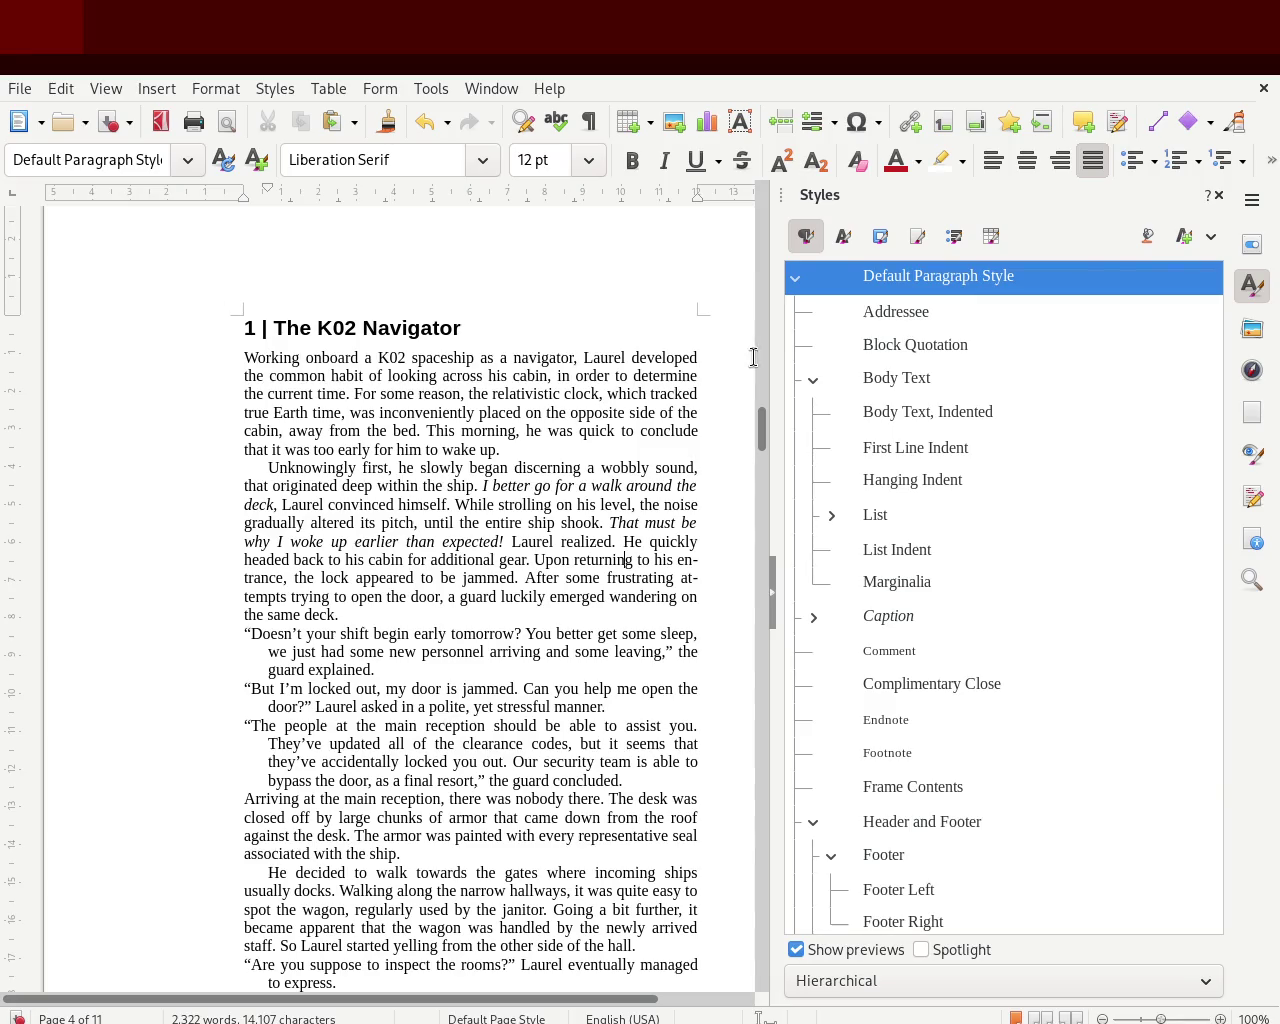
click(1217, 196)
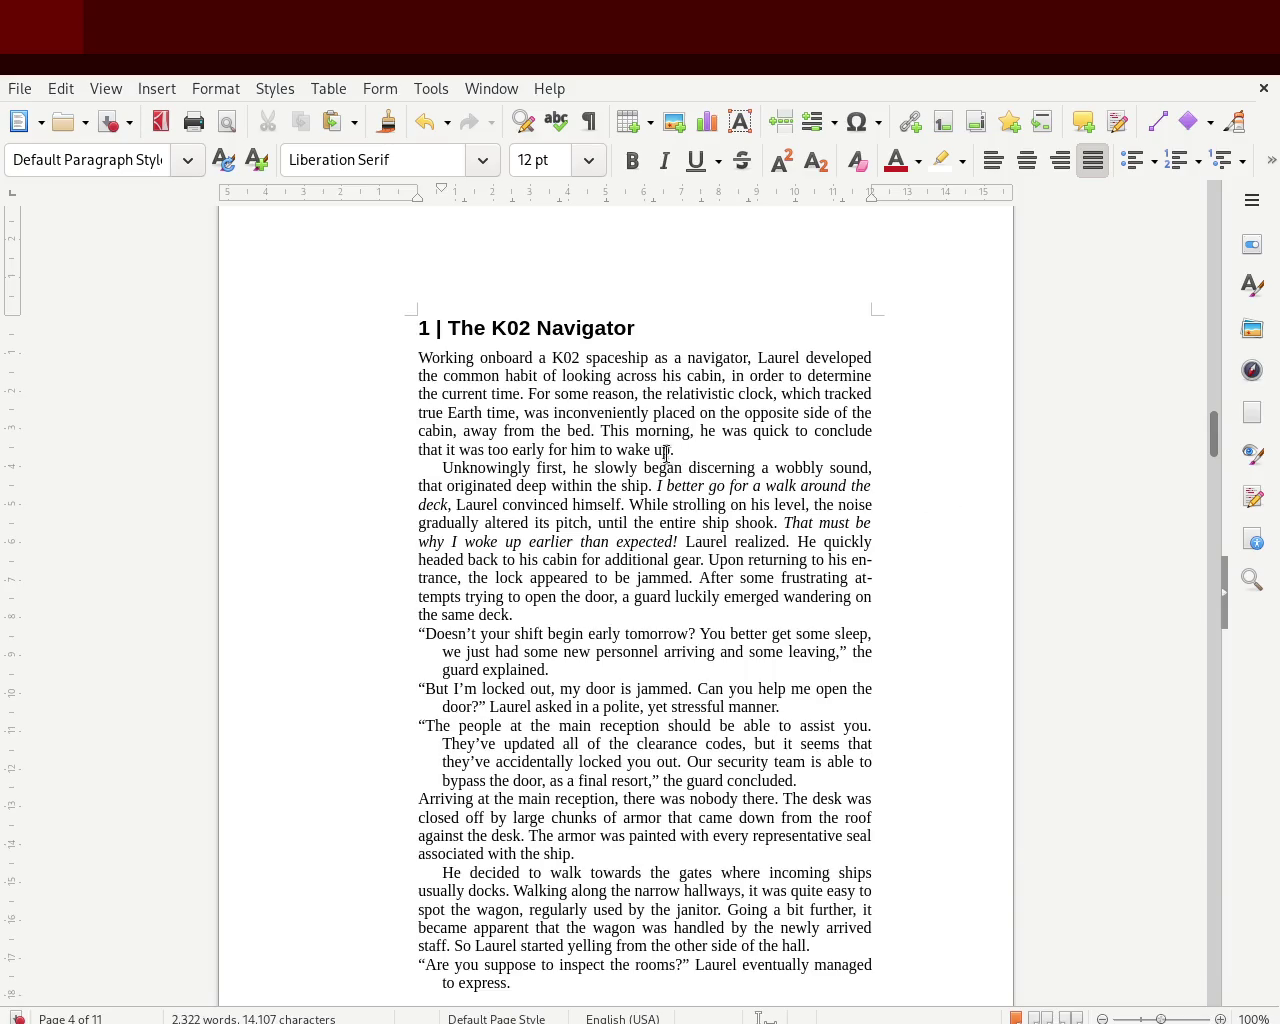
mouse_move(1215, 420)
mouse_down()
mouse_move(1222, 240)
mouse_move(1222, 286)
mouse_up()
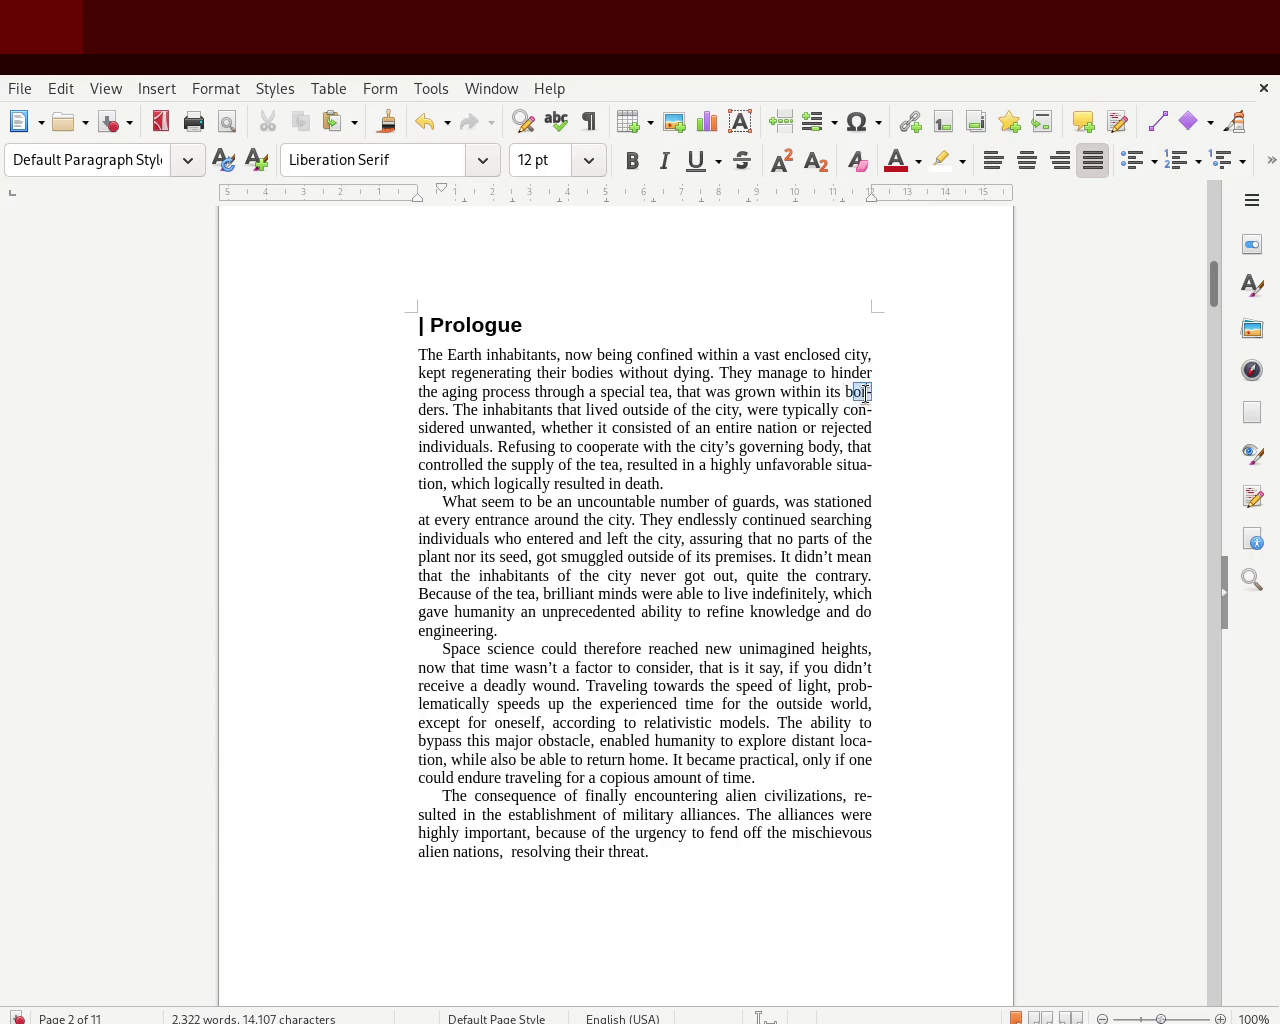
- Select 'bo' of 'bor-' and the title-page header, then go to page 11 and select all text
click(846, 393)
drag(844, 390, 859, 390)
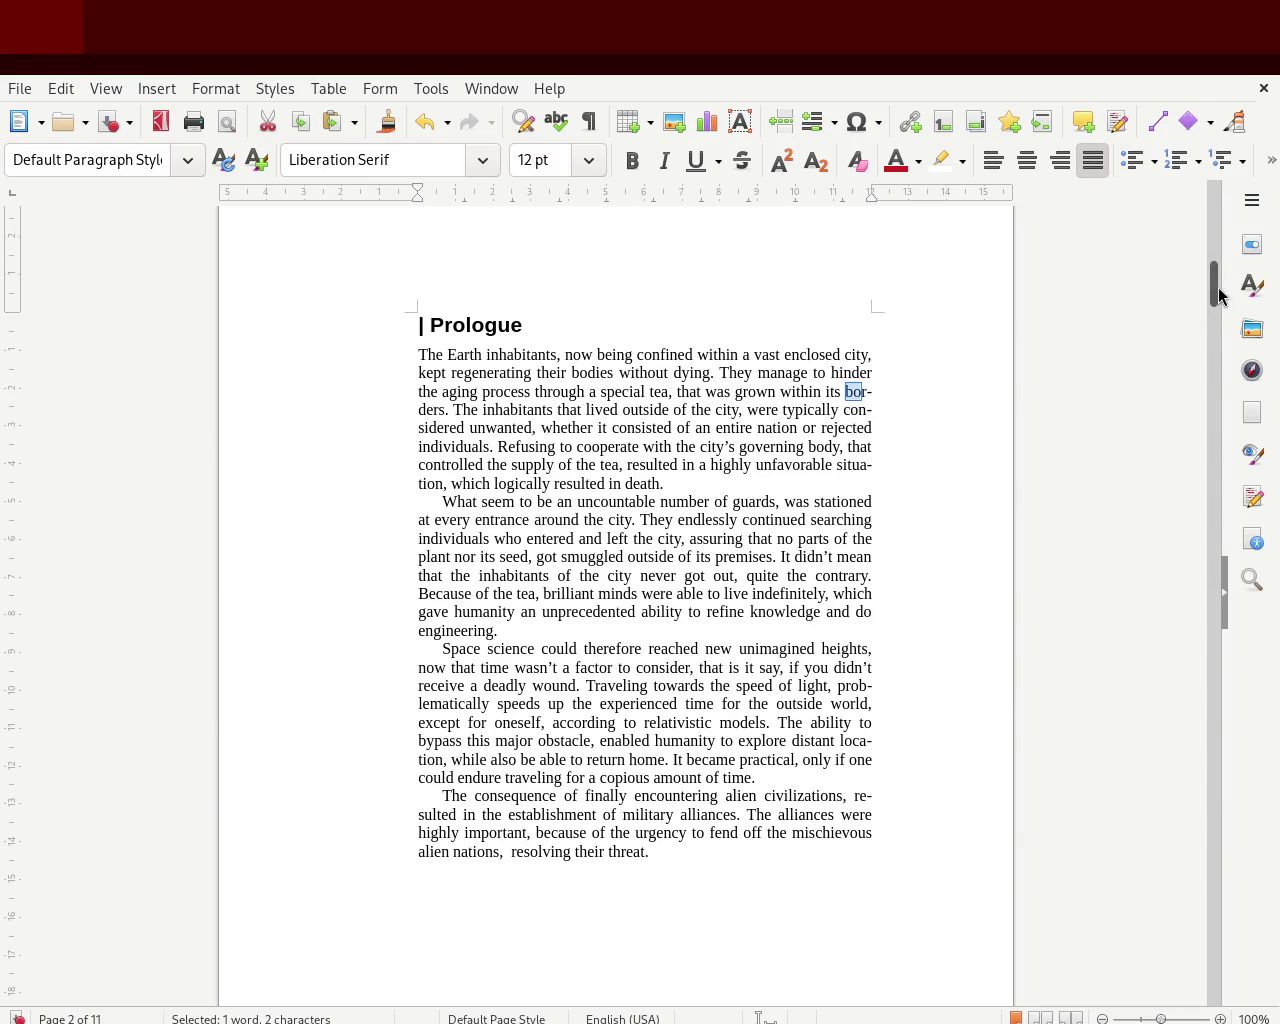
drag(1211, 282, 1204, 222)
drag(451, 349, 634, 620)
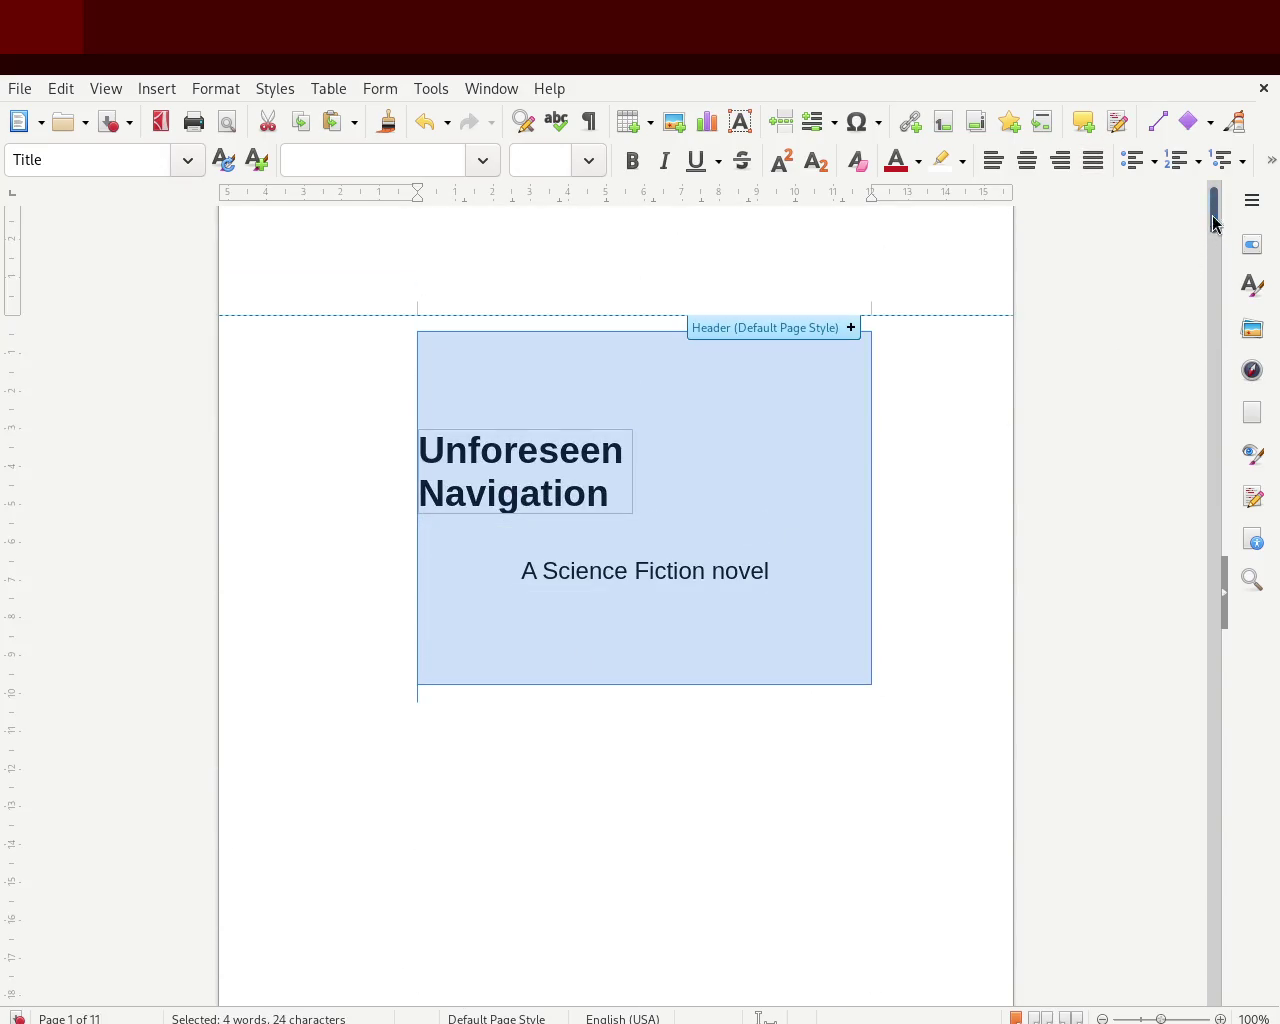
drag(1213, 217, 1211, 995)
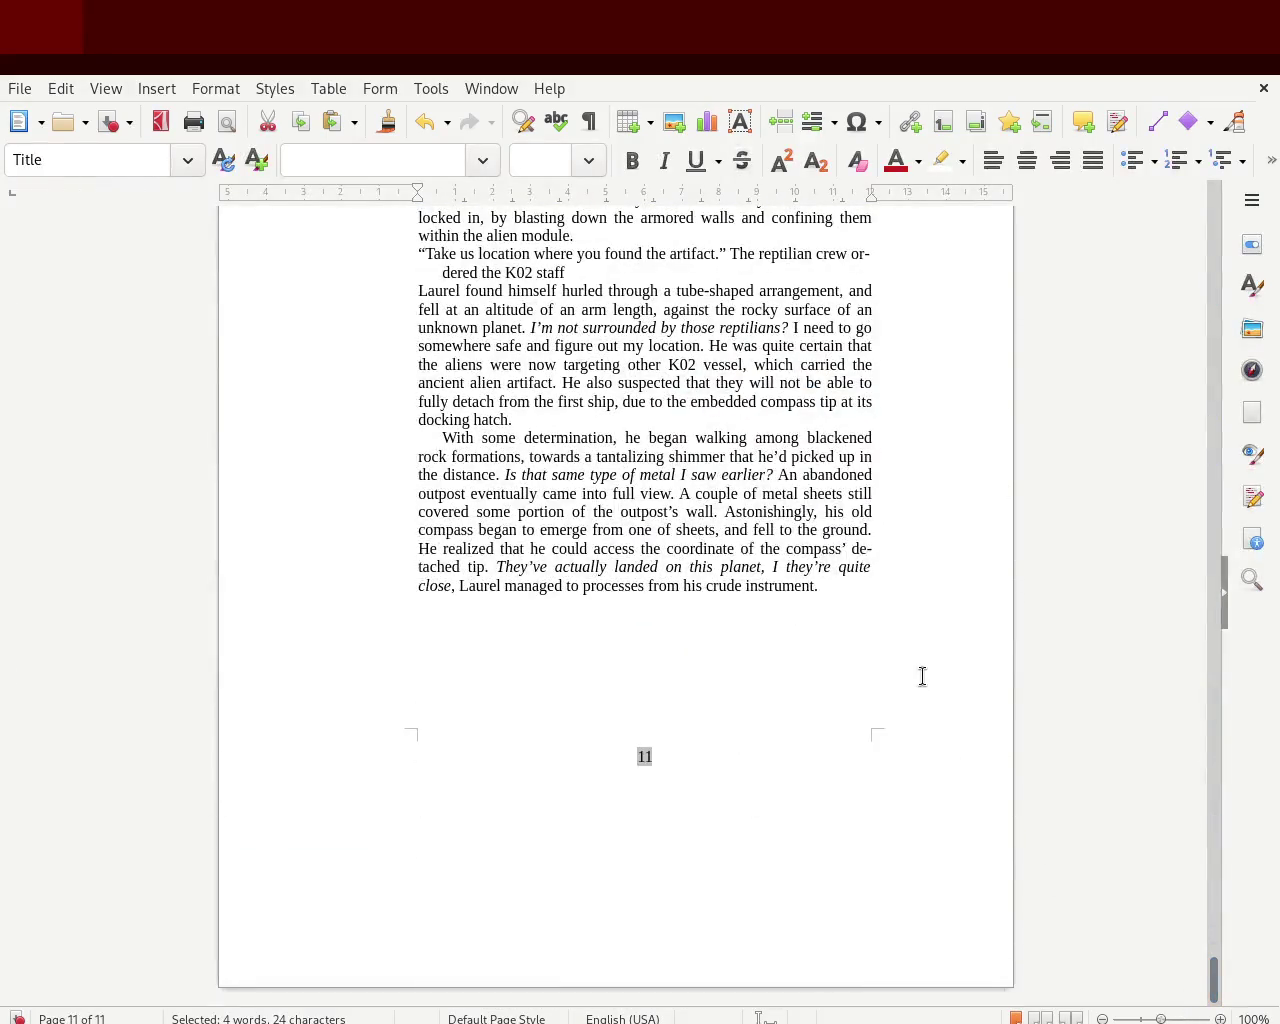
key(ctrl+a)
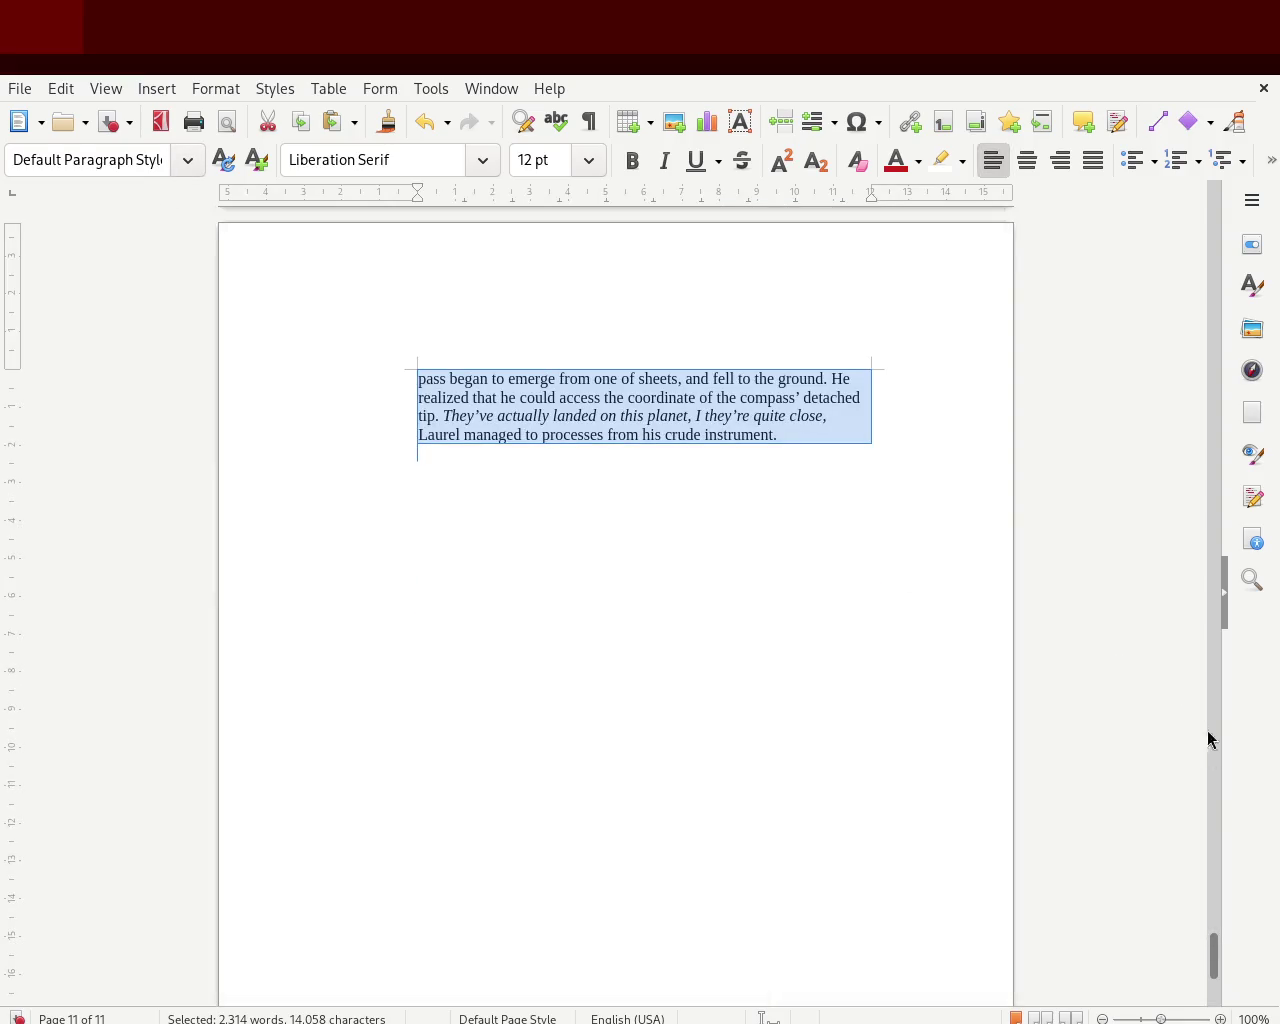
- Deselect and scroll through pages 2 and 3 to check the plain Default Paragraph Style text
mouse_move(1213, 993)
mouse_down()
mouse_move(1222, 228)
mouse_move(1219, 310)
mouse_up()
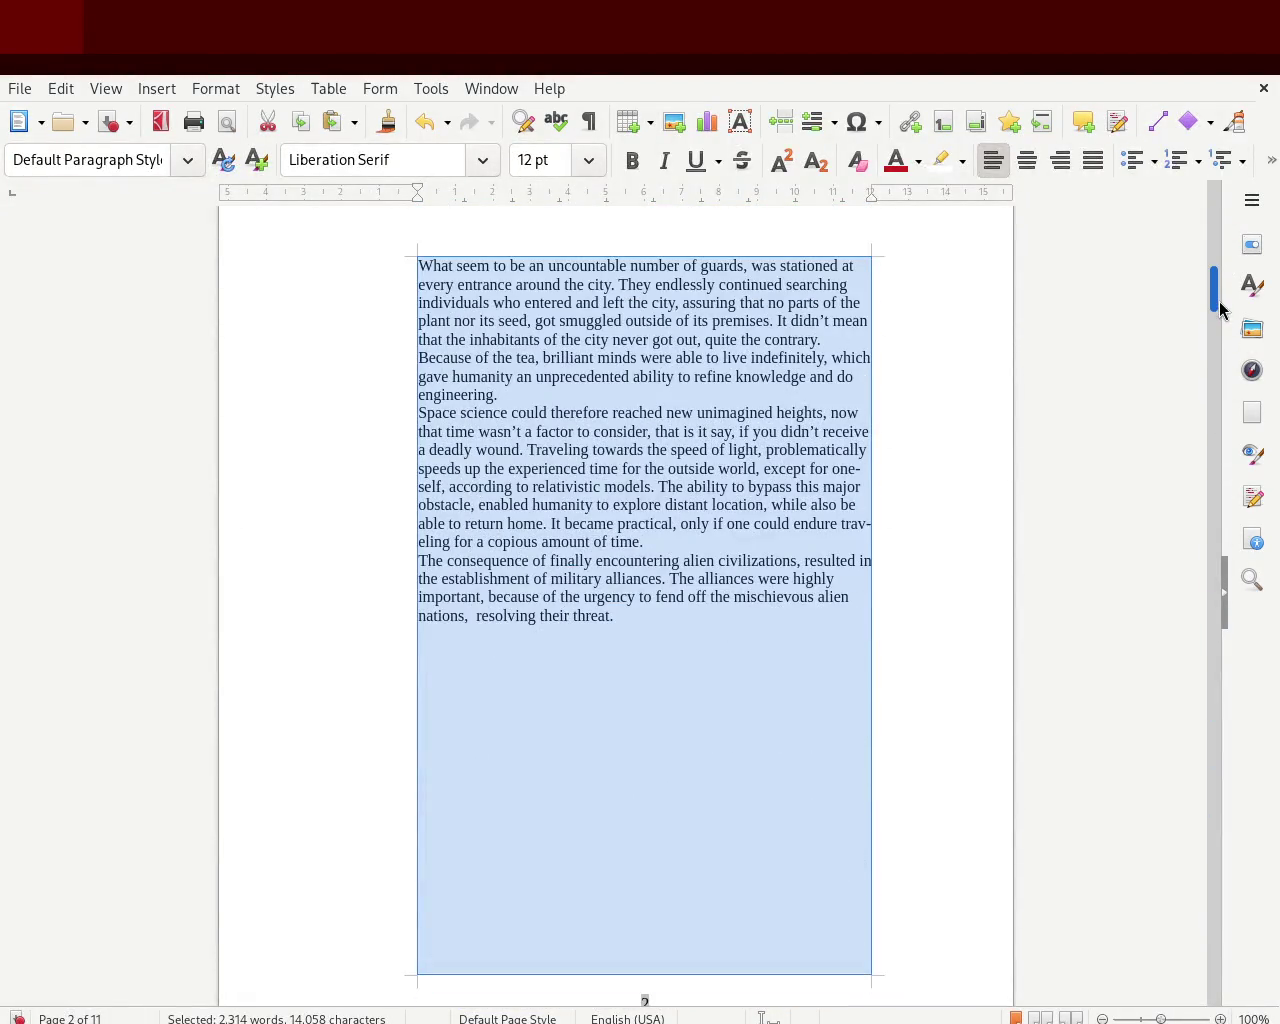
click(857, 415)
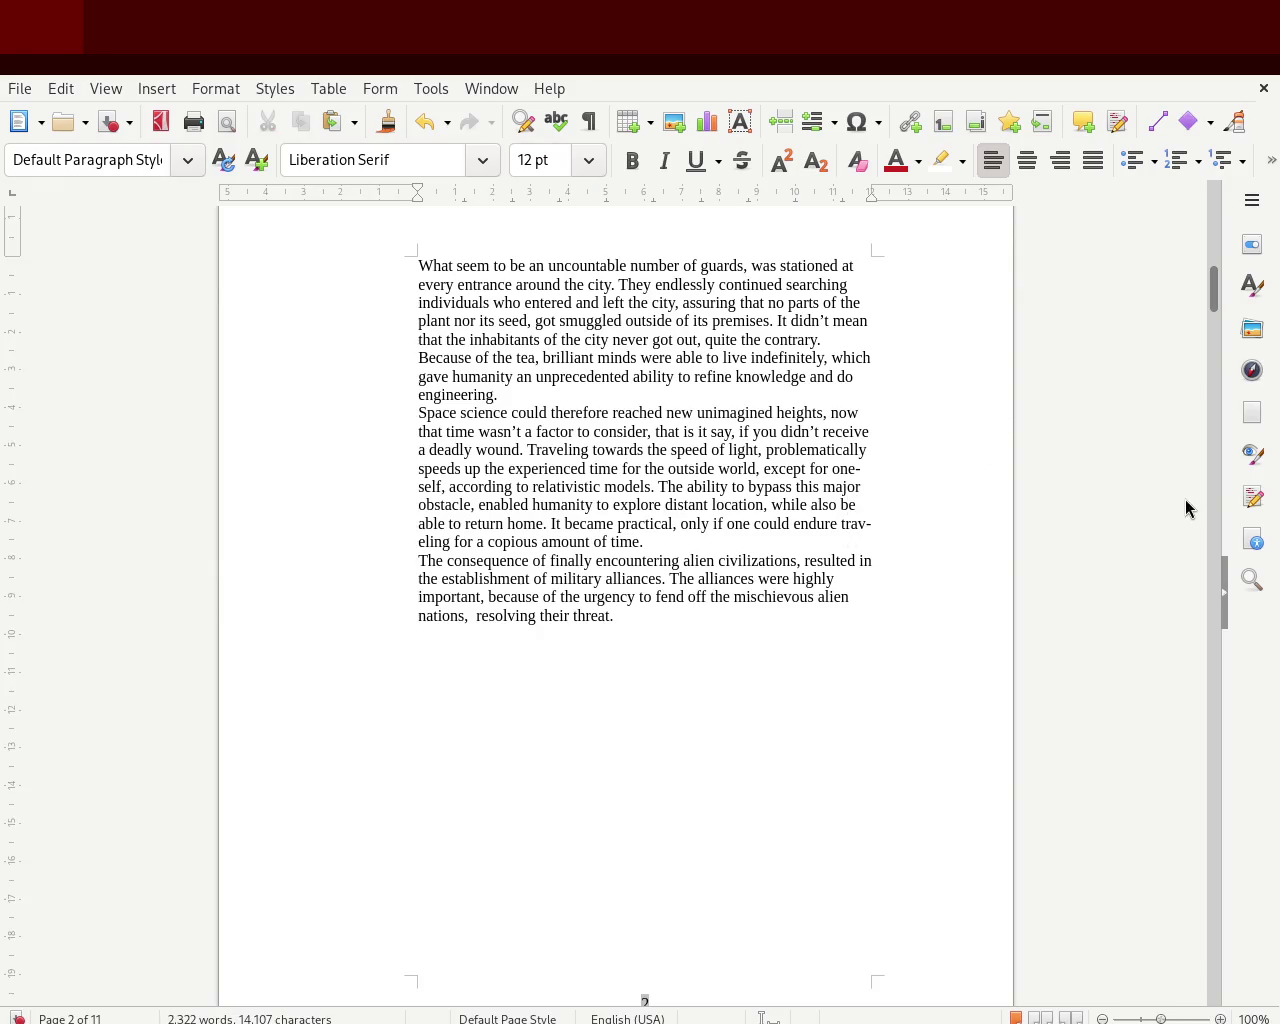
drag(1211, 288, 1216, 392)
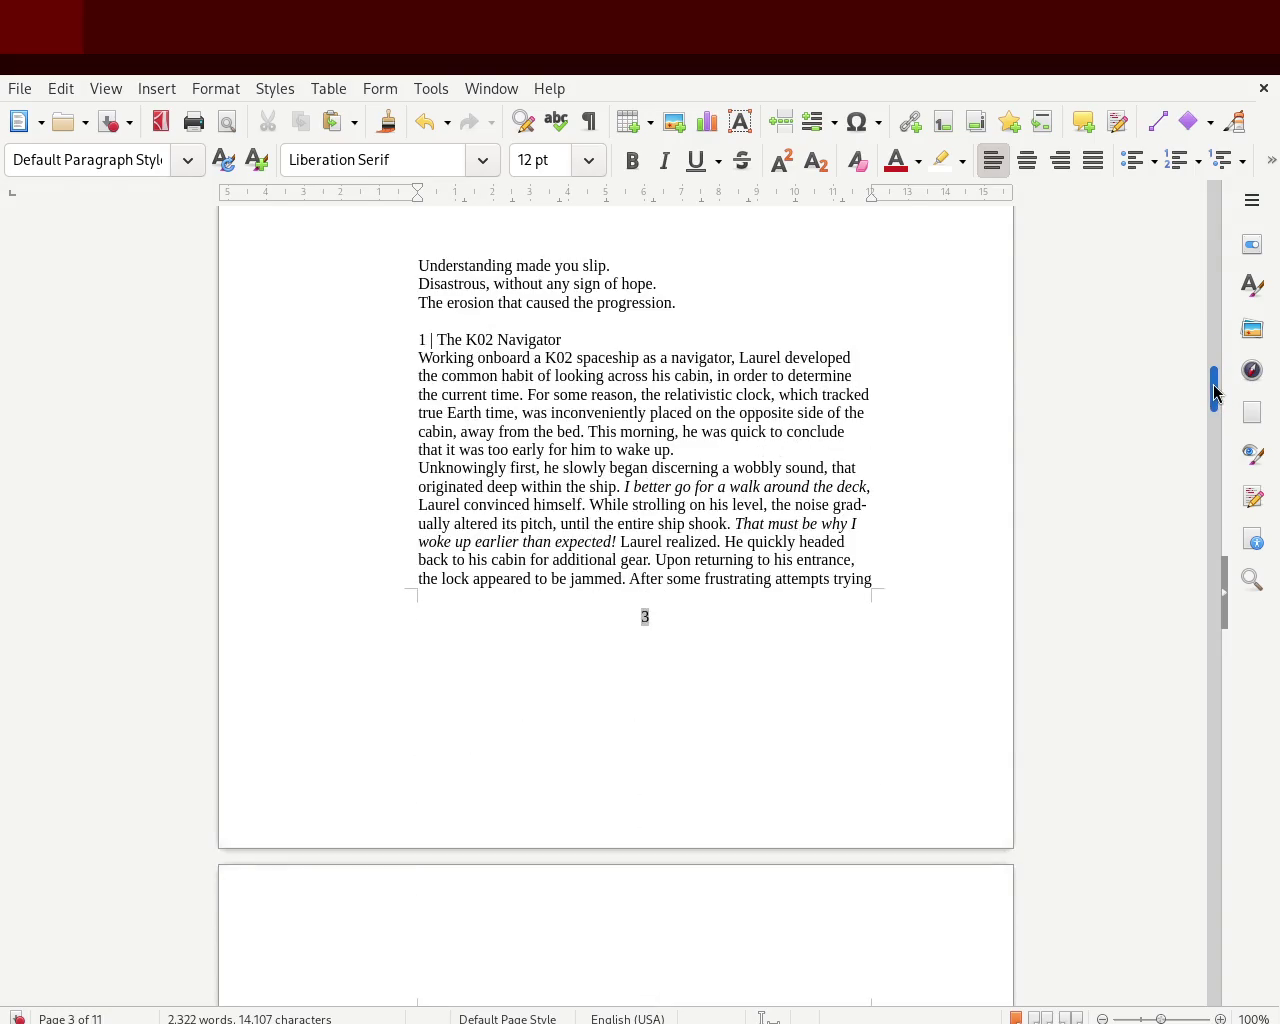
drag(1216, 392, 1207, 274)
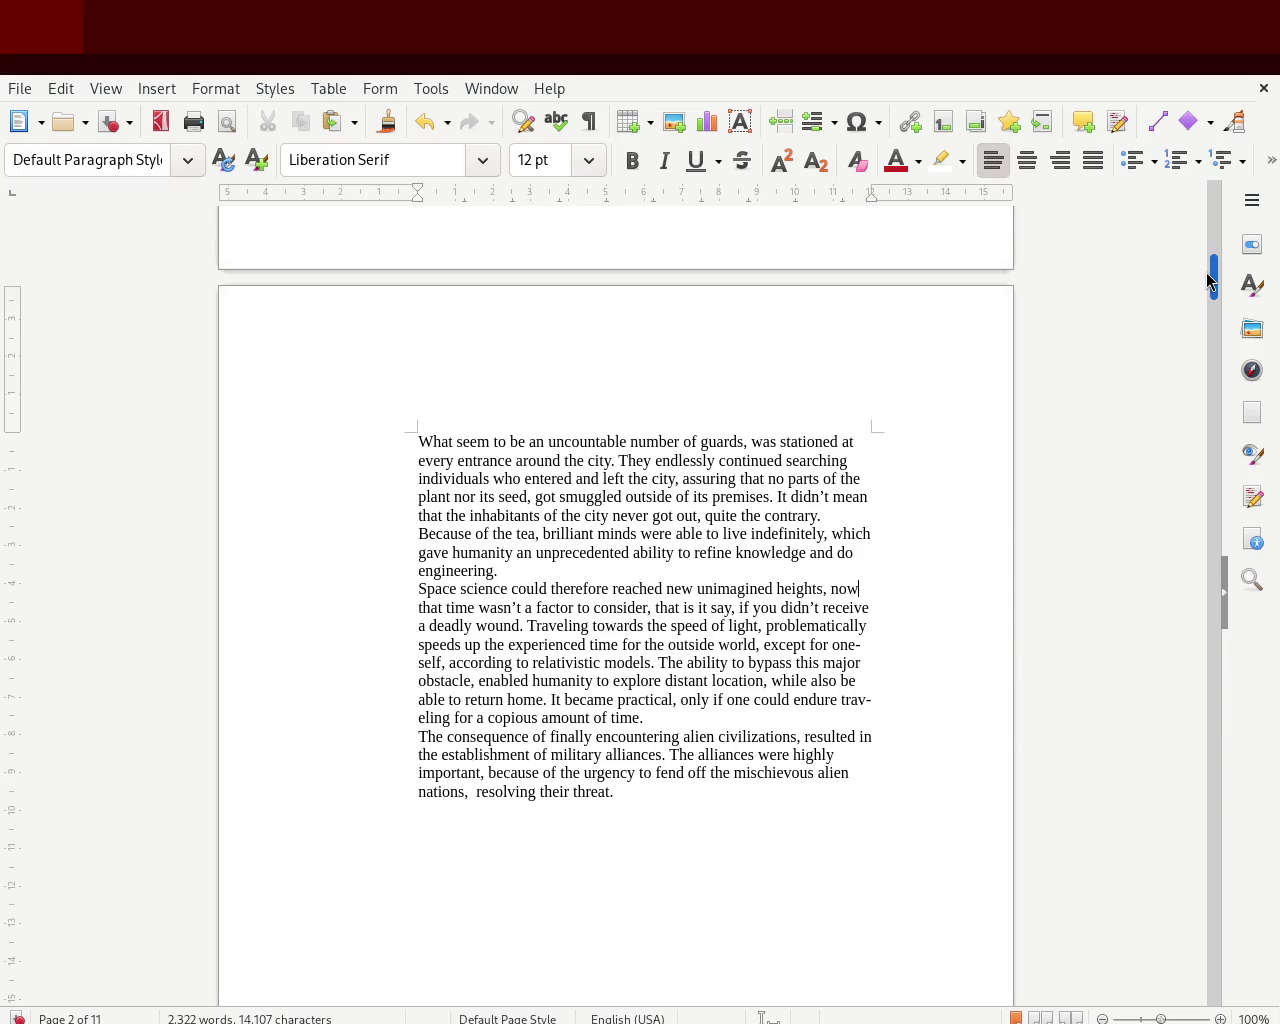
mouse_move(1206, 273)
mouse_down()
mouse_move(1200, 172)
mouse_move(1199, 248)
mouse_up()
- Insert two empty paragraphs above 'Prologue' to push it down the page
click(477, 262)
key(Return)
key(Return)
key(Return)
key(Return)
key(Return)
key(Return)
key(Return)
key(Return)
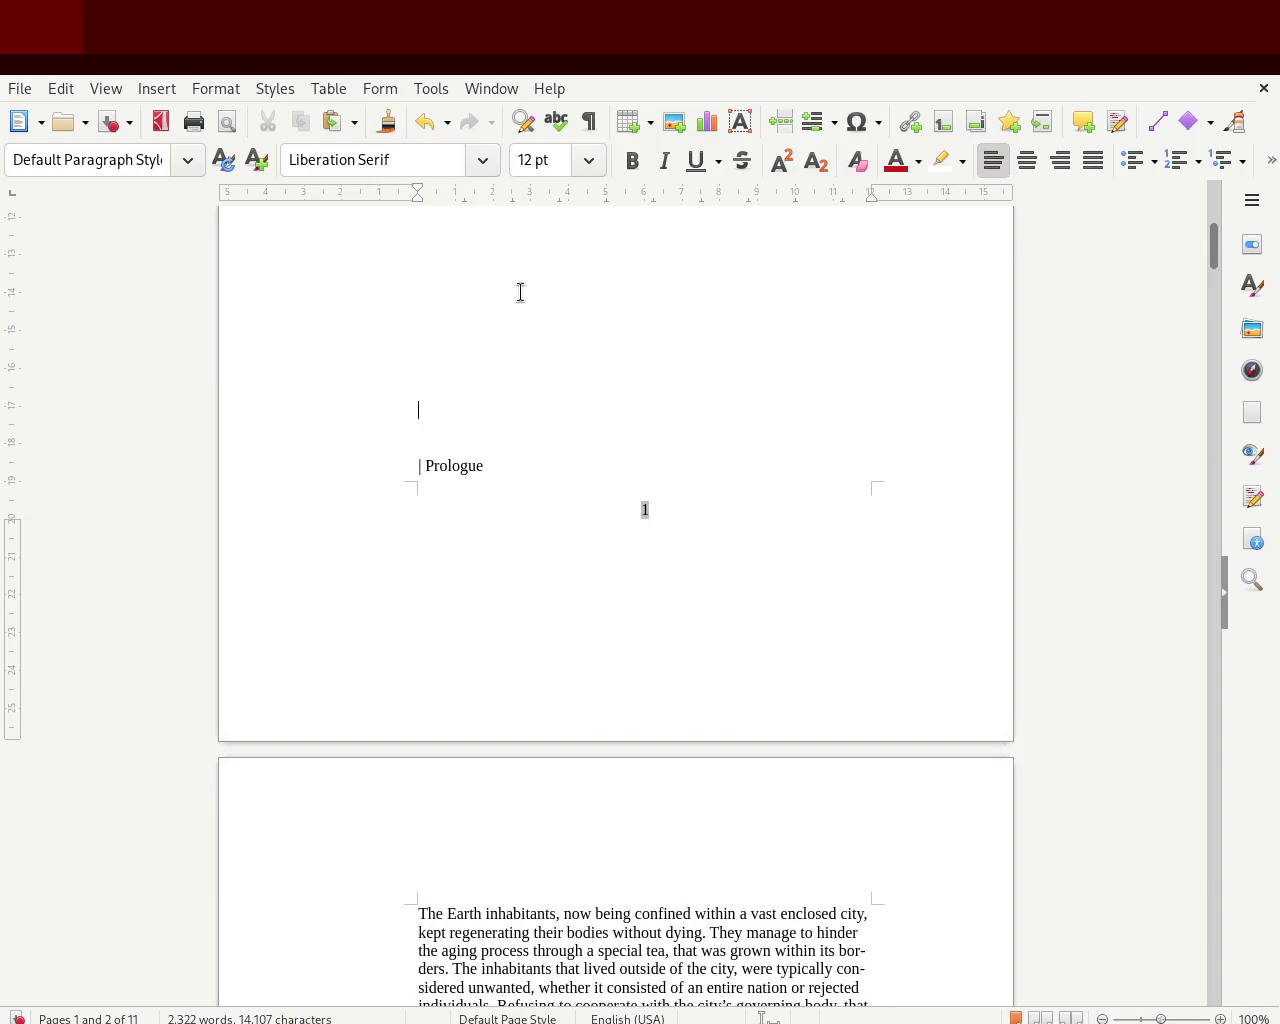
key(Return)
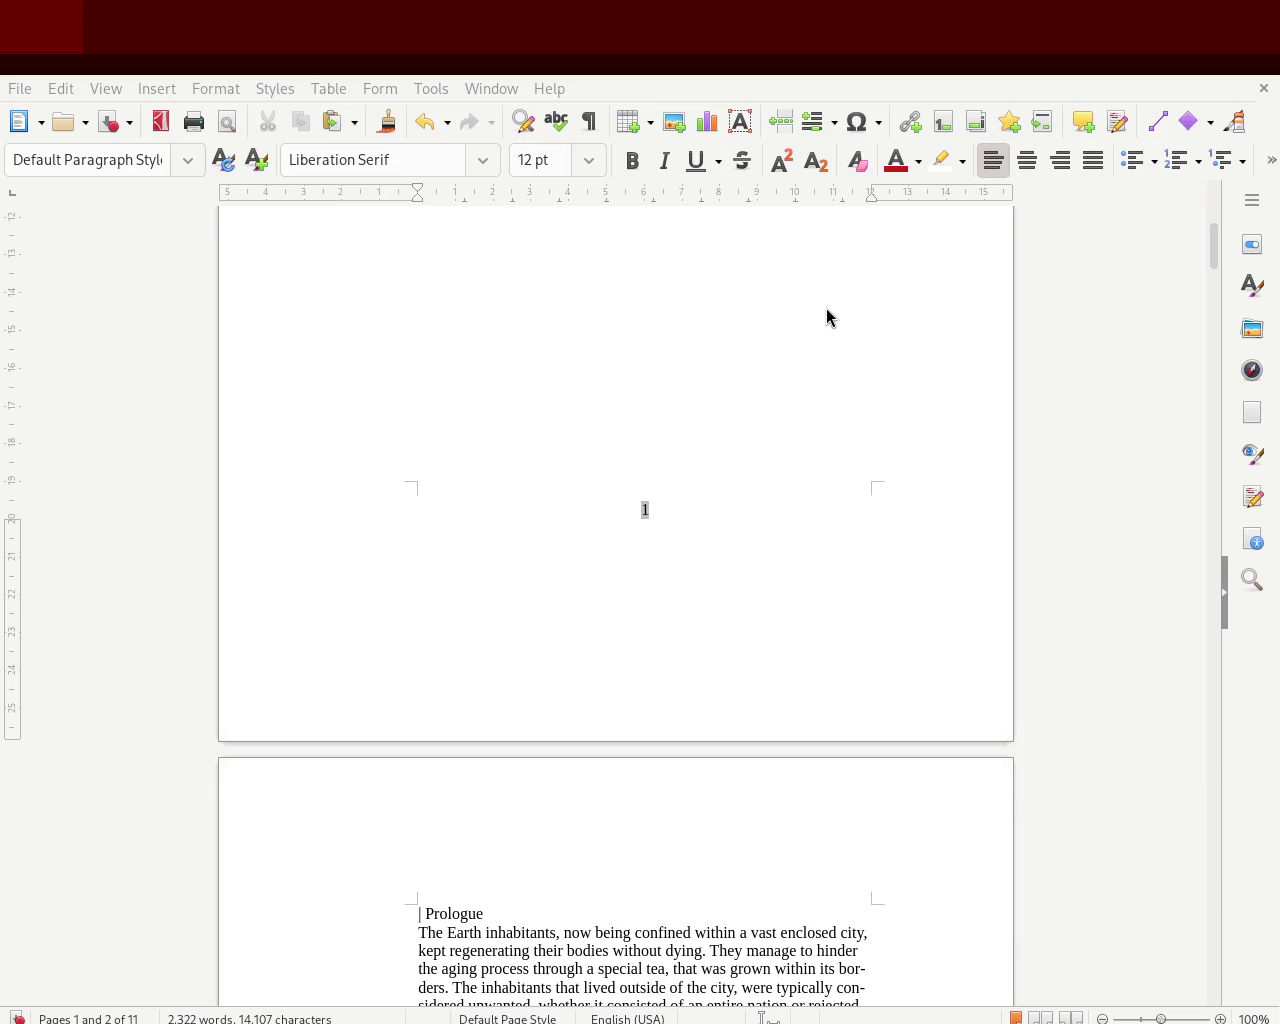
drag(1214, 260, 1214, 298)
double_click(439, 765)
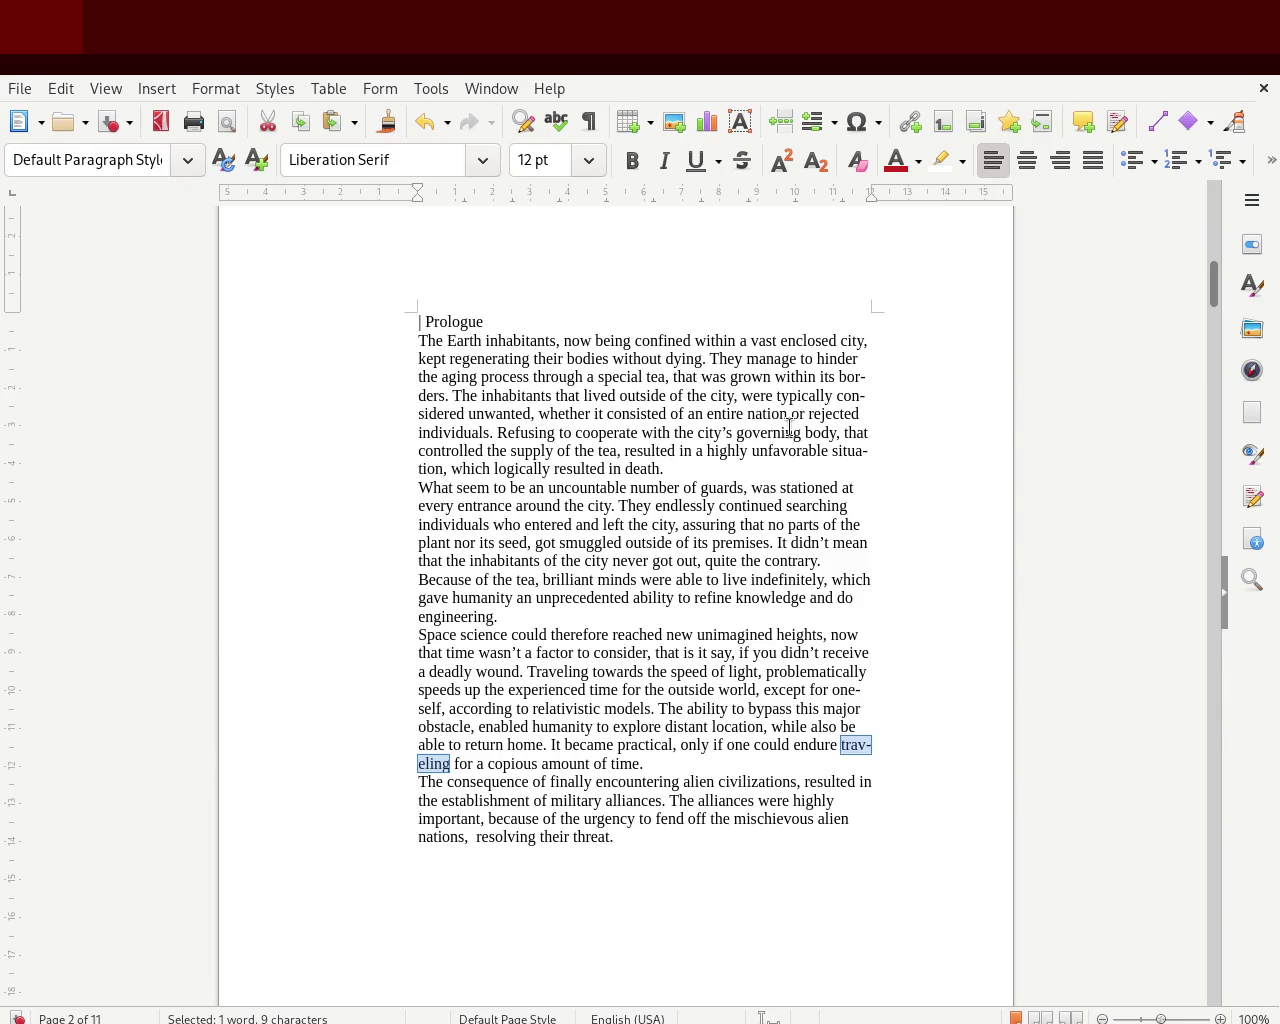
- Apply Heading 2 to the selected 'Prologue' line from the Styles deck, then close the deck
drag(500, 321, 314, 306)
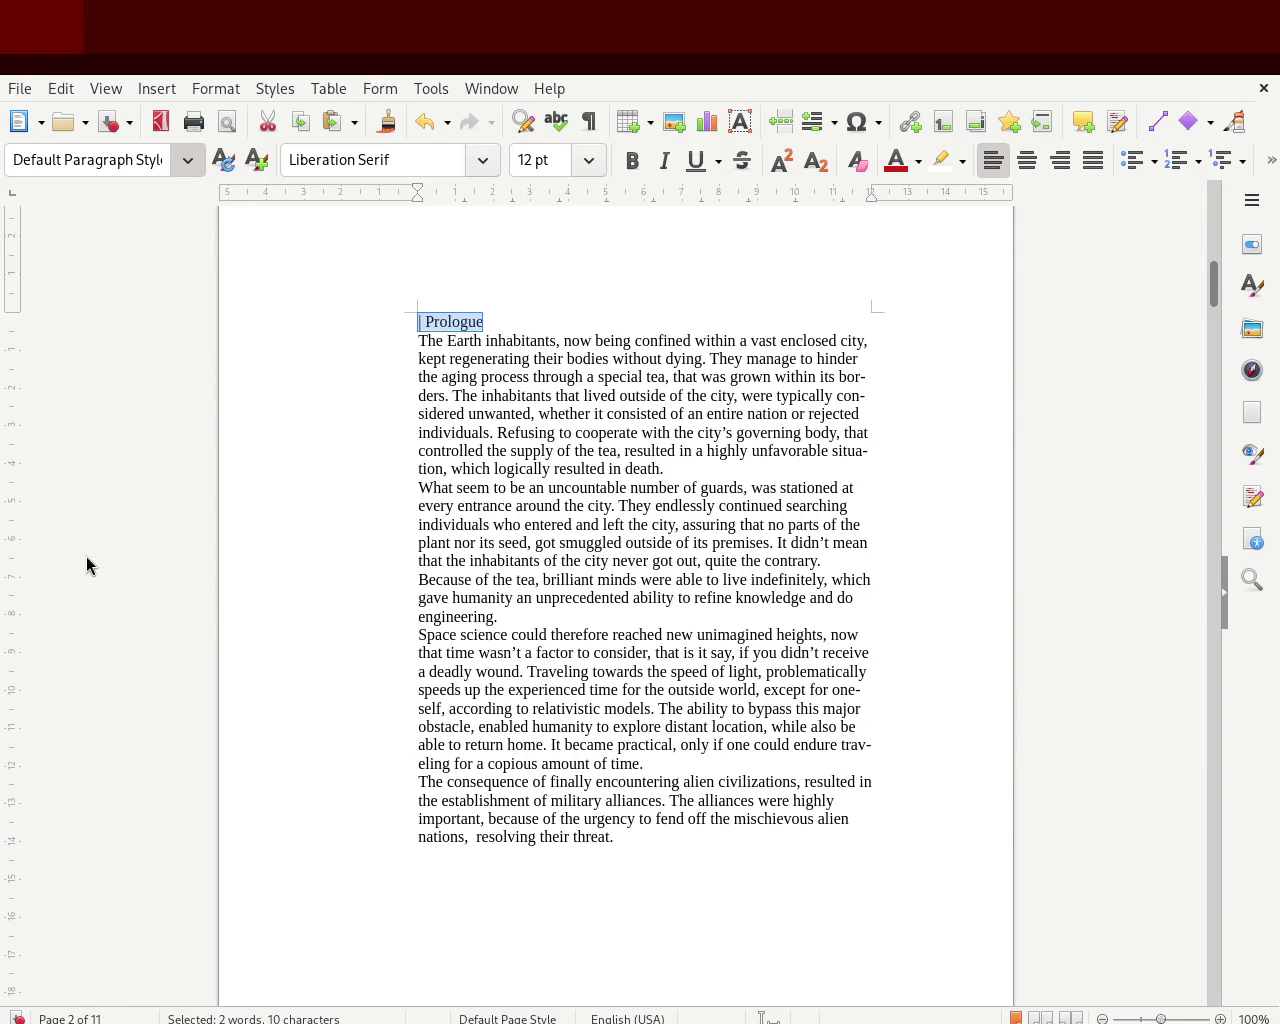
key(F11)
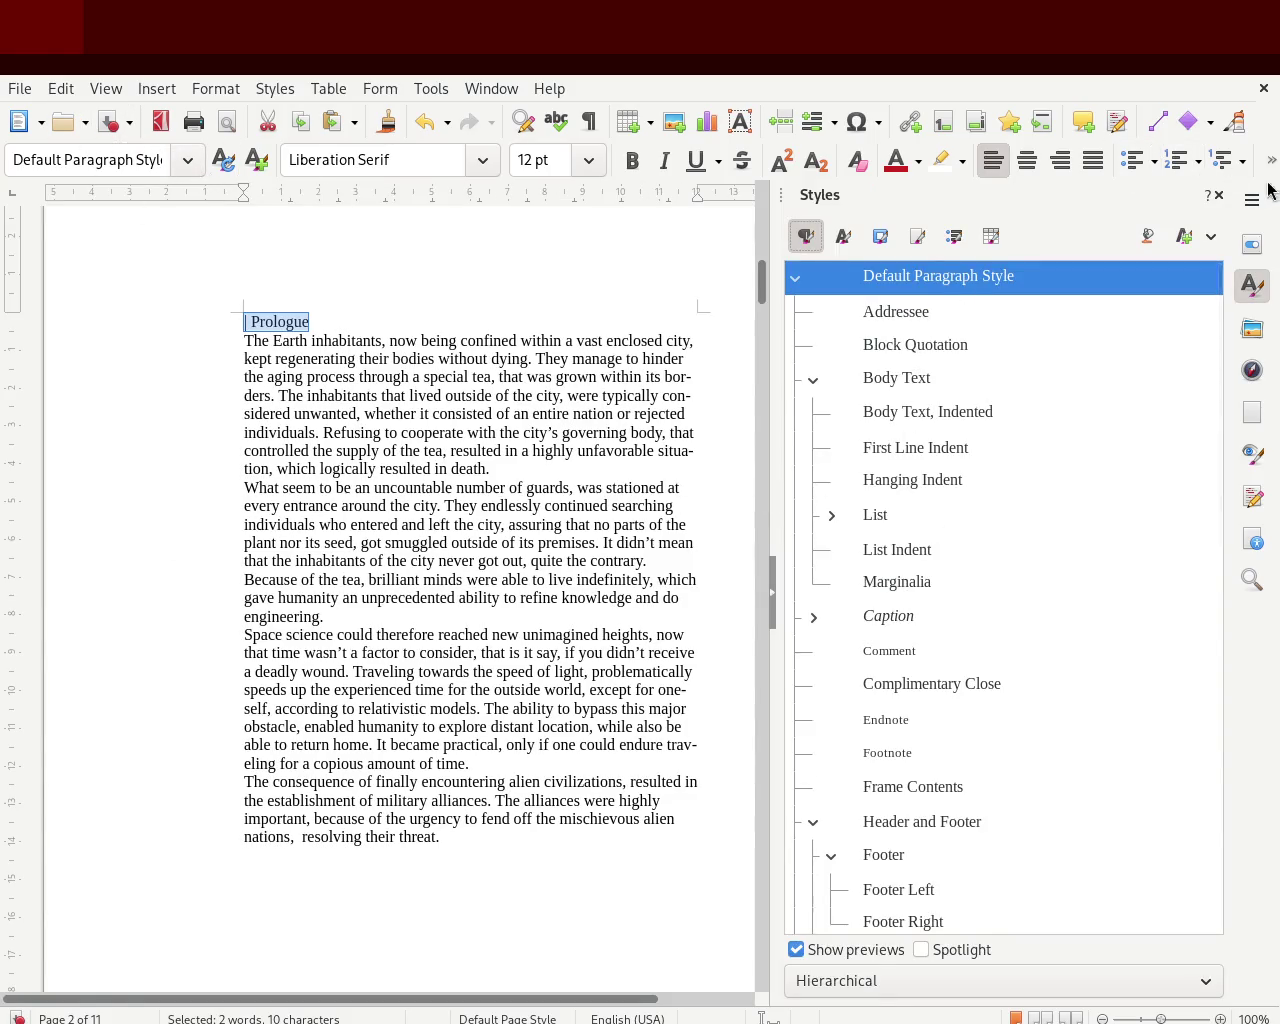
click(1218, 195)
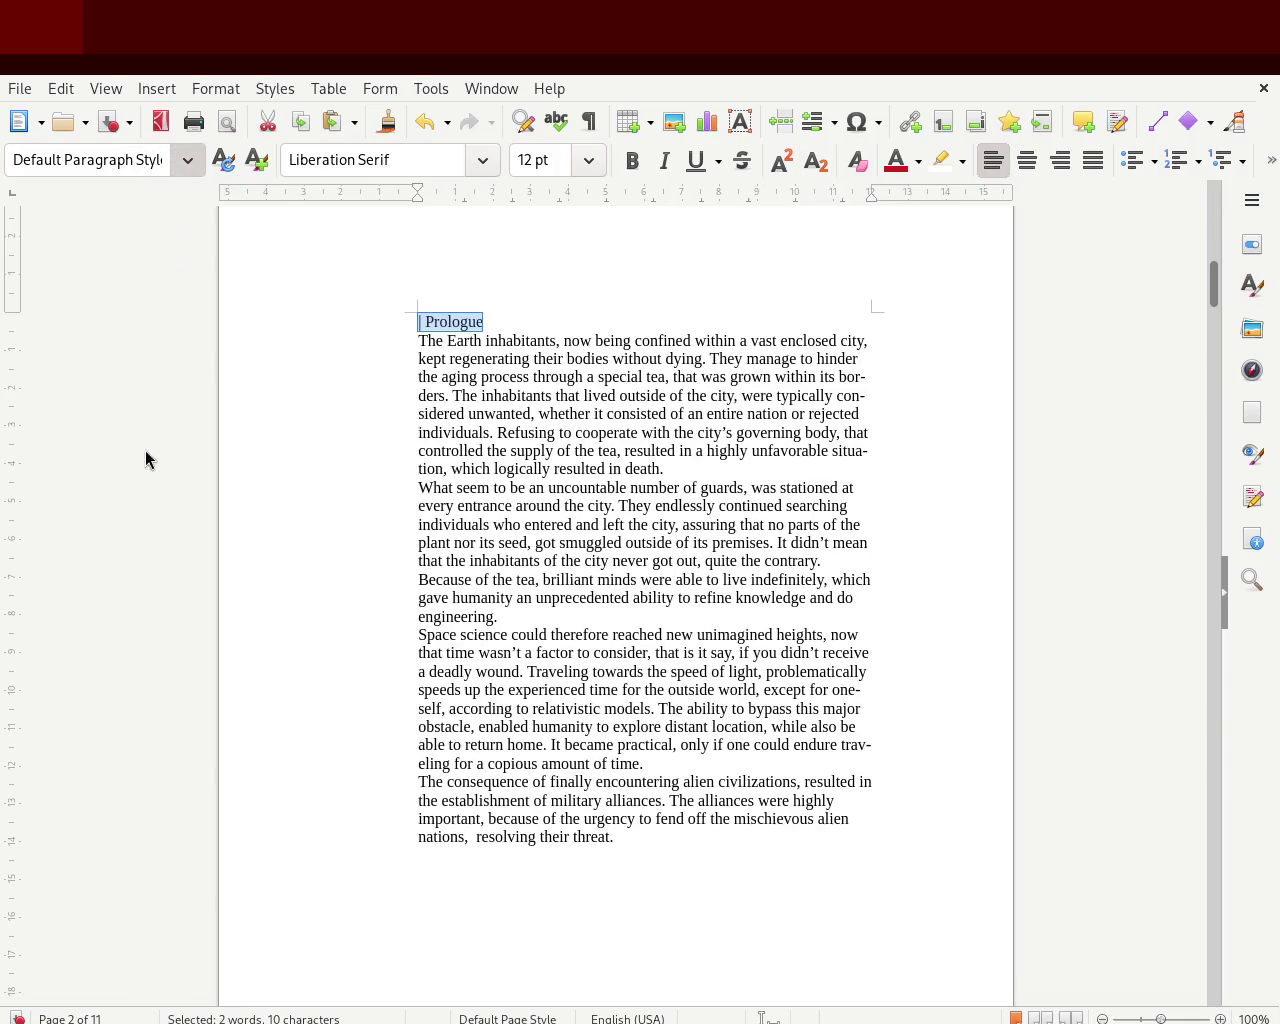
key(F11)
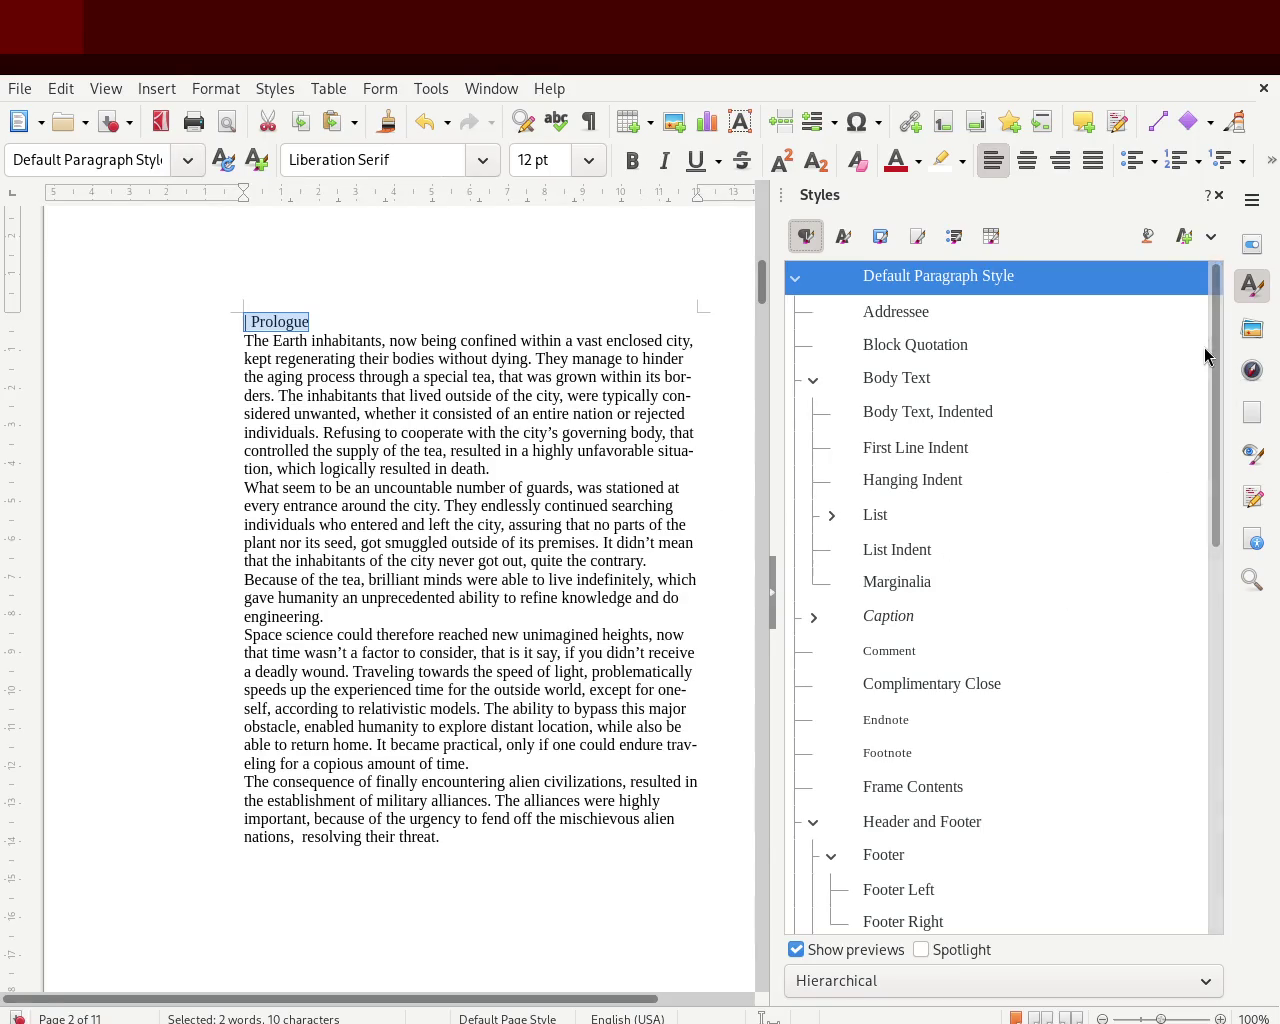
drag(1203, 354, 1205, 590)
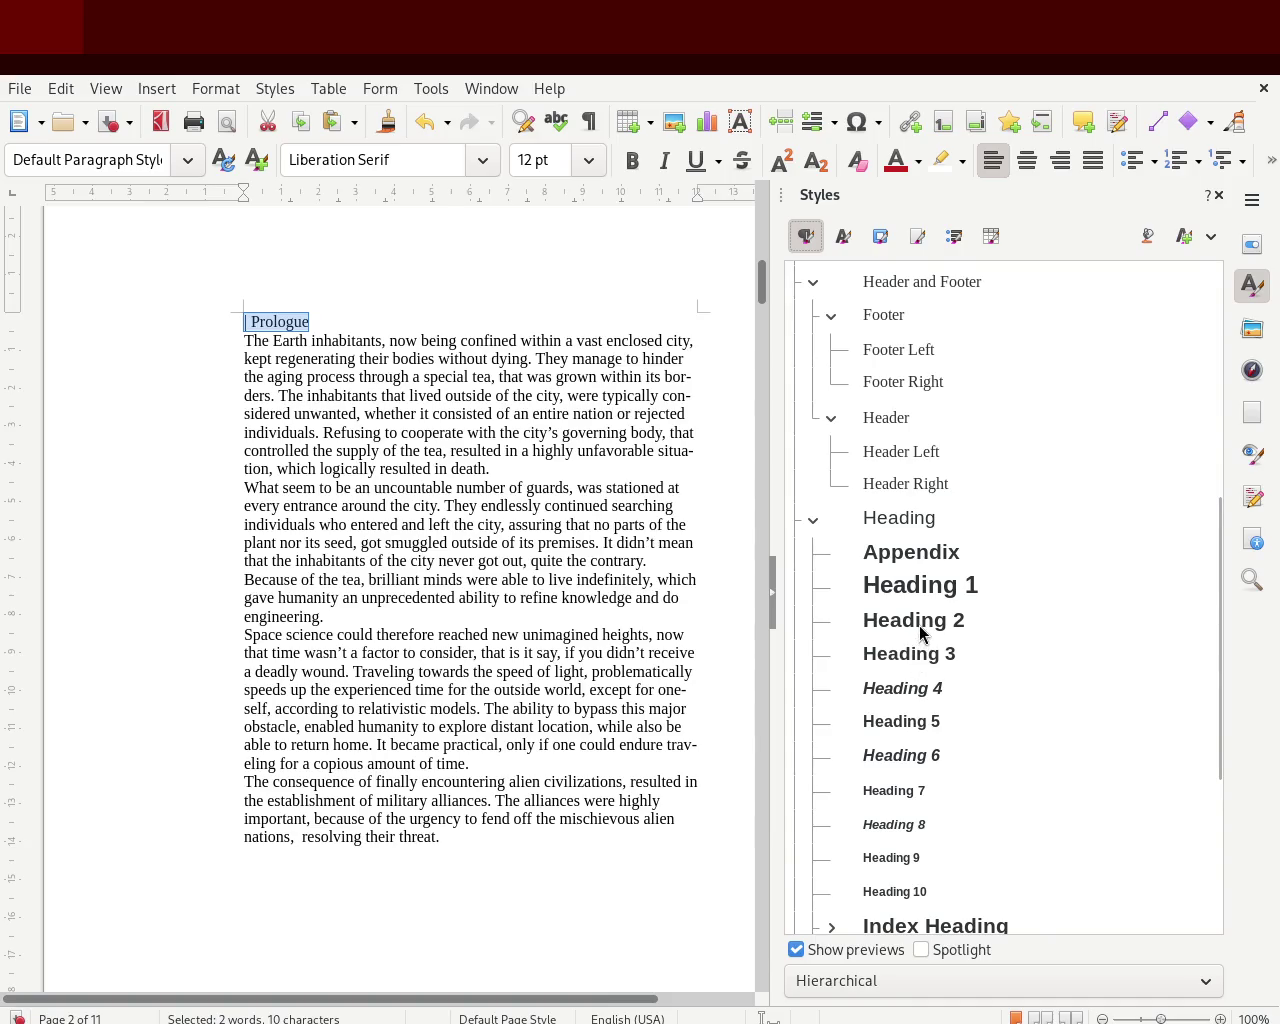
double_click(921, 620)
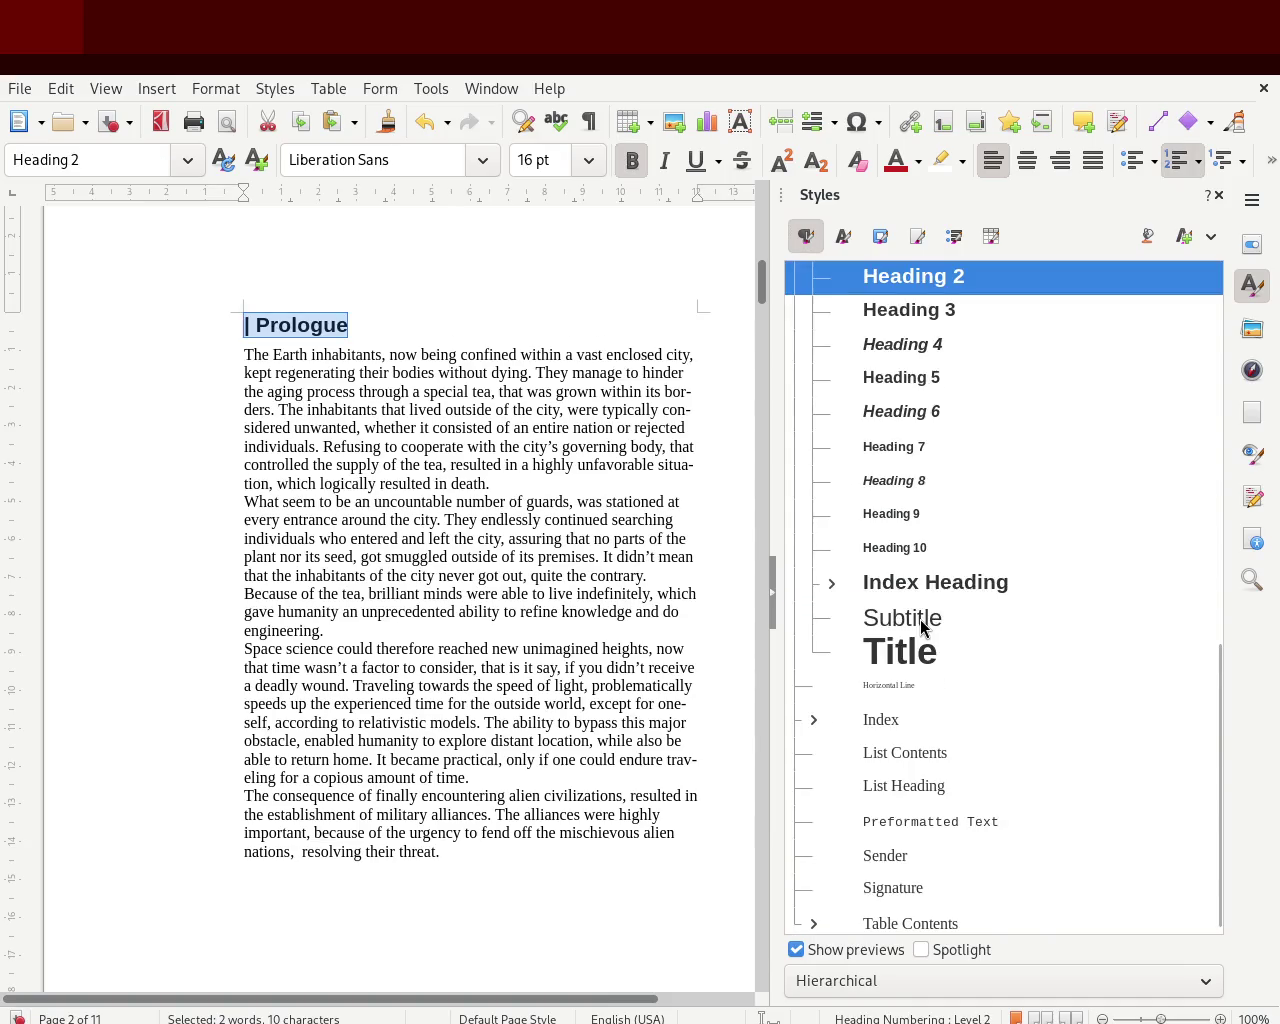
click(1218, 196)
mouse_move(1213, 280)
mouse_down()
mouse_move(1215, 200)
mouse_move(540, 376)
mouse_up()
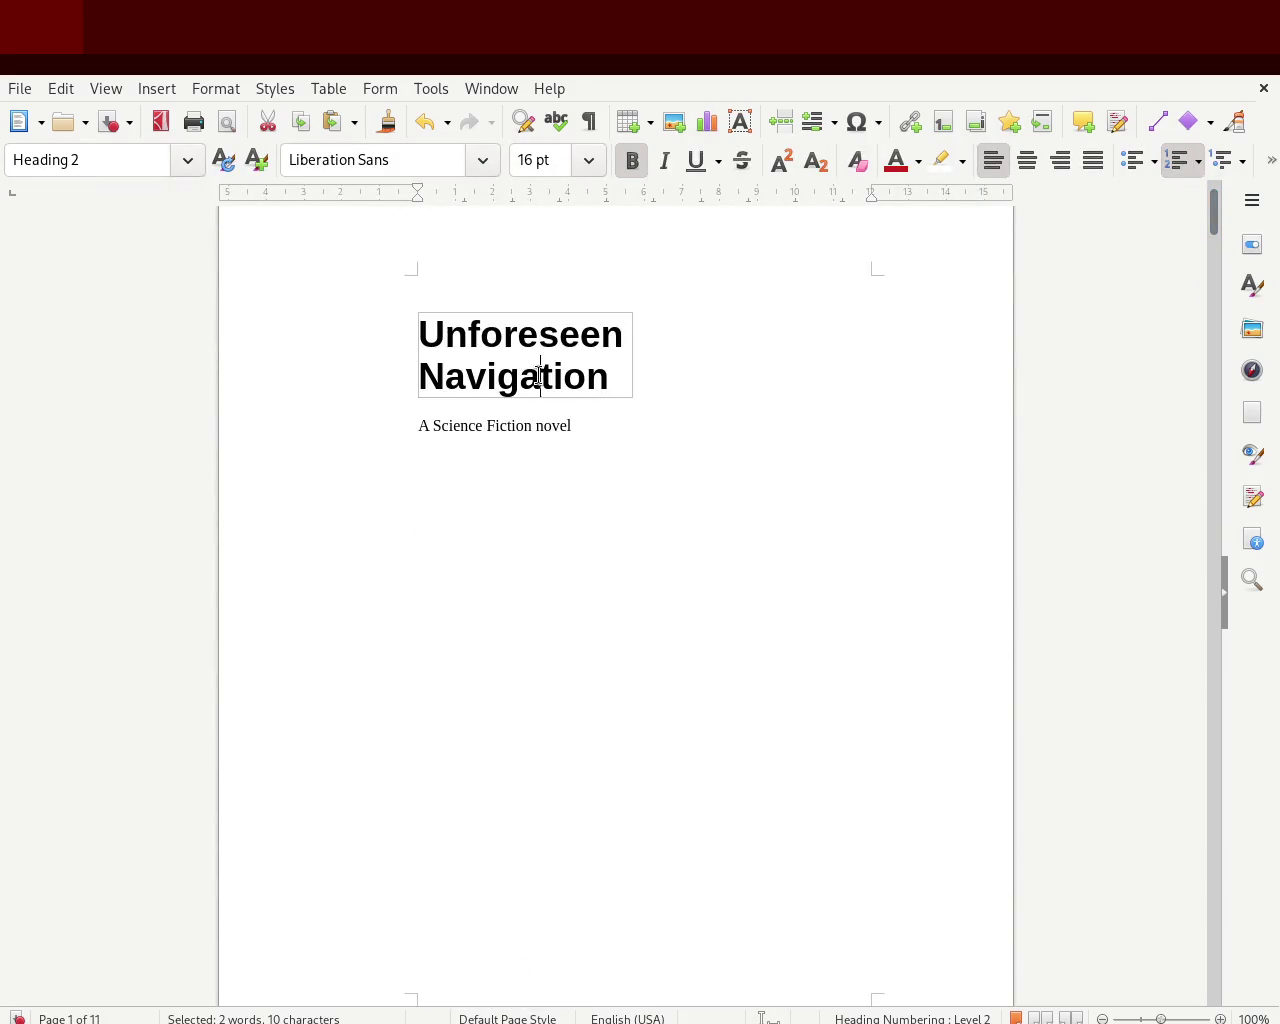
- Apply the Subtitle style to 'A Science Fiction novel' and save
triple_click(487, 428)
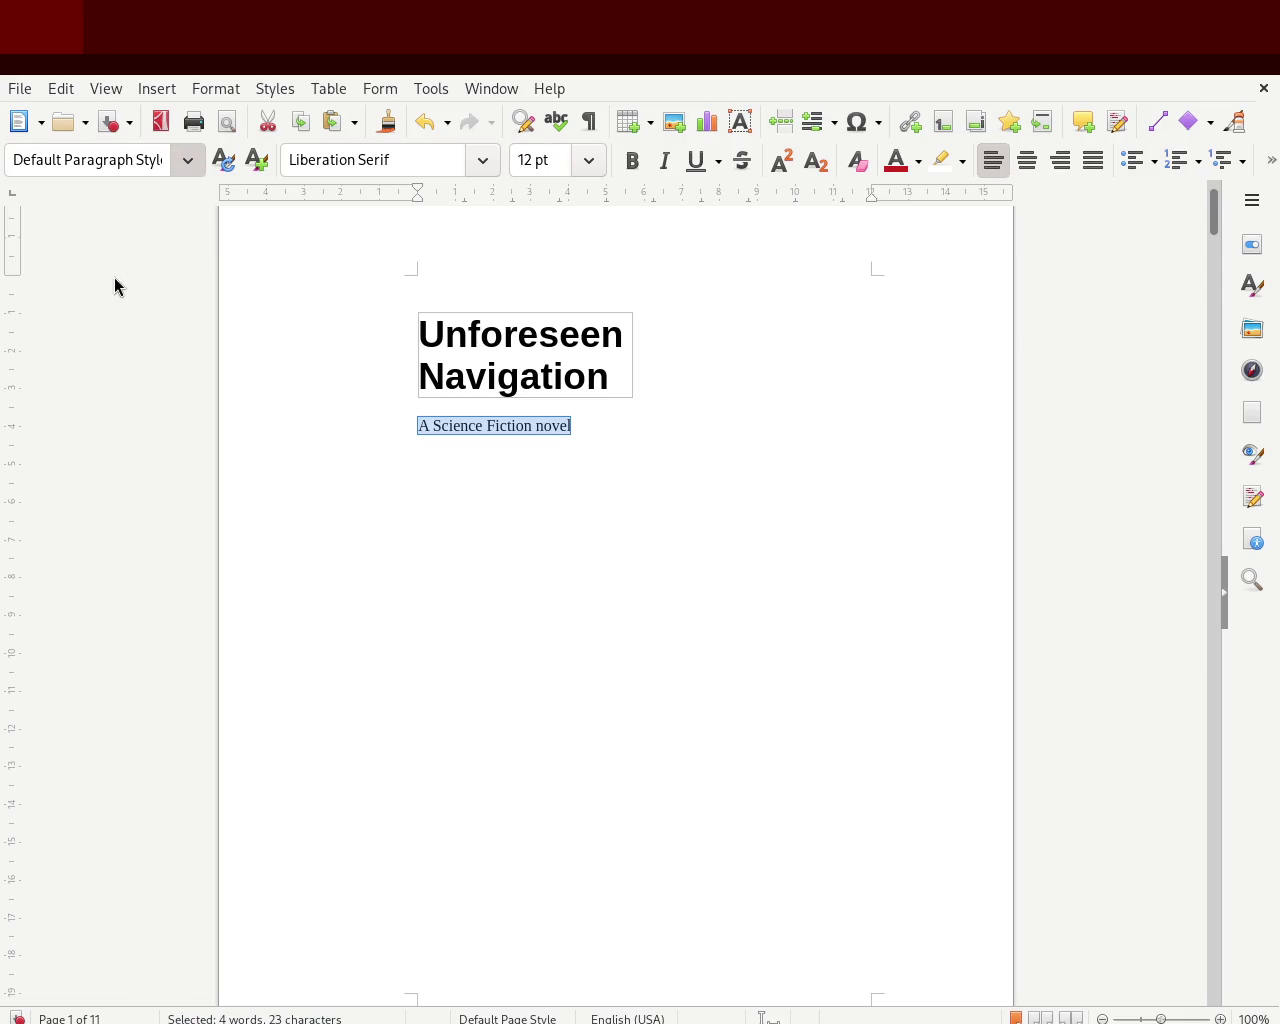
key(ctrl+F11)
text(Header and Footer)
key(Return)
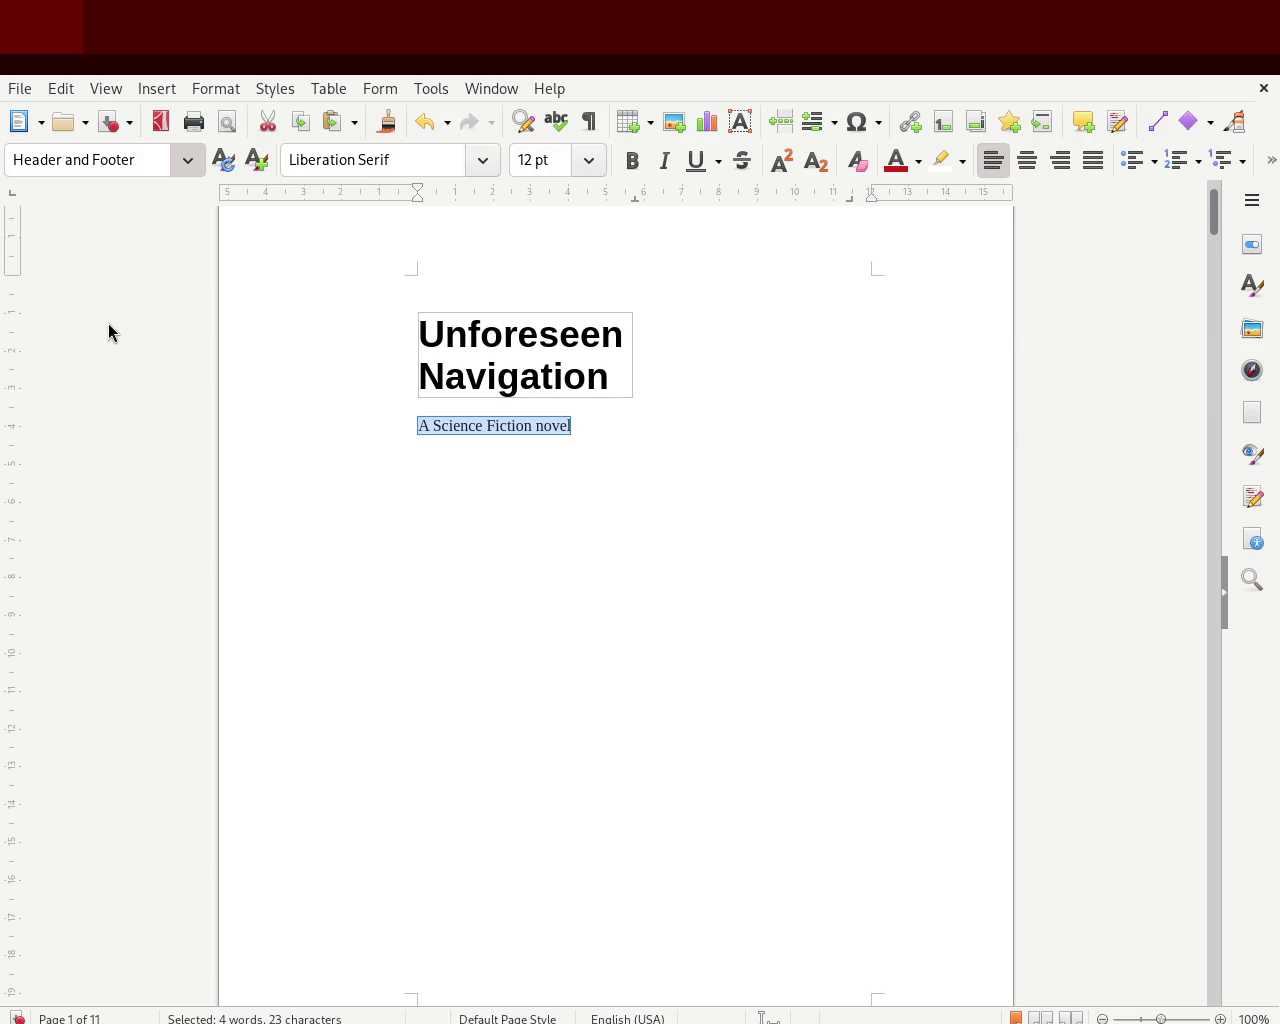
key(ctrl+F11)
text(Subtitle)
key(Return)
click(826, 399)
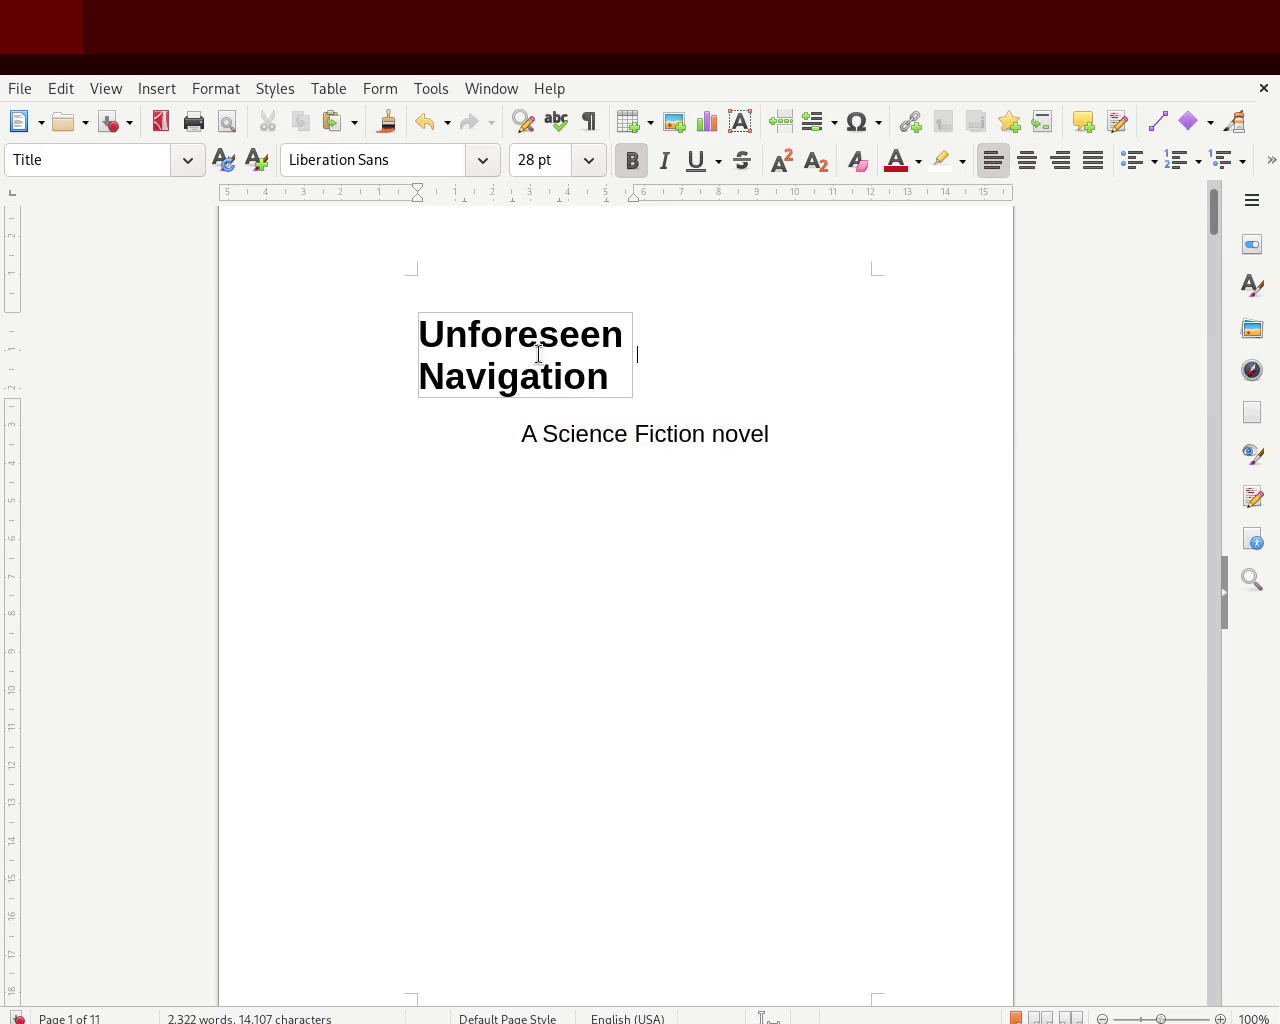
key(Down)
key(Down)
key(ctrl+s)
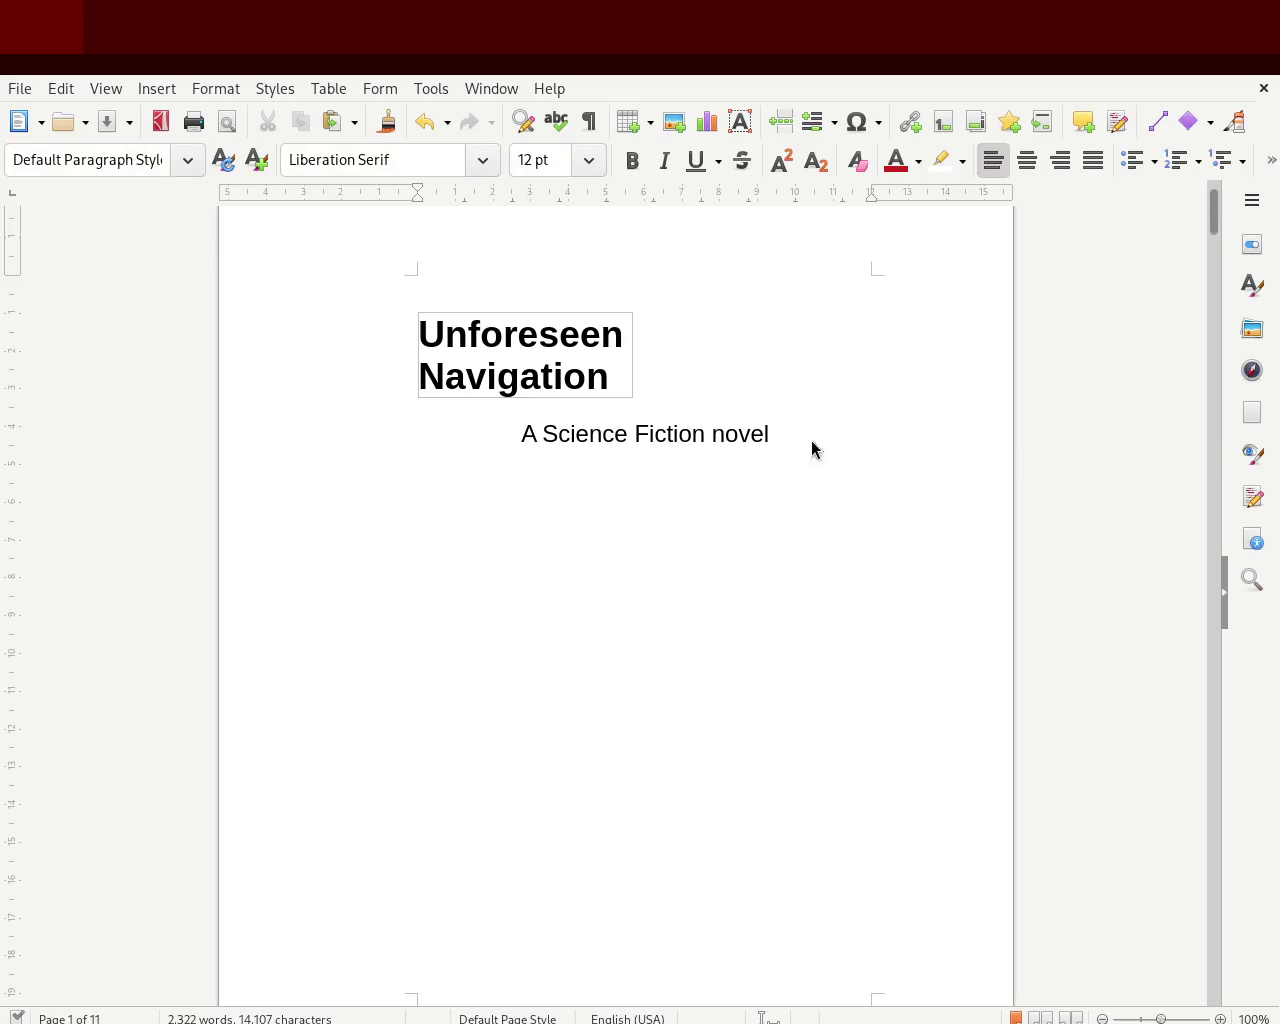
- Apply the Title style to 'Unforeseen Navigation' and centre it
click(632, 371)
drag(614, 378, 425, 315)
click(187, 160)
click(177, 203)
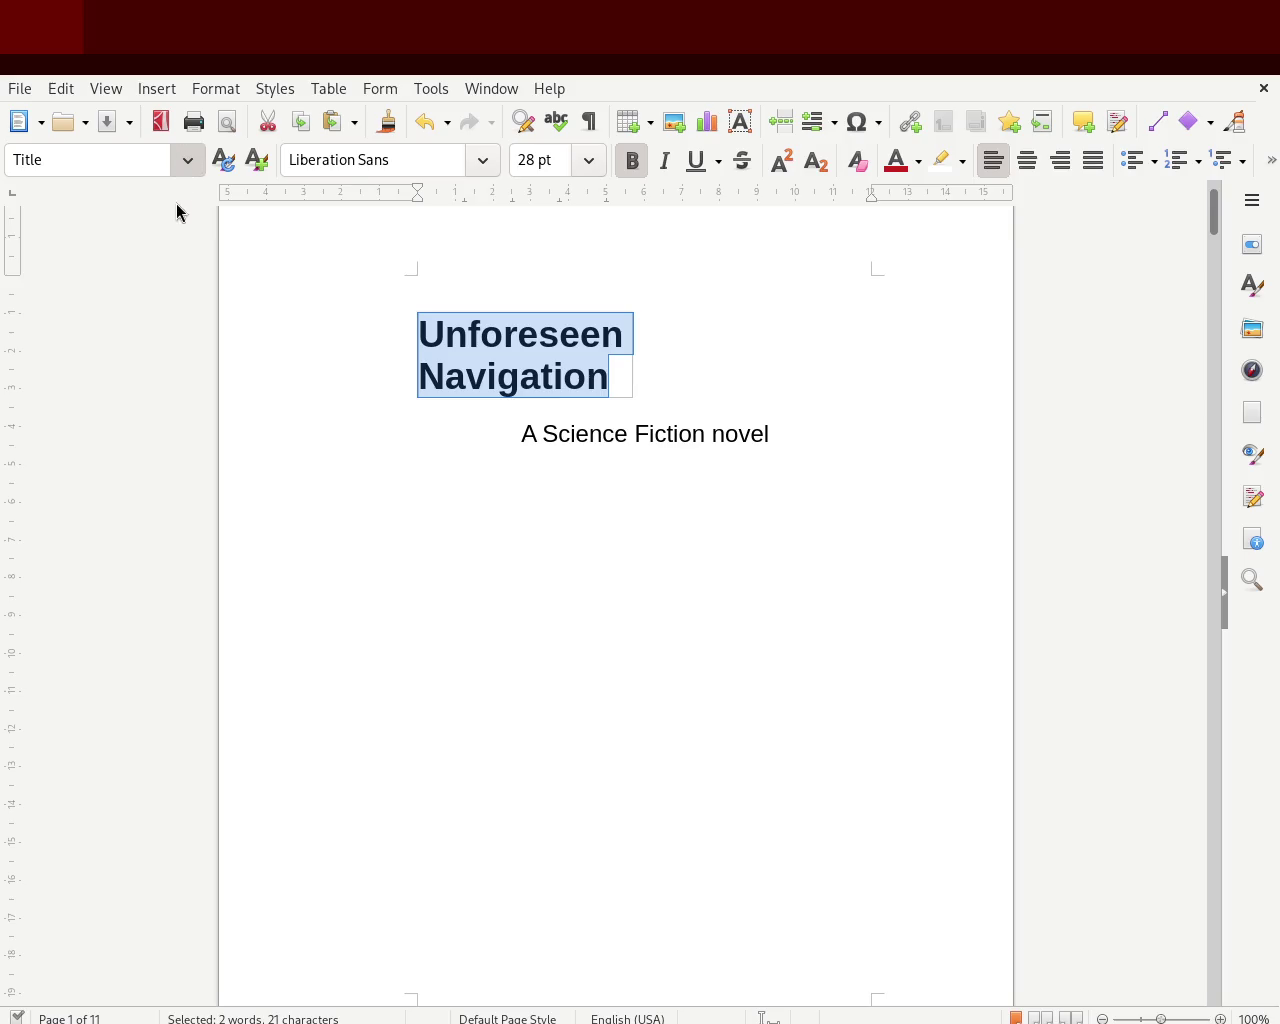
click(566, 416)
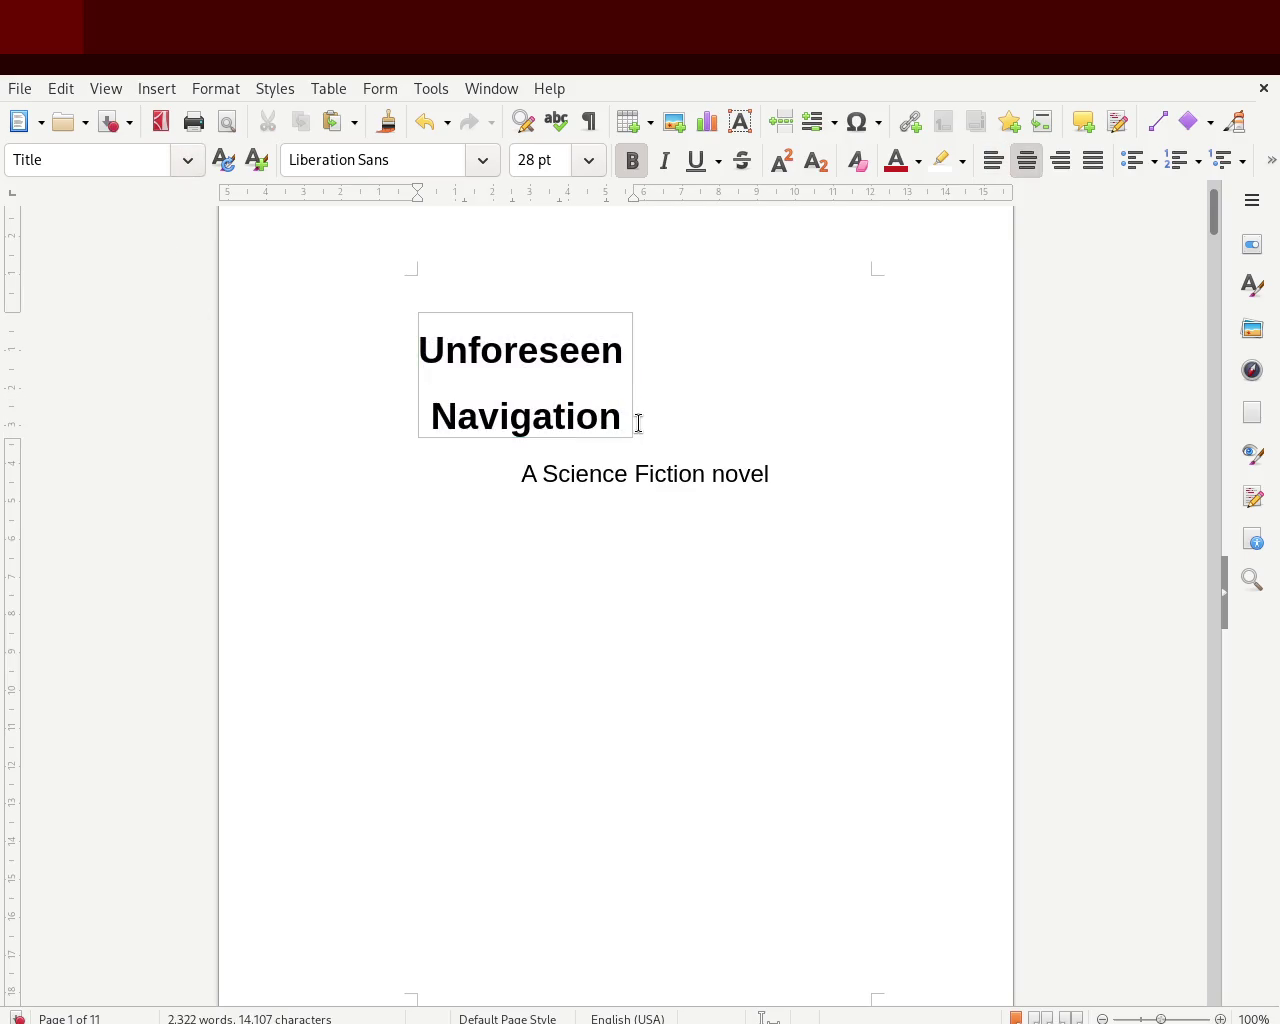
- Join the title onto one line, save, and add an empty paragraph above it
click(637, 421)
click(624, 418)
click(637, 421)
click(540, 375)
click(617, 391)
click(675, 411)
key(BackSpace)
key(BackSpace)
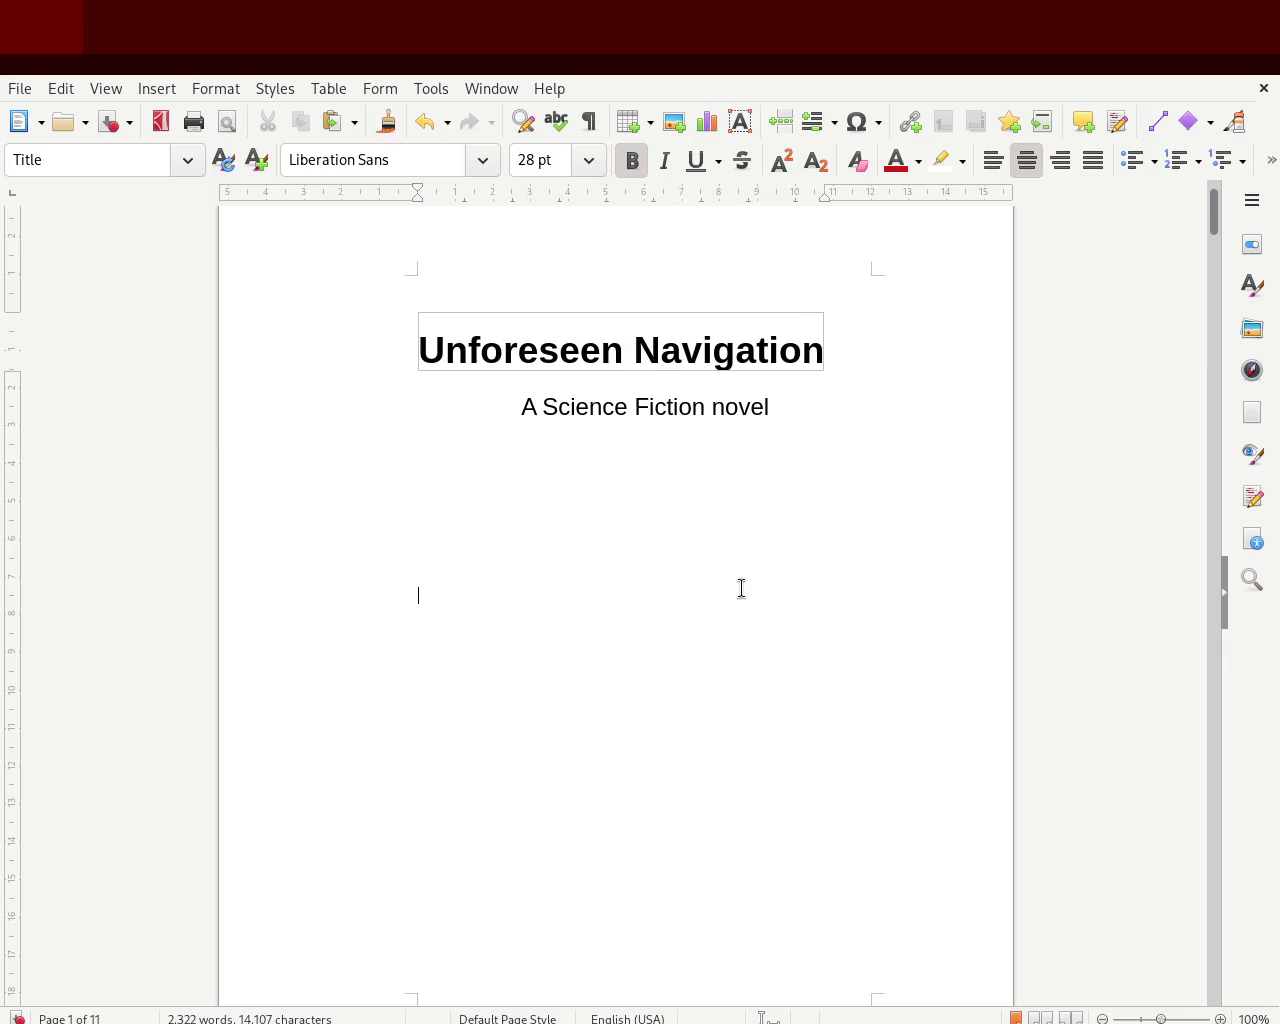
click(691, 406)
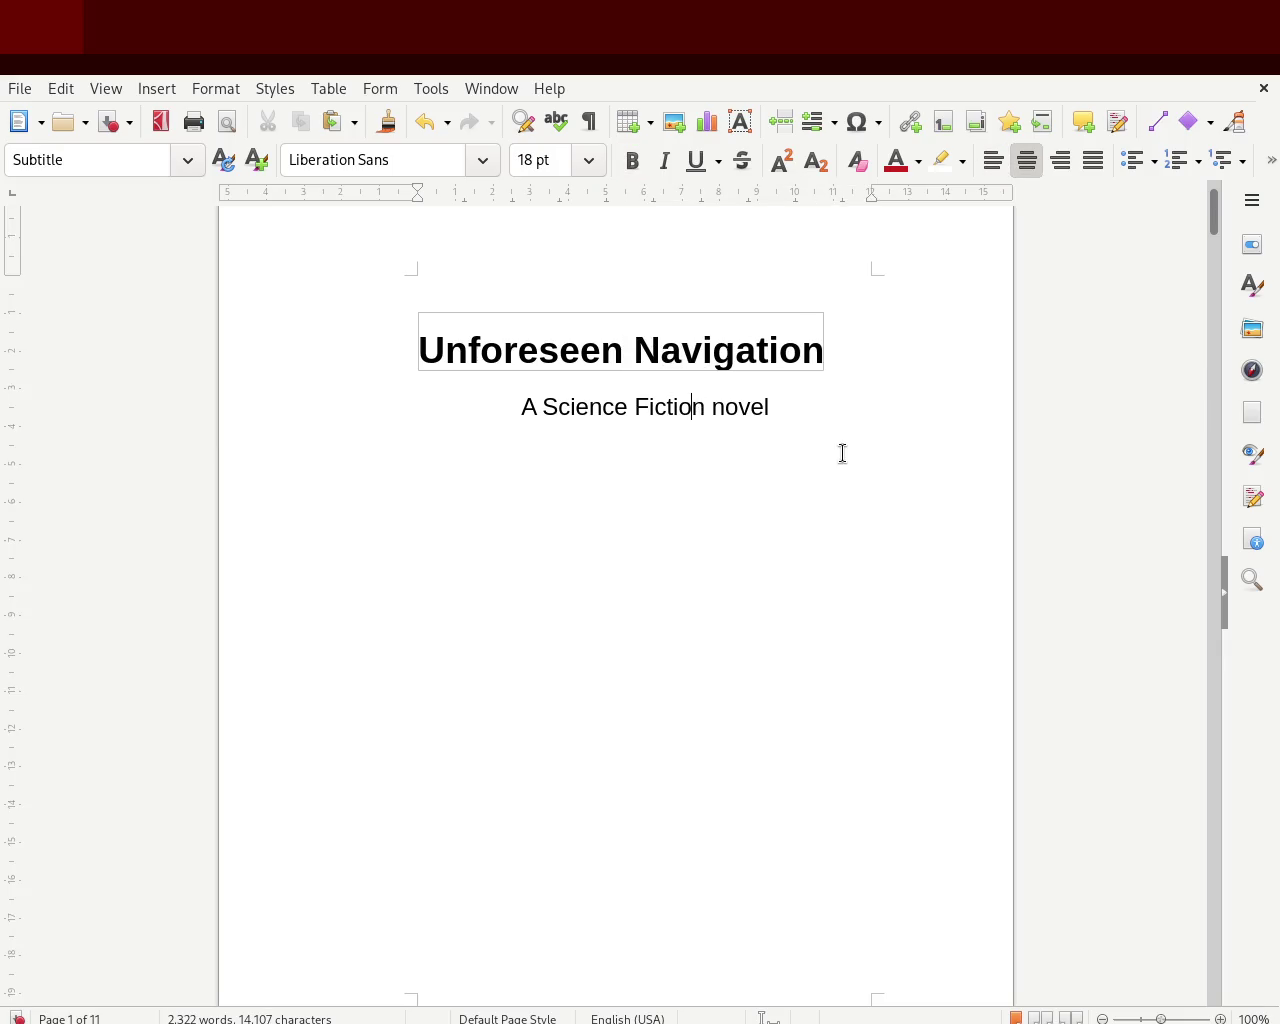
key(ctrl+s)
click(731, 289)
key(Return)
key(Return)
key(Return)
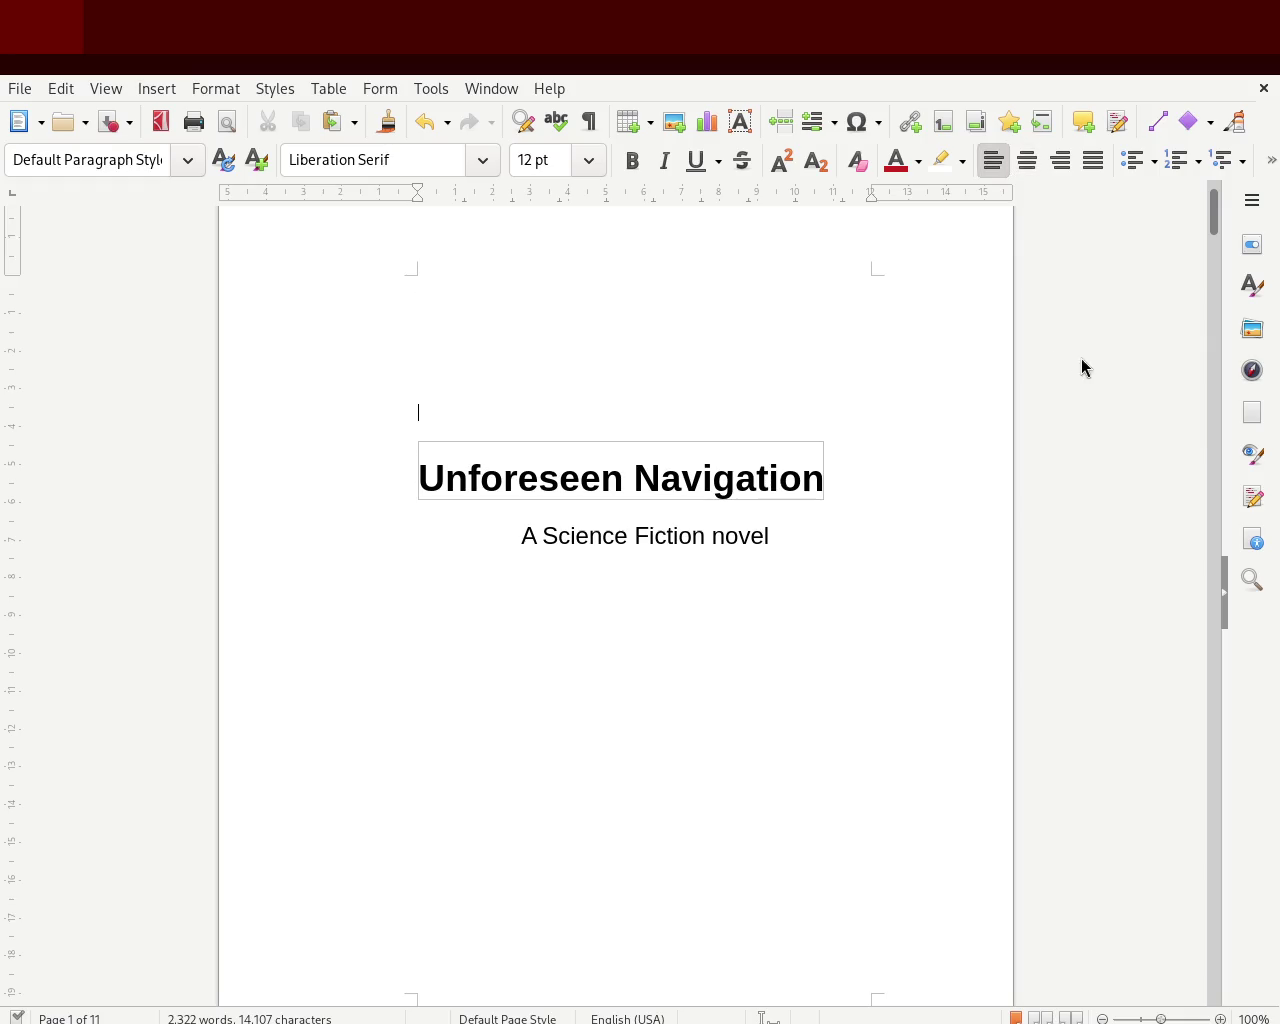
- Left-align the subtitle beneath the title
click(813, 531)
drag(813, 531, 224, 425)
click(993, 160)
- Rework the title's line break after 'Unforeseen', leaving 'Unforeseen Navigation' on one line
click(767, 450)
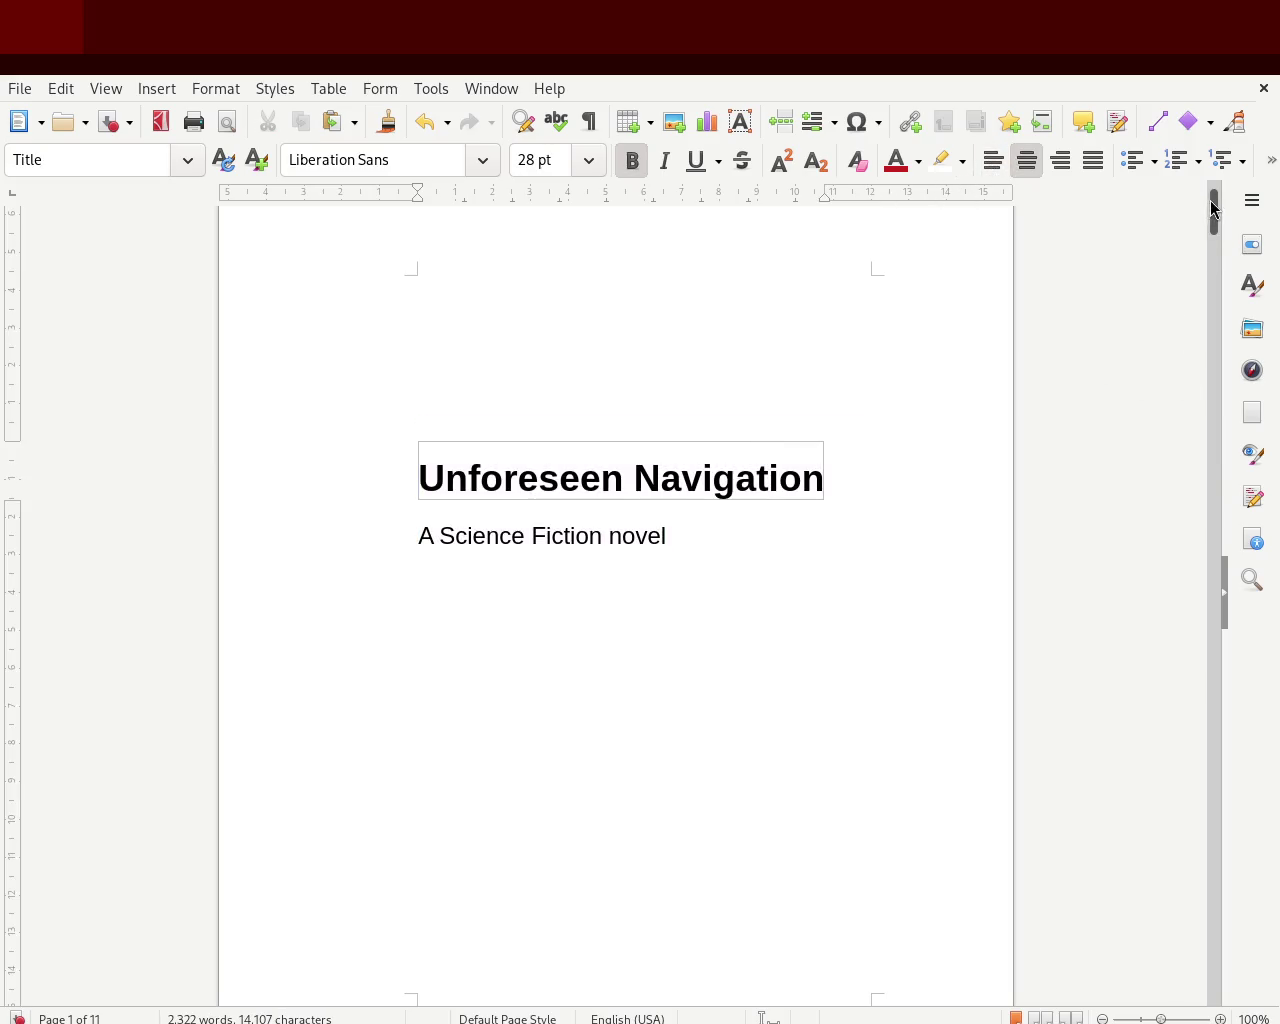
drag(1212, 207, 1211, 200)
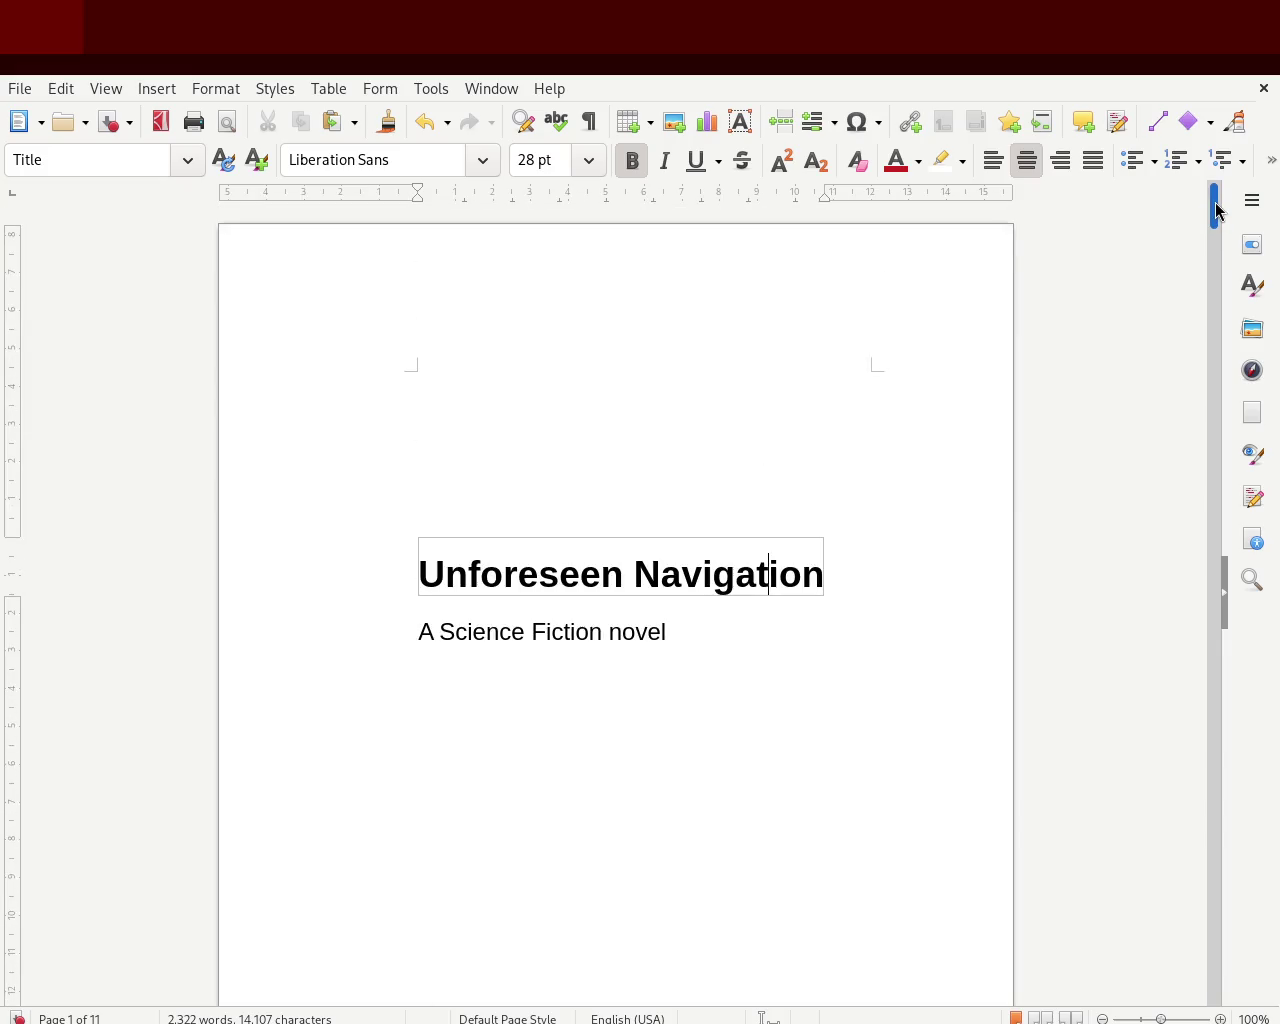
click(627, 573)
key(Return)
key(BackSpace)
key(Return)
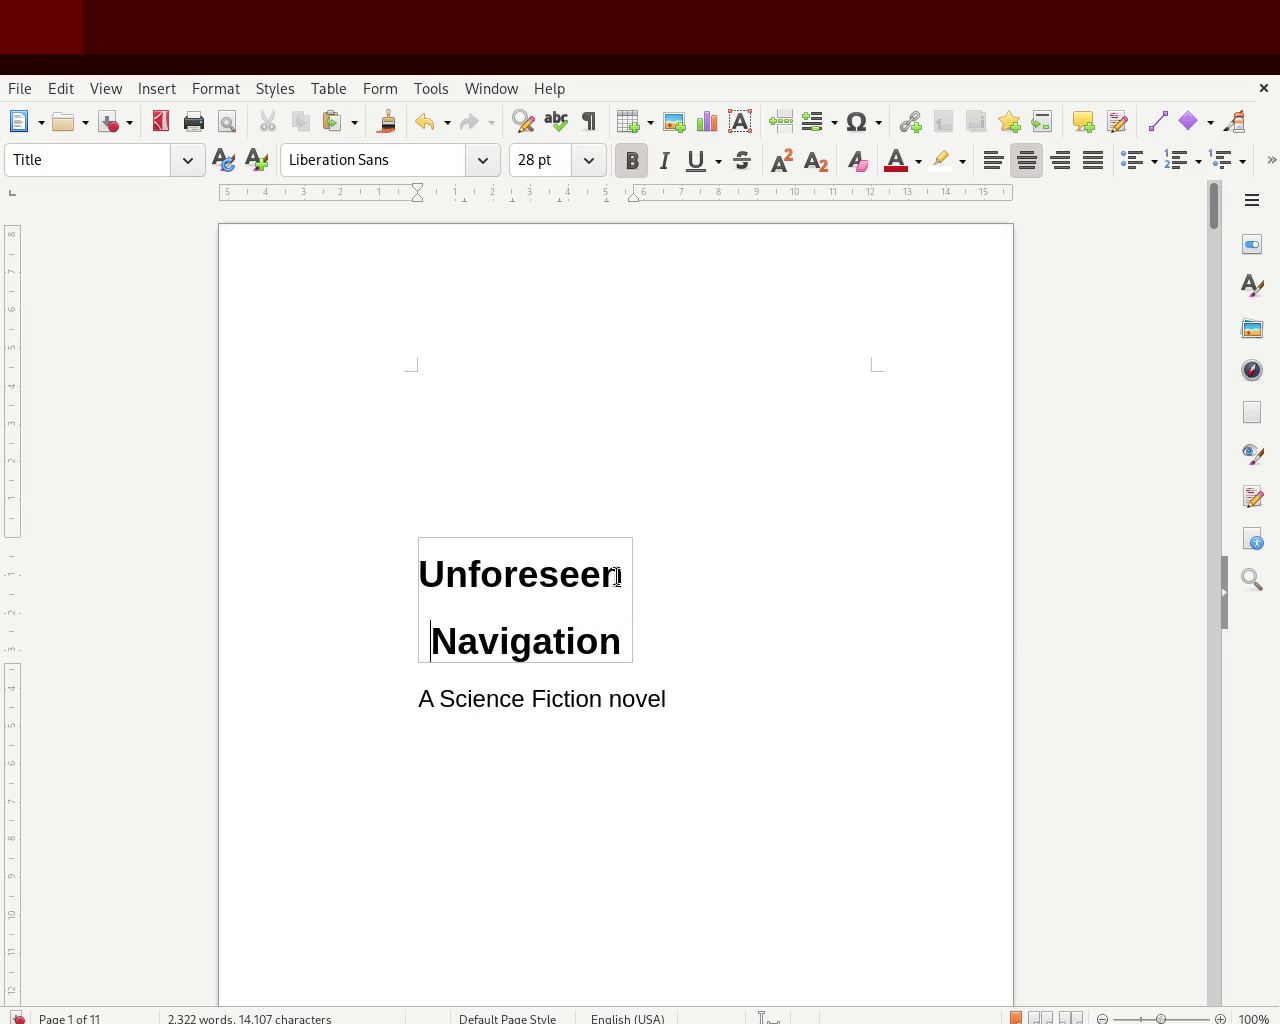
click(616, 577)
key(Delete)
key(Delete)
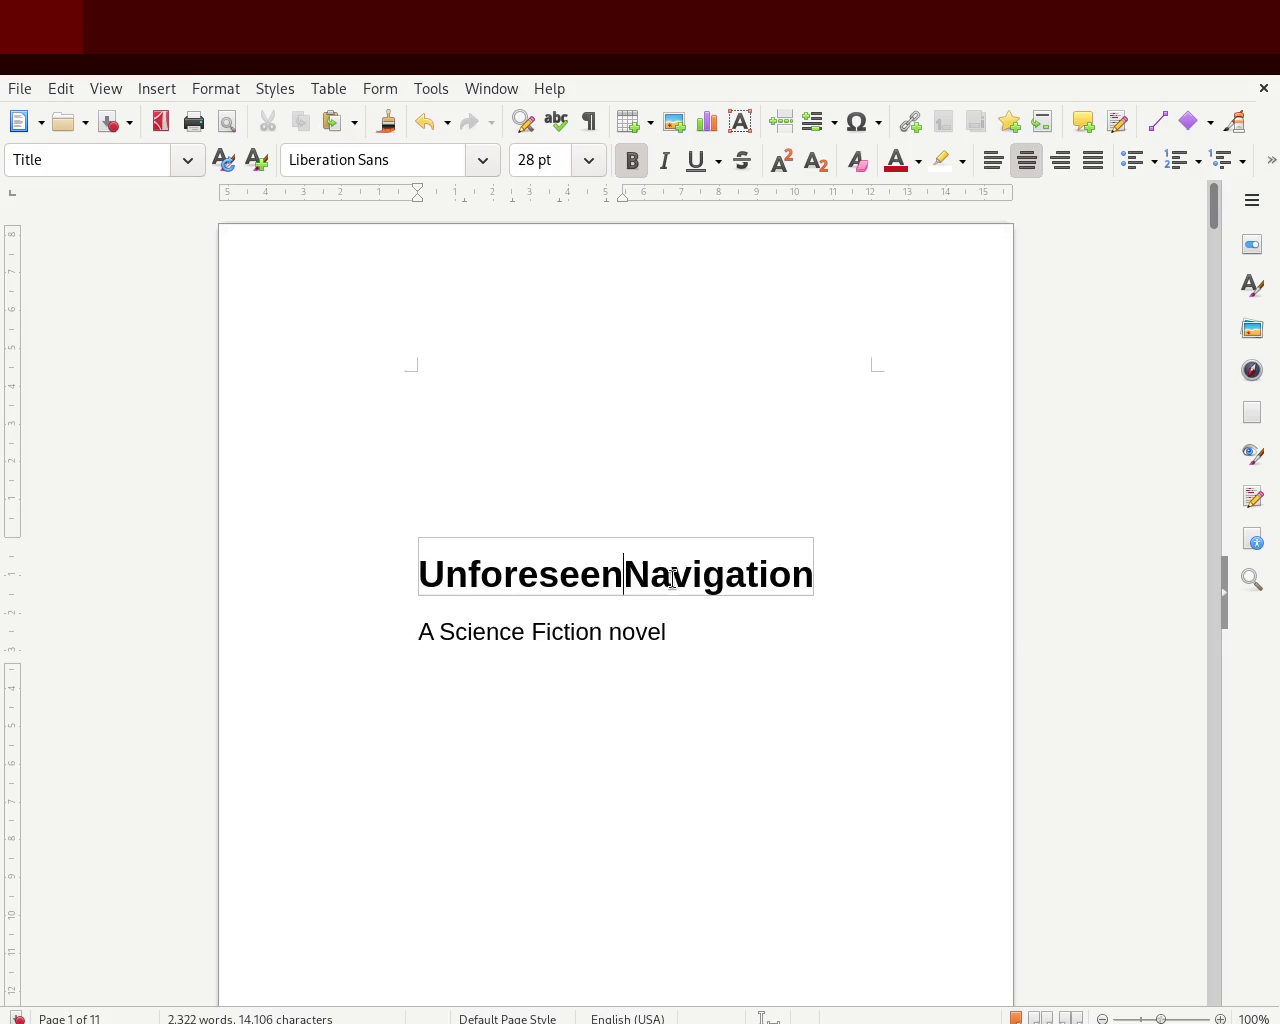
key(Return)
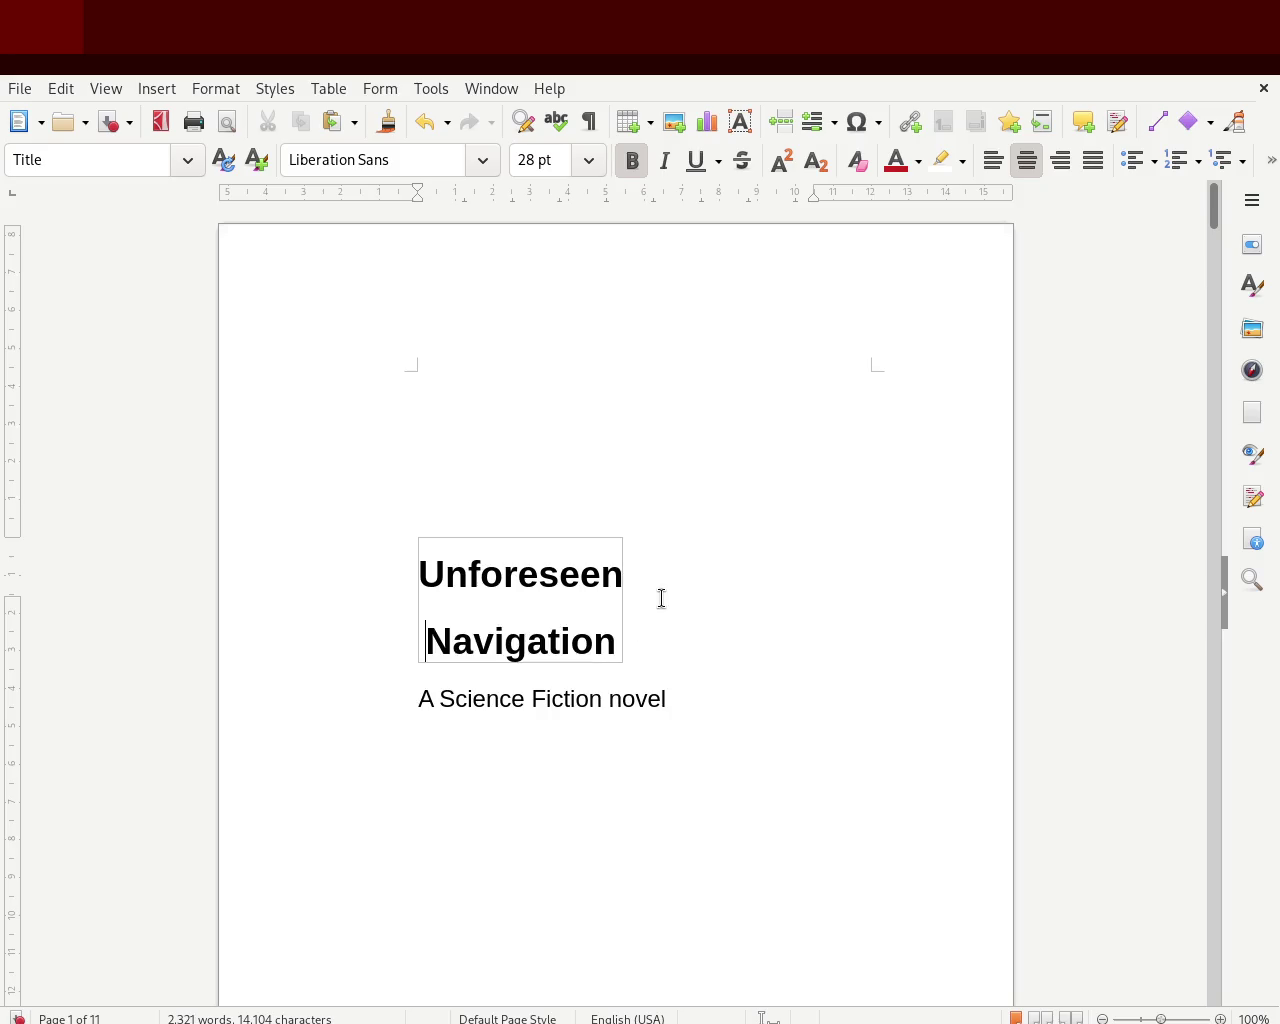
click(763, 823)
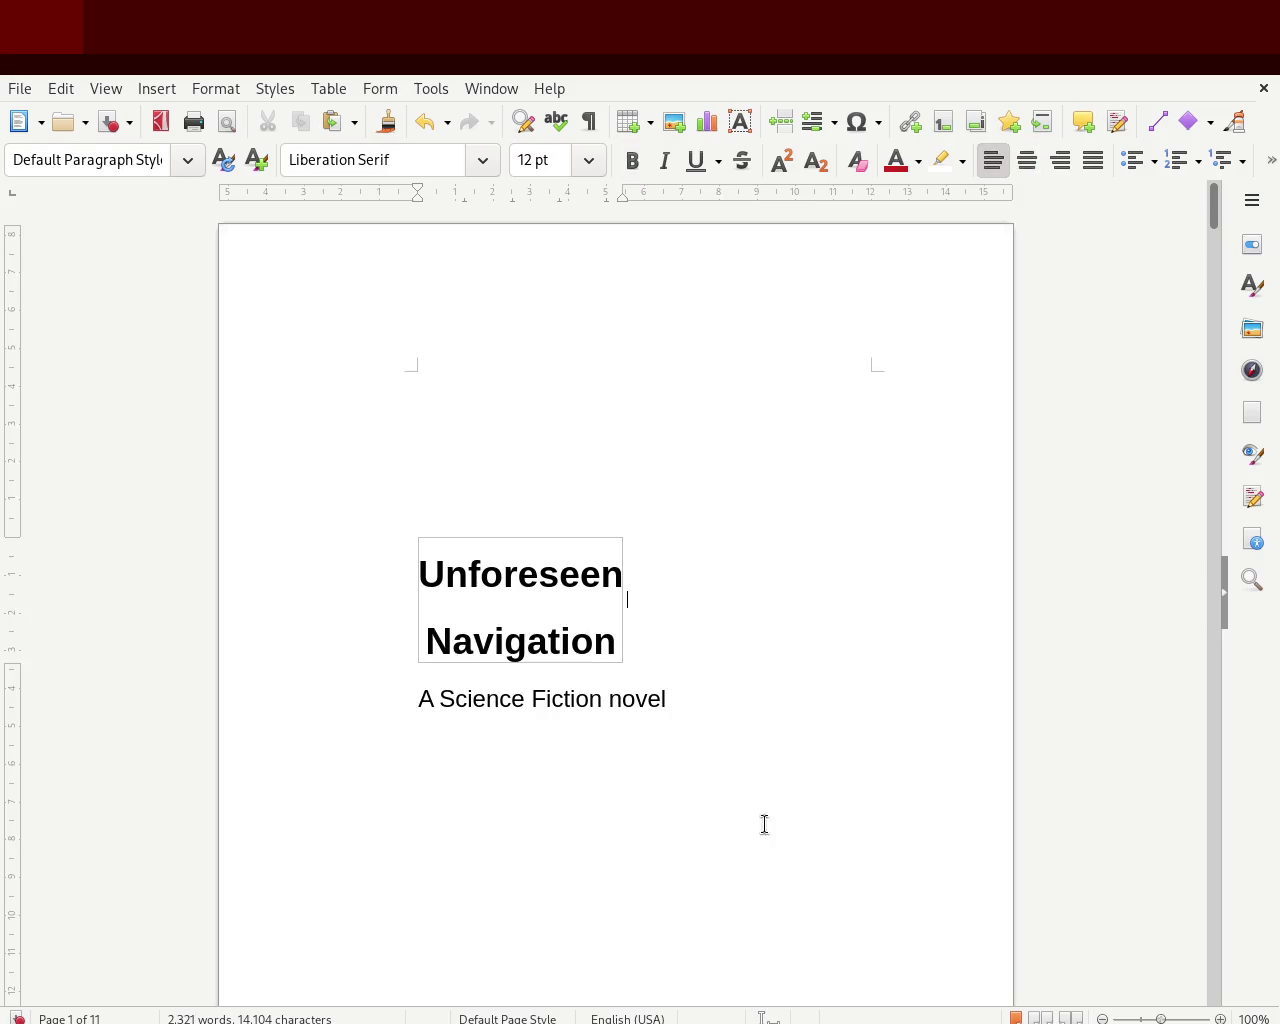
click(436, 634)
key(BackSpace)
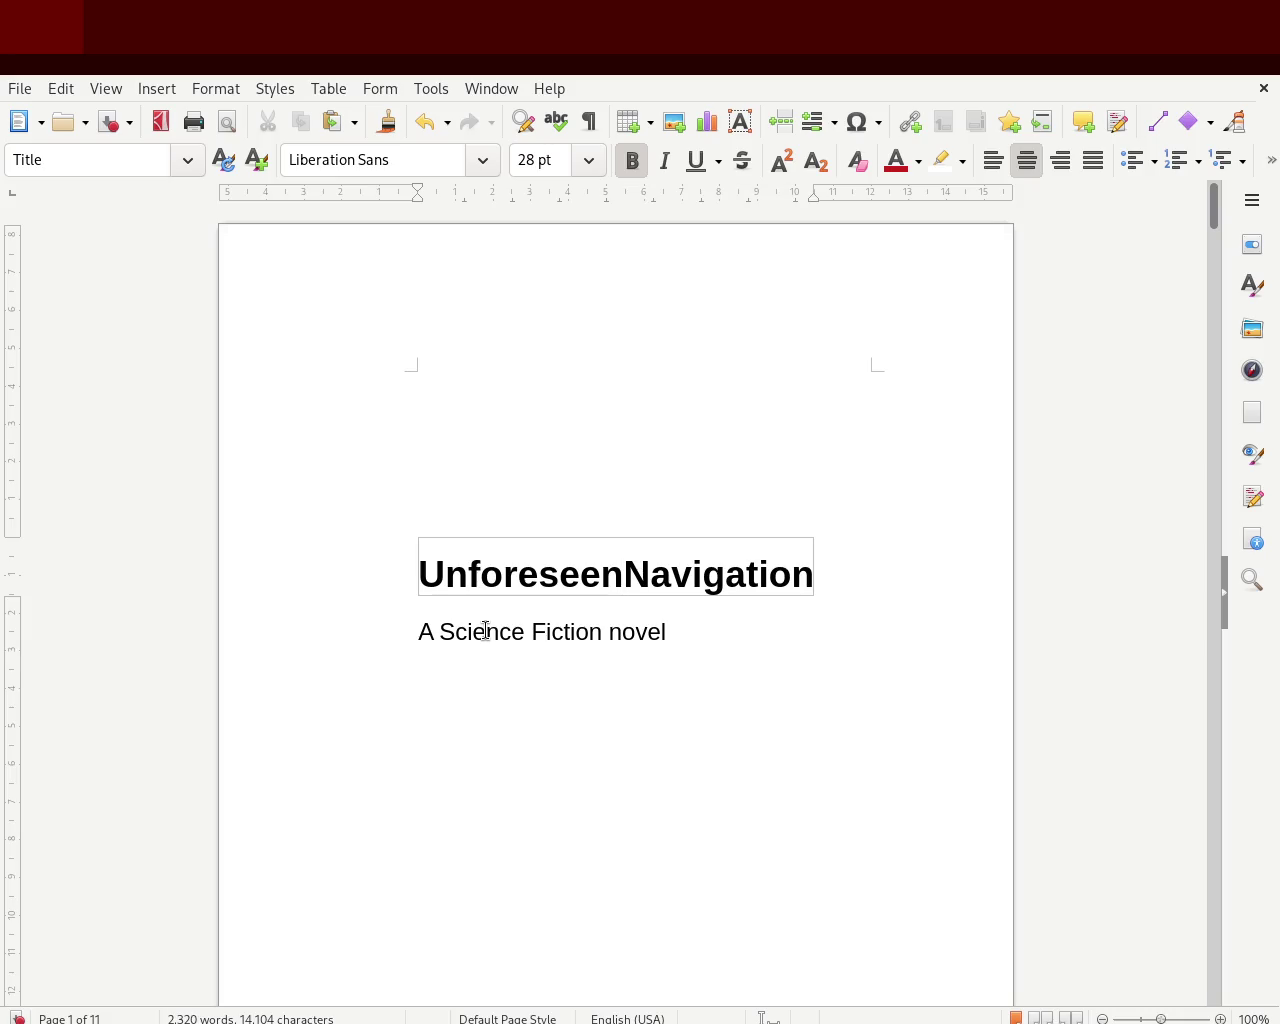
- Scroll to page 2 and place the caret above the Prologue heading
click(632, 728)
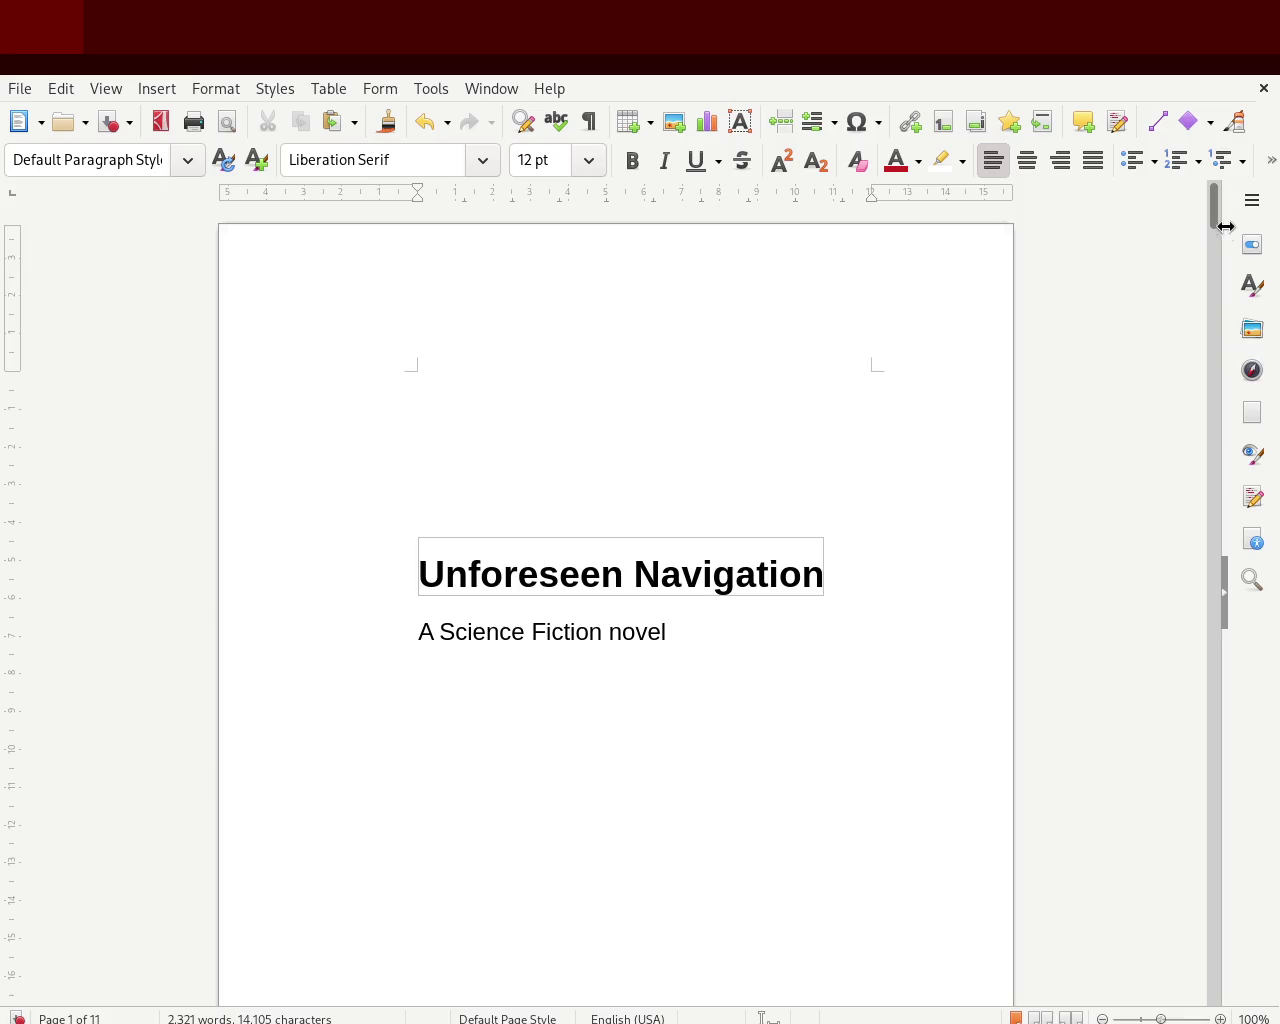
drag(1216, 208, 1210, 292)
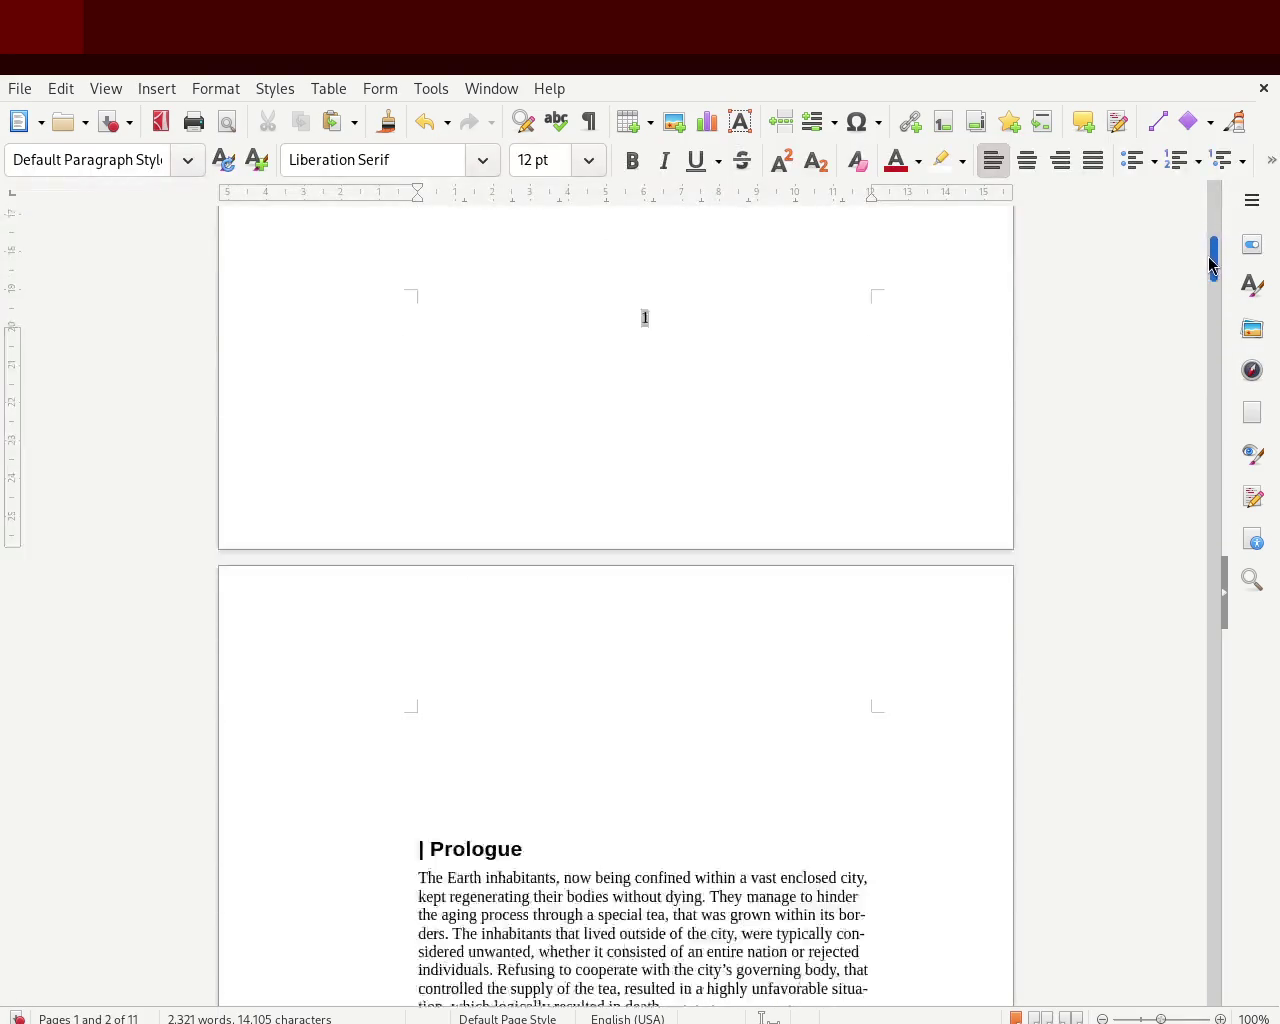
scroll(832, 266, up, 1)
click(482, 305)
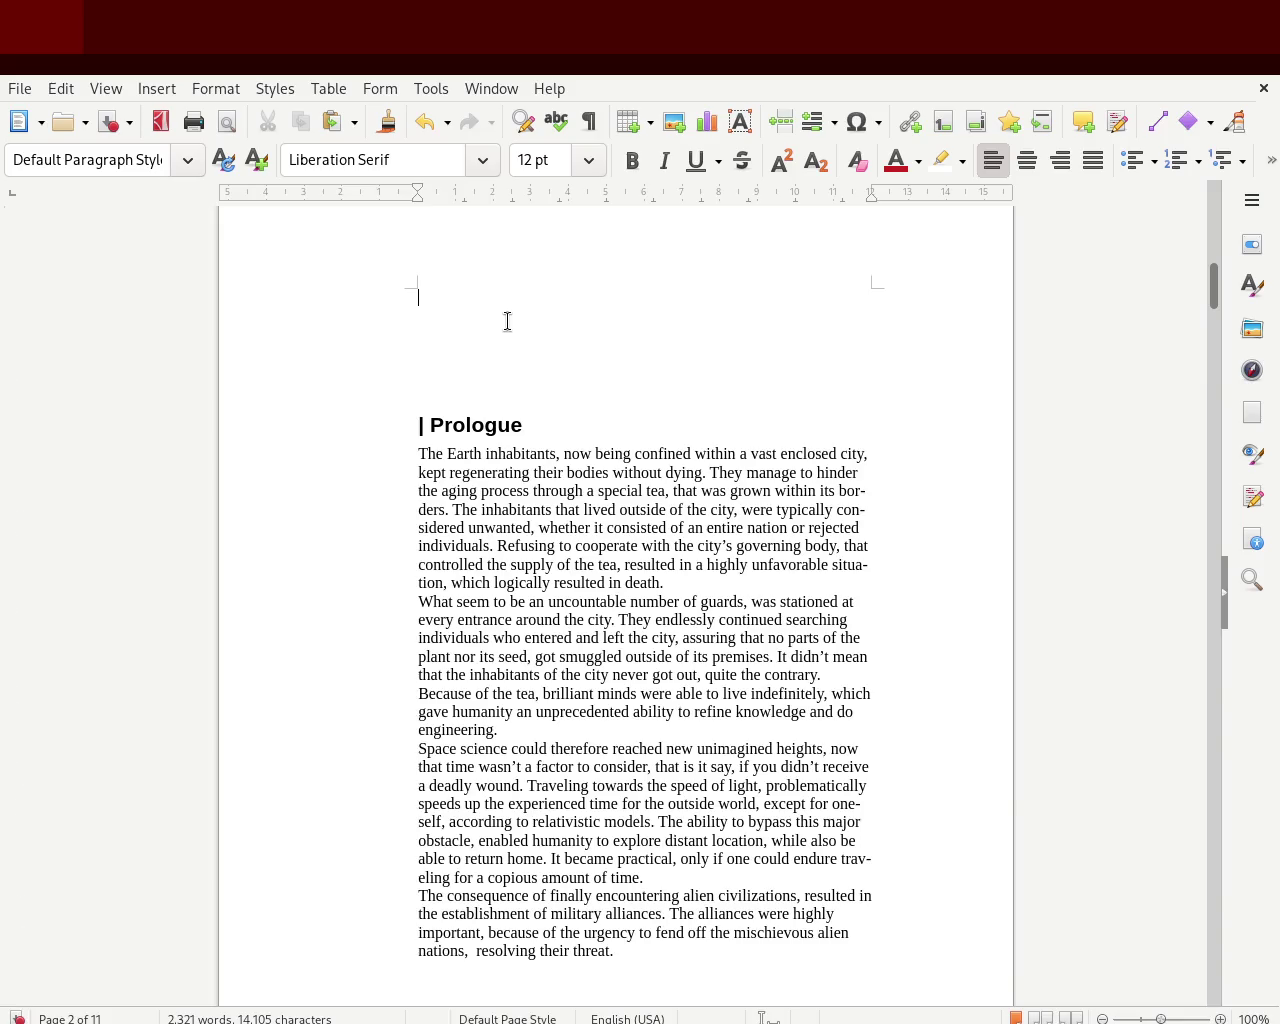
- Remove the empty lines above Prologue and justify its body paragraphs
key(Delete)
key(Delete)
key(Delete)
key(Delete)
key(Delete)
key(Delete)
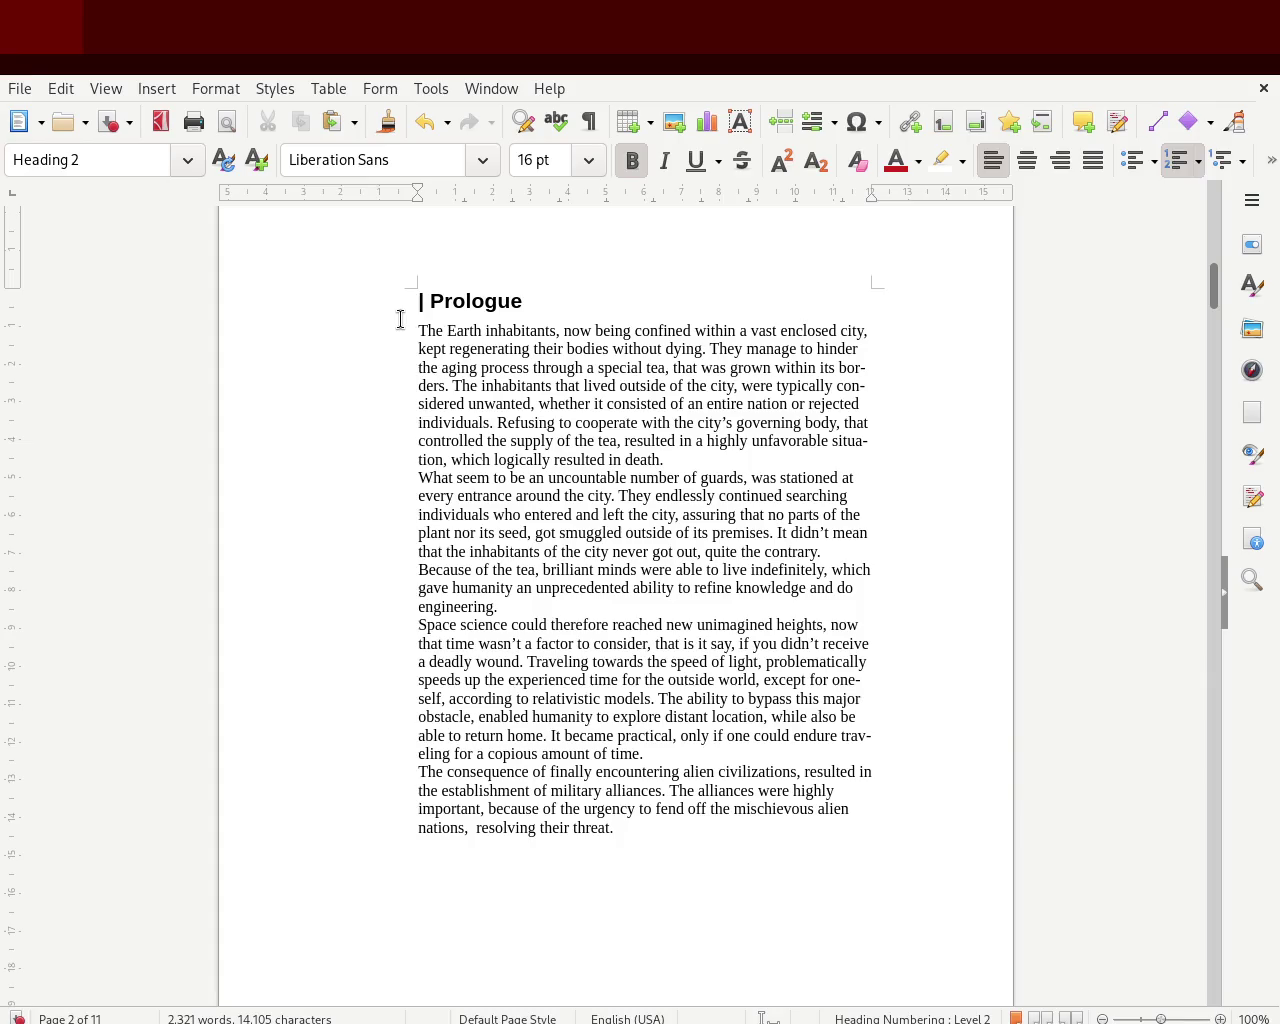
drag(400, 319, 665, 820)
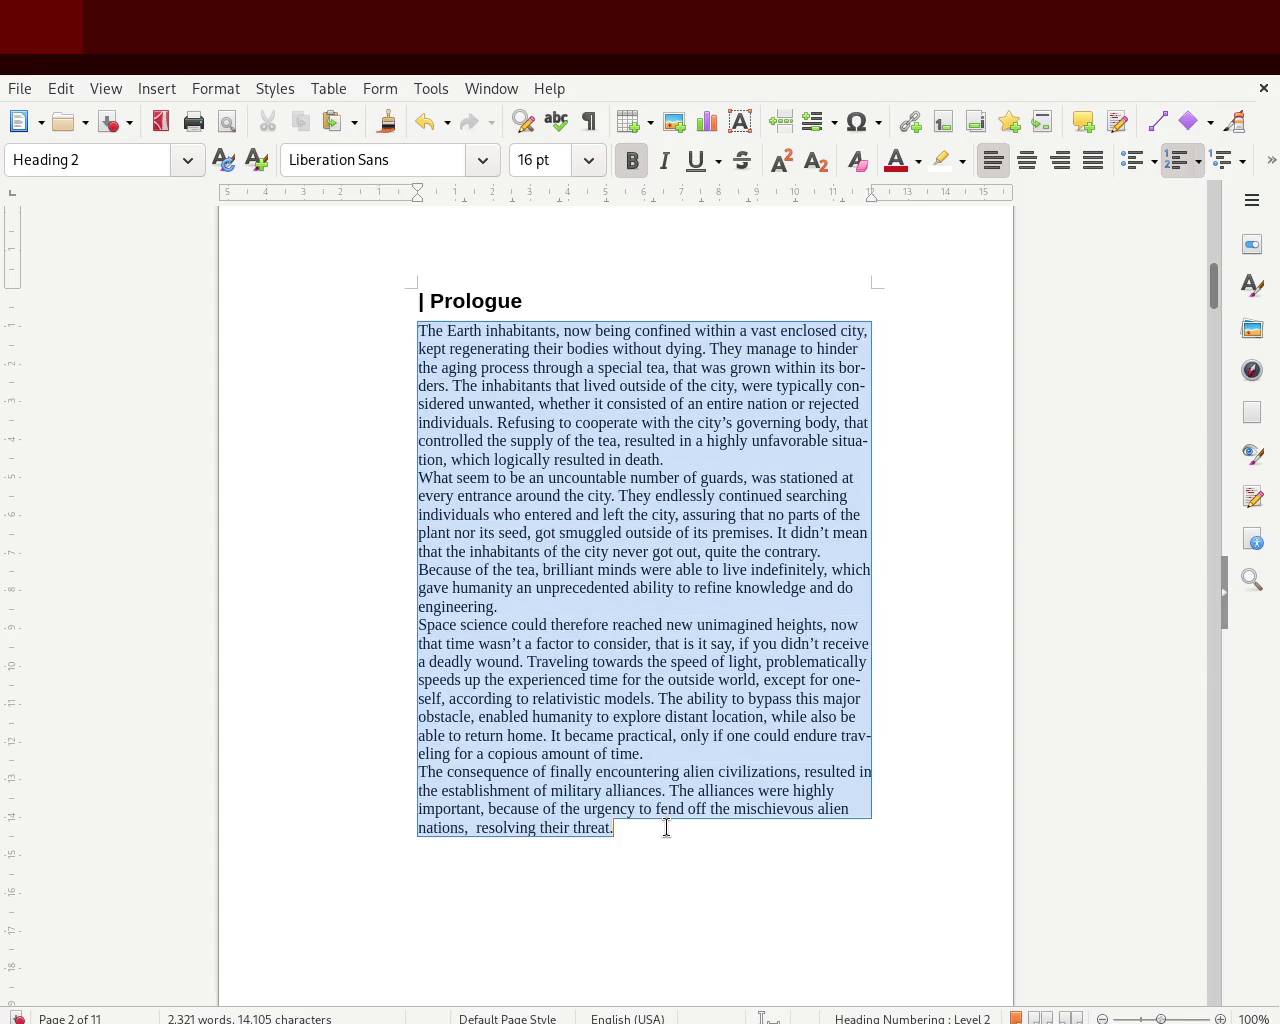
click(1093, 160)
click(632, 367)
- Give the Prologue paragraphs a first-line indent on the ruler and save
drag(669, 831, 235, 333)
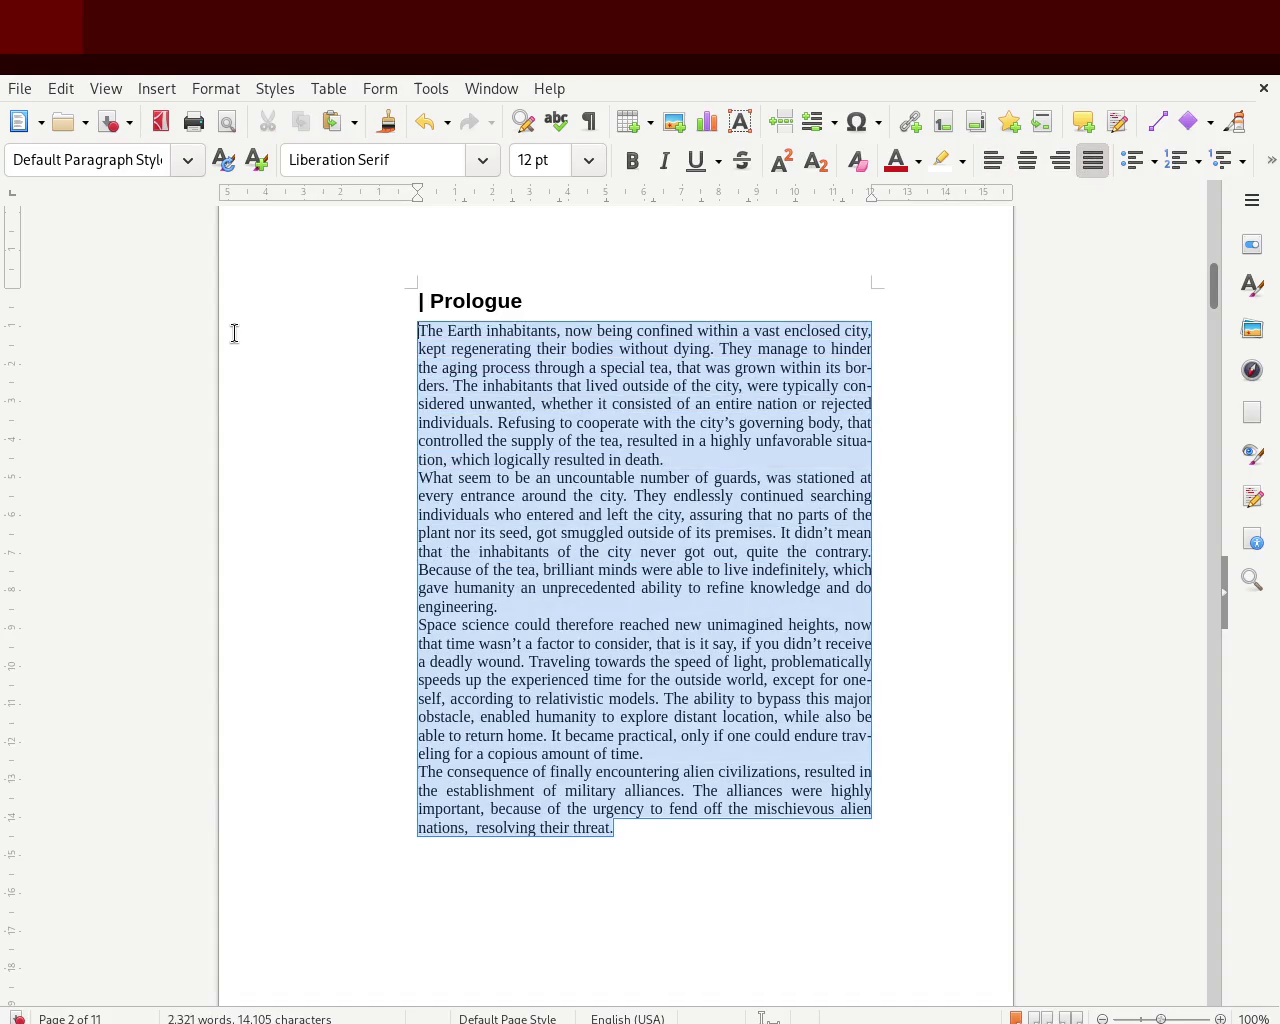
drag(137, 147, 140, 150)
drag(419, 190, 440, 200)
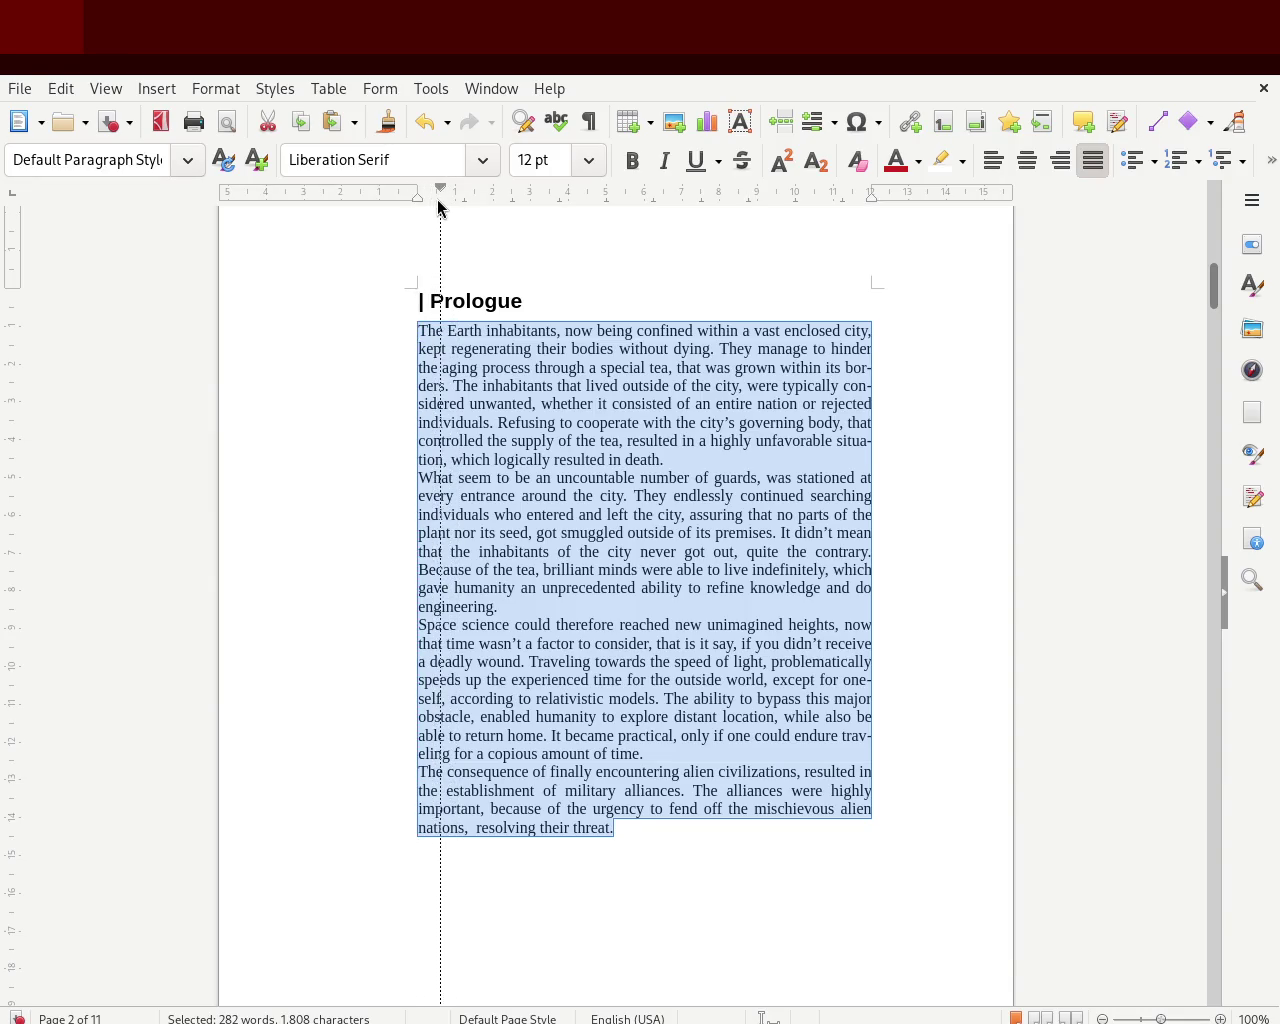
drag(435, 199, 435, 199)
click(219, 435)
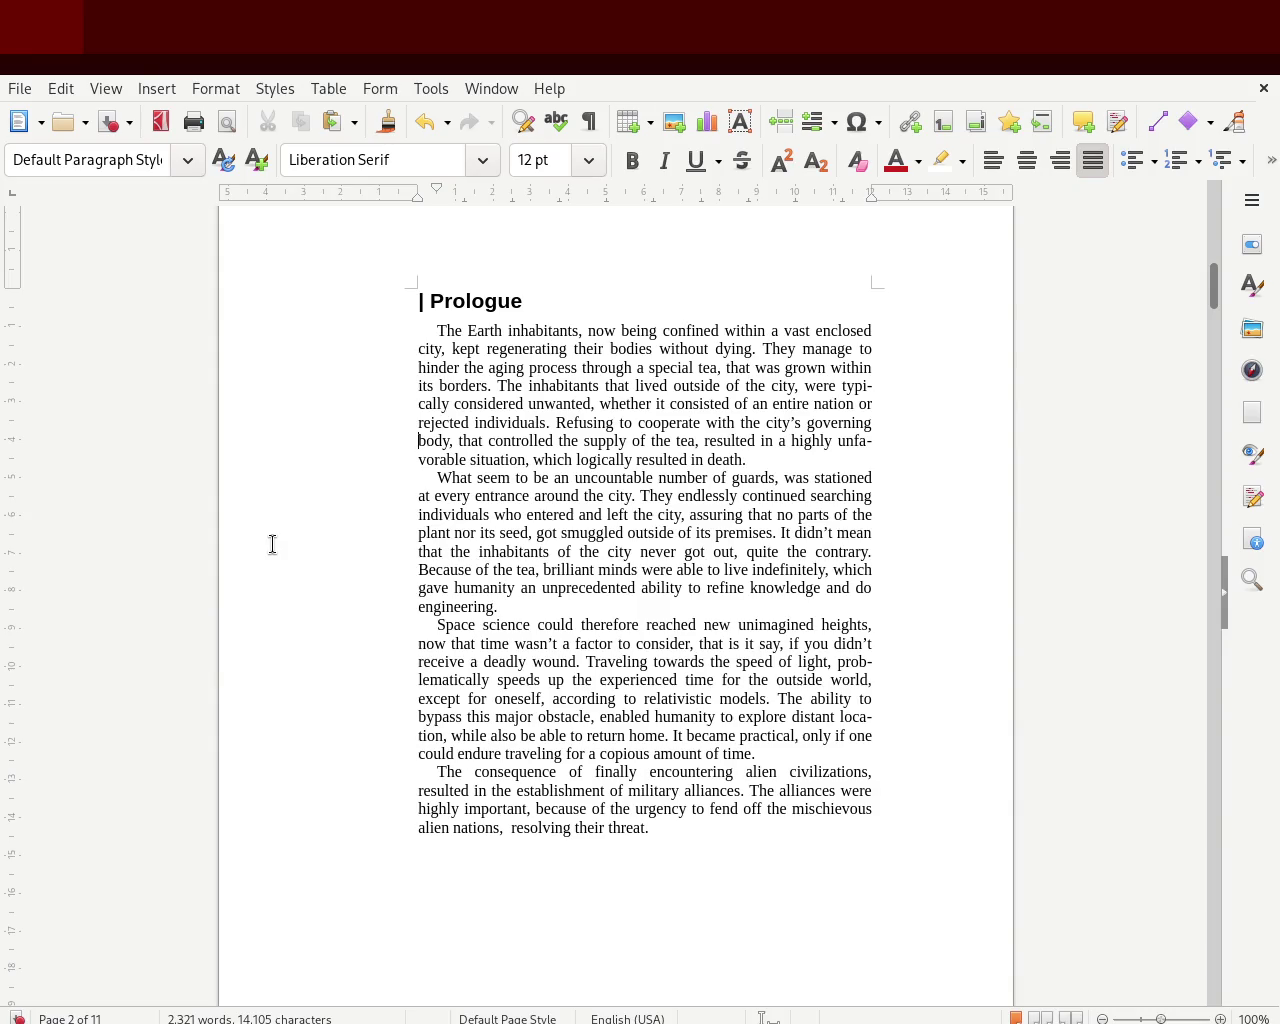
key(ctrl+s)
mouse_move(1214, 291)
mouse_down()
mouse_move(1210, 271)
mouse_move(1208, 410)
mouse_up()
click(437, 460)
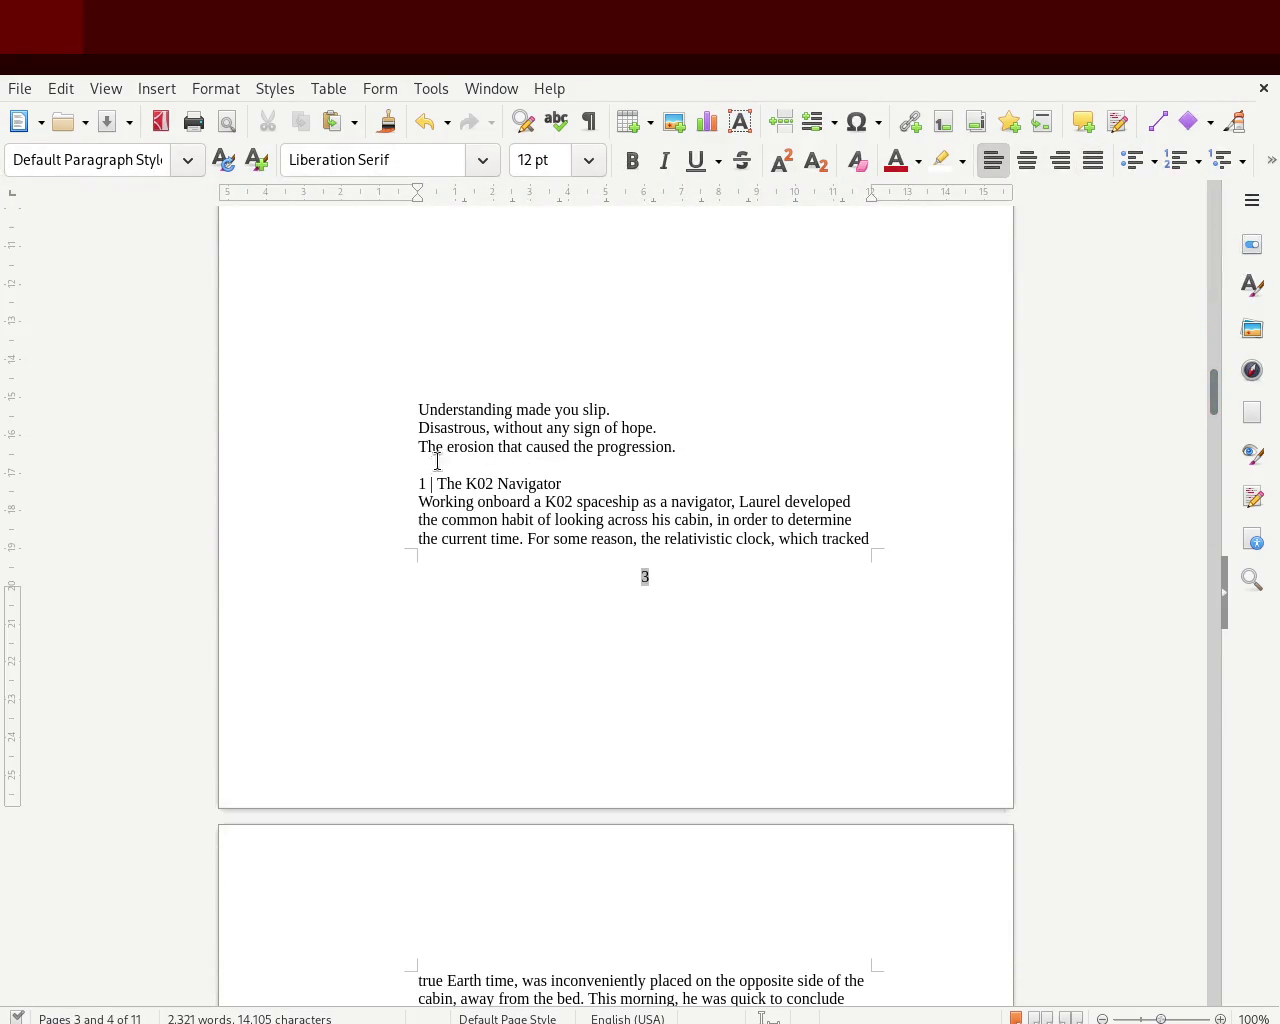
- Push the chapter 1 heading to the next page and make the three-line verse right-aligned and italic
key(Return)
key(Return)
key(Return)
key(Return)
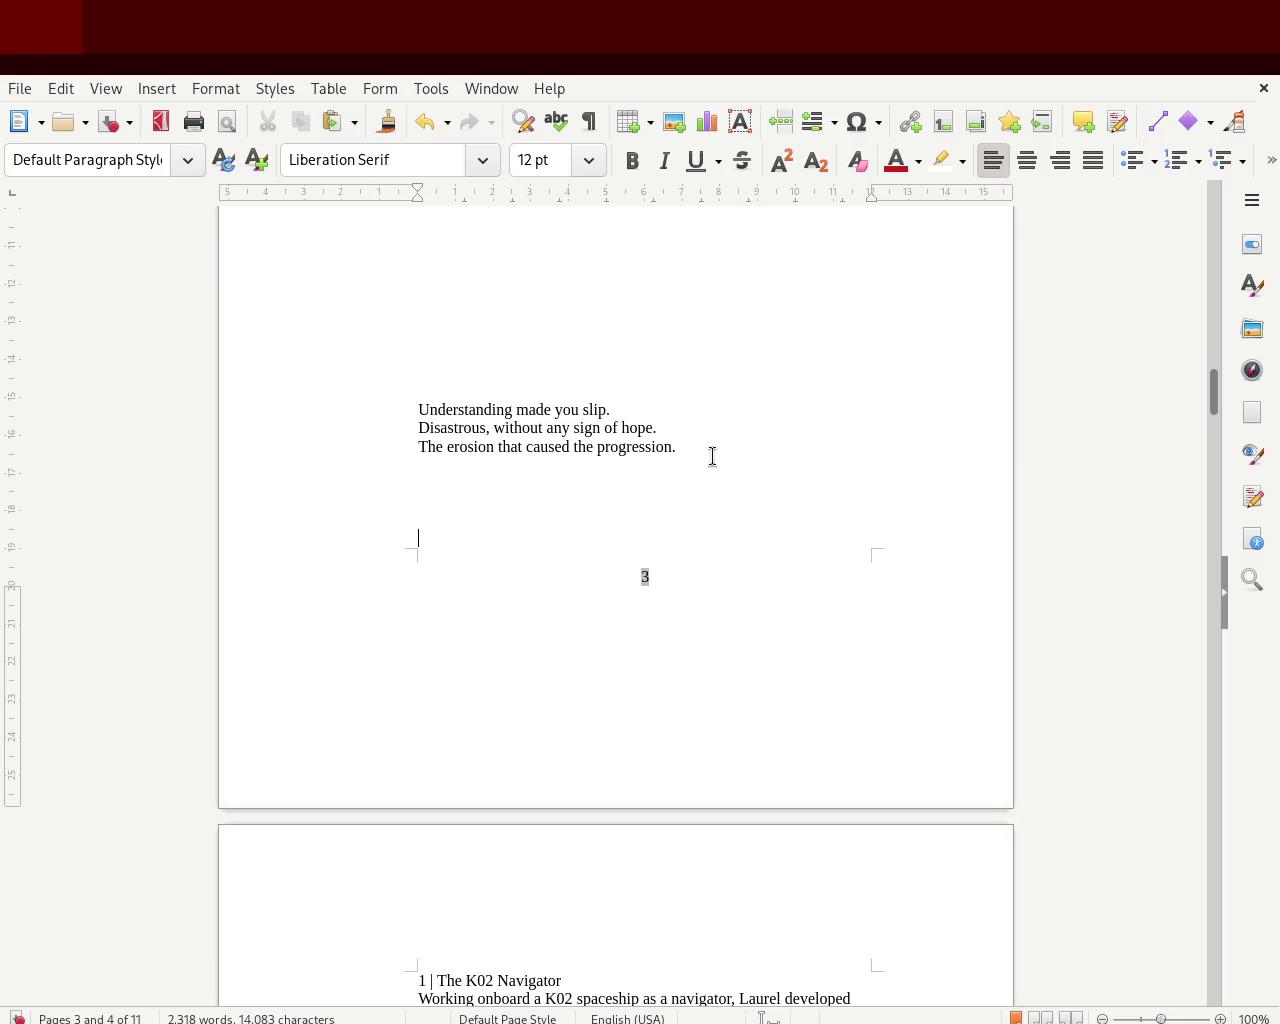
drag(711, 454, 354, 391)
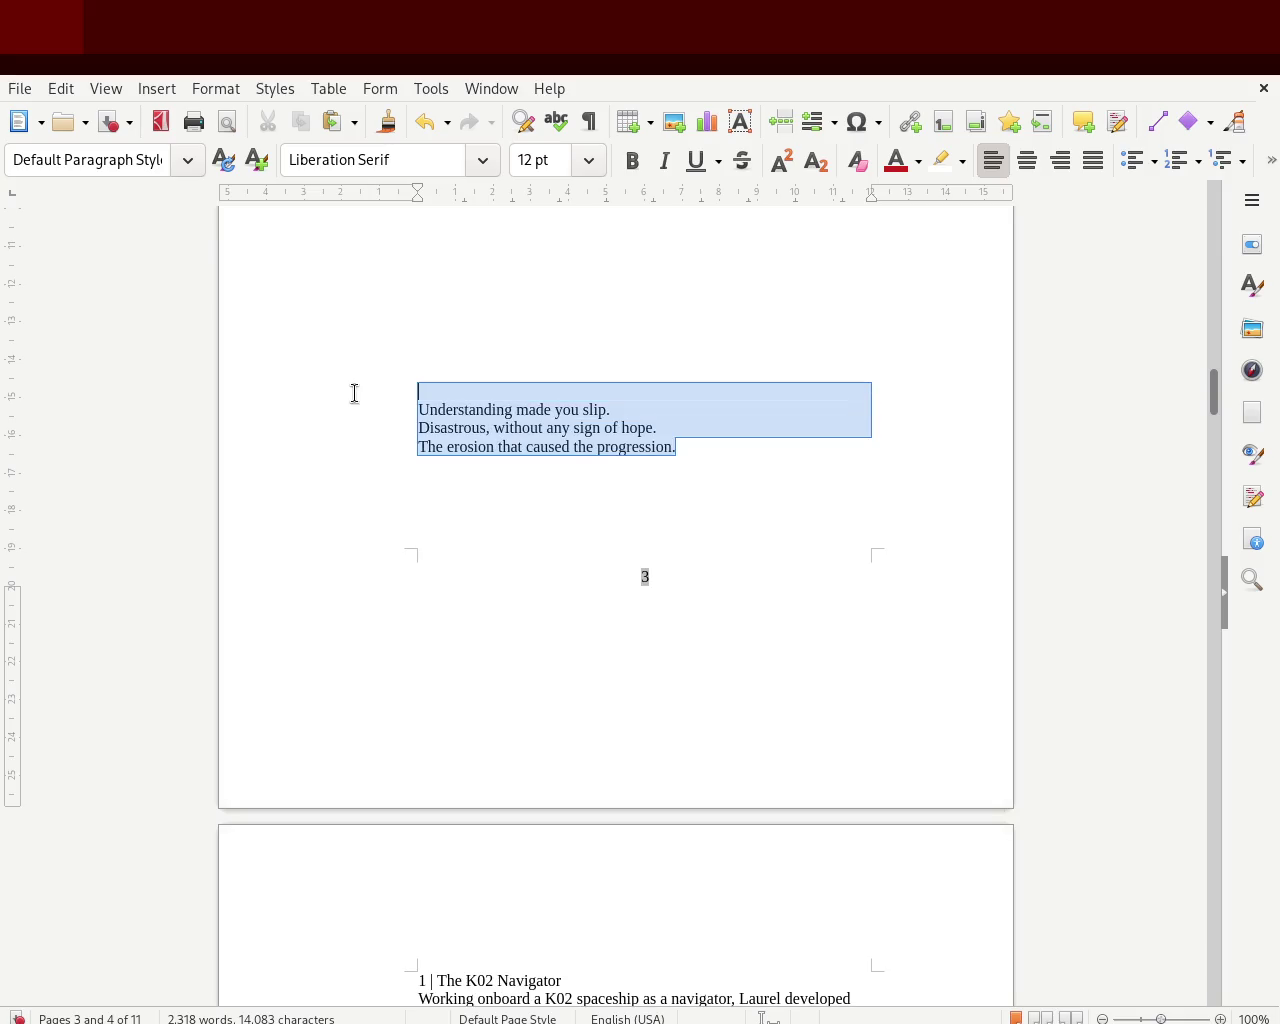
click(1060, 162)
click(664, 161)
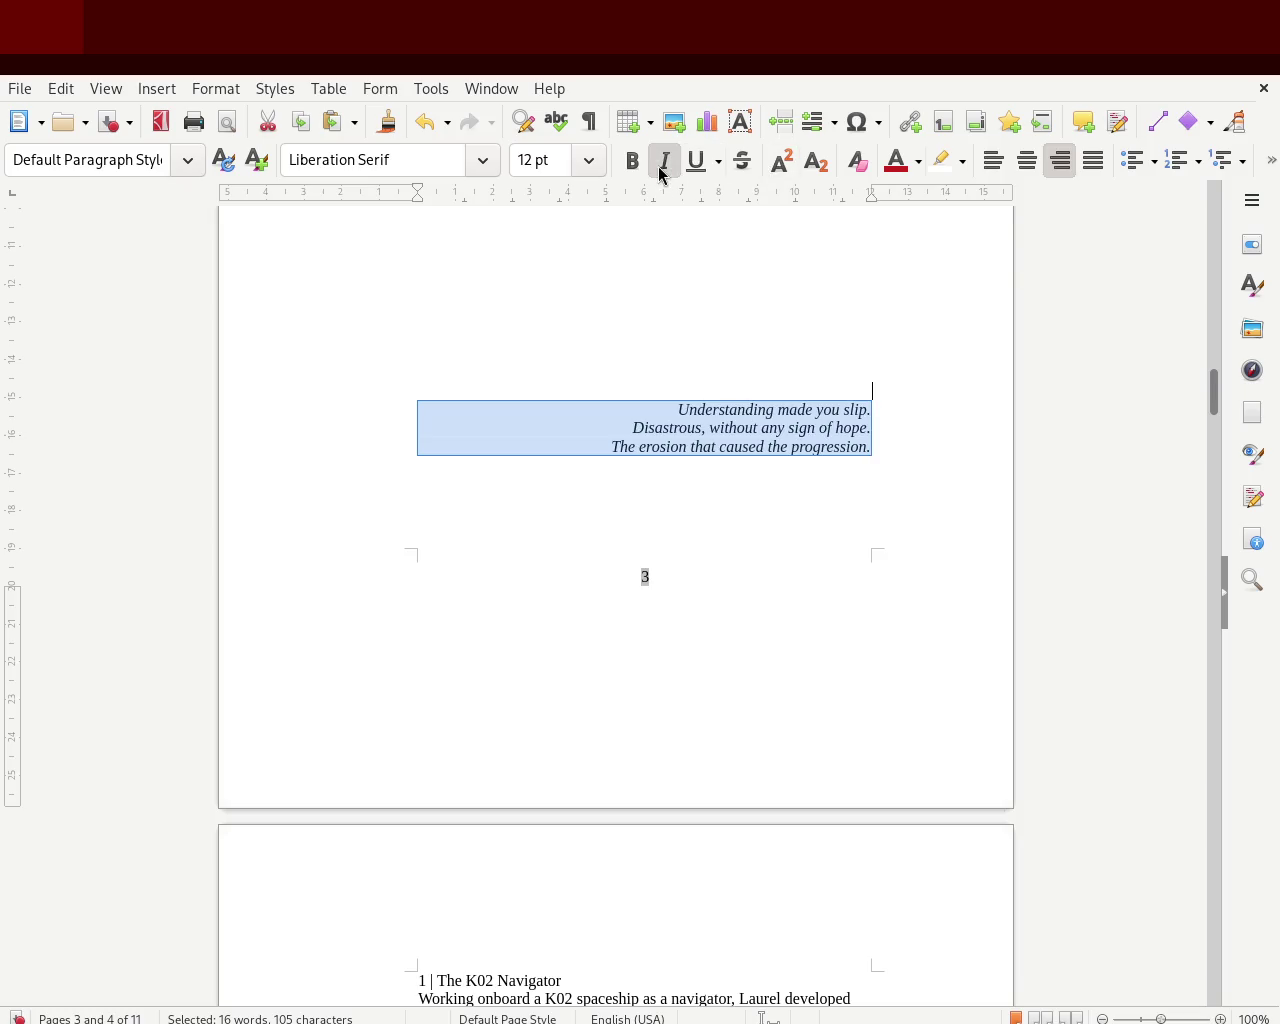
- Select the '1 | The K02 Navigator' heading line on page 4
click(660, 314)
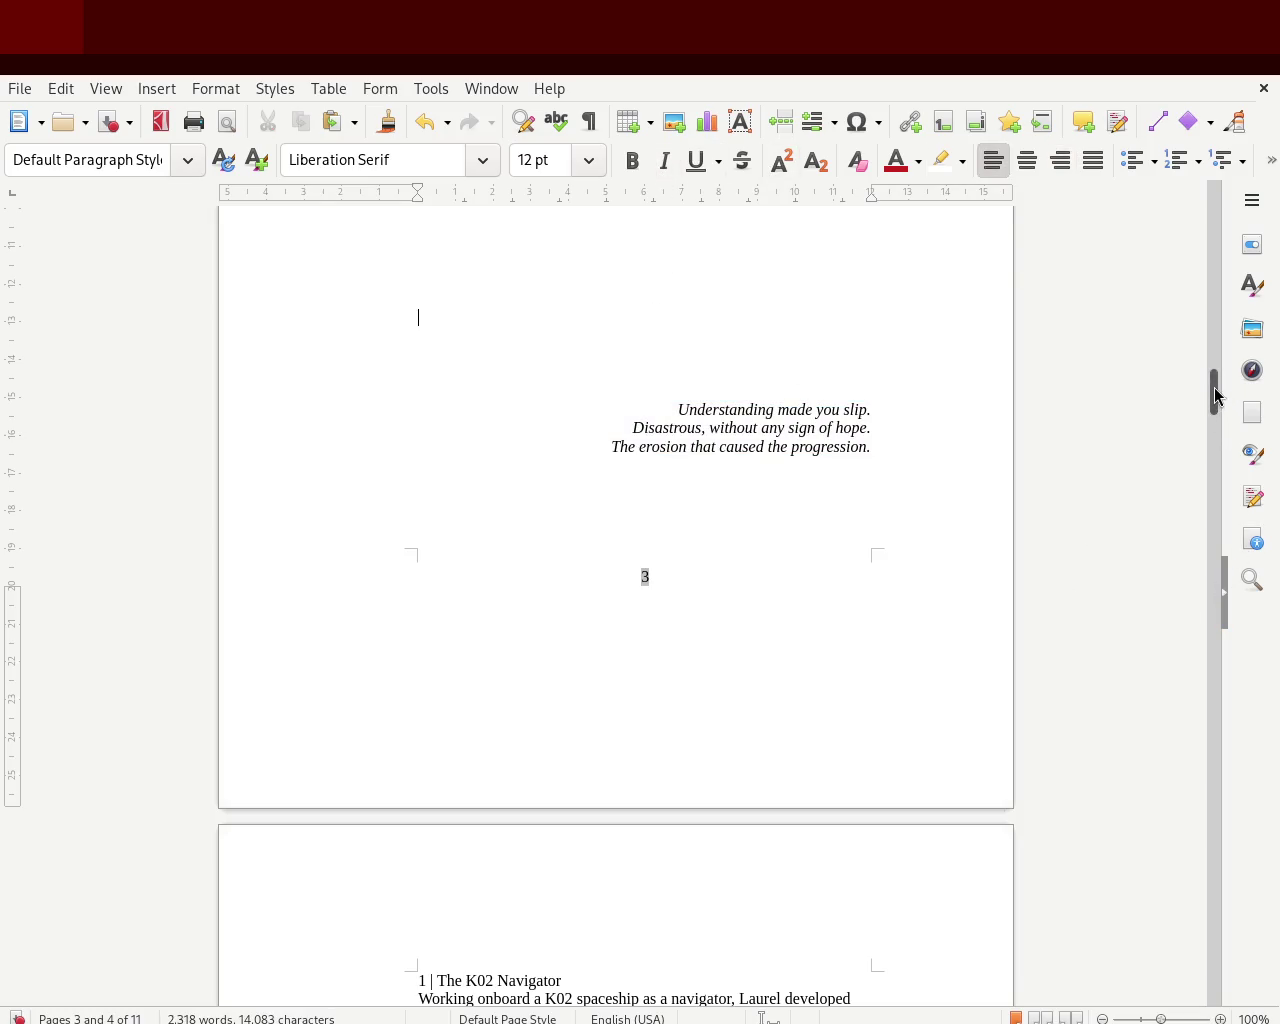
drag(1213, 390, 1213, 425)
triple_click(525, 460)
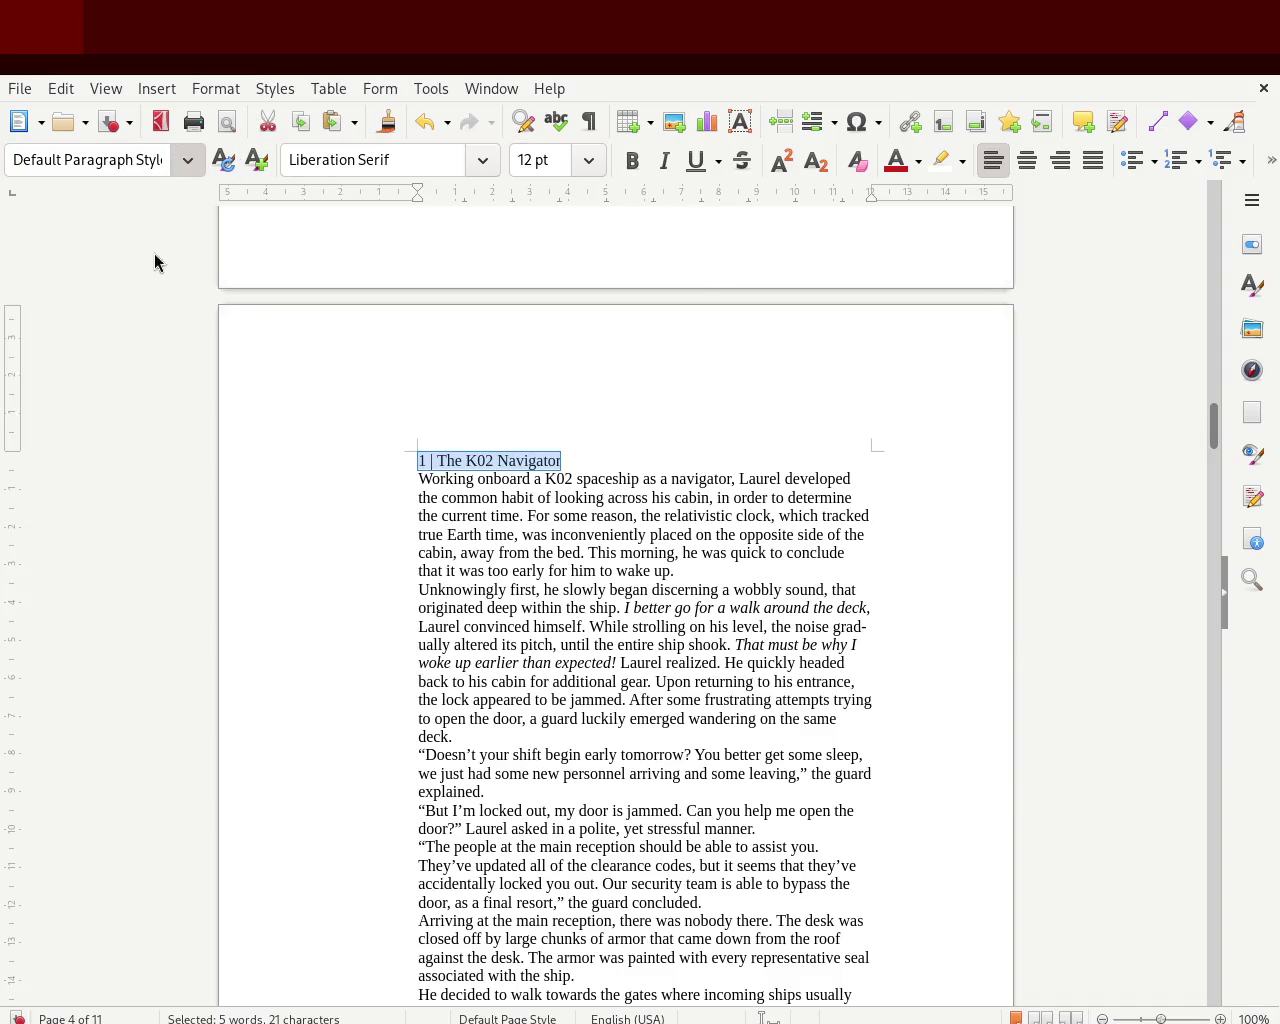
- Apply Heading 2 to the '1 | The K02 Navigator' heading
key(ctrl+2)
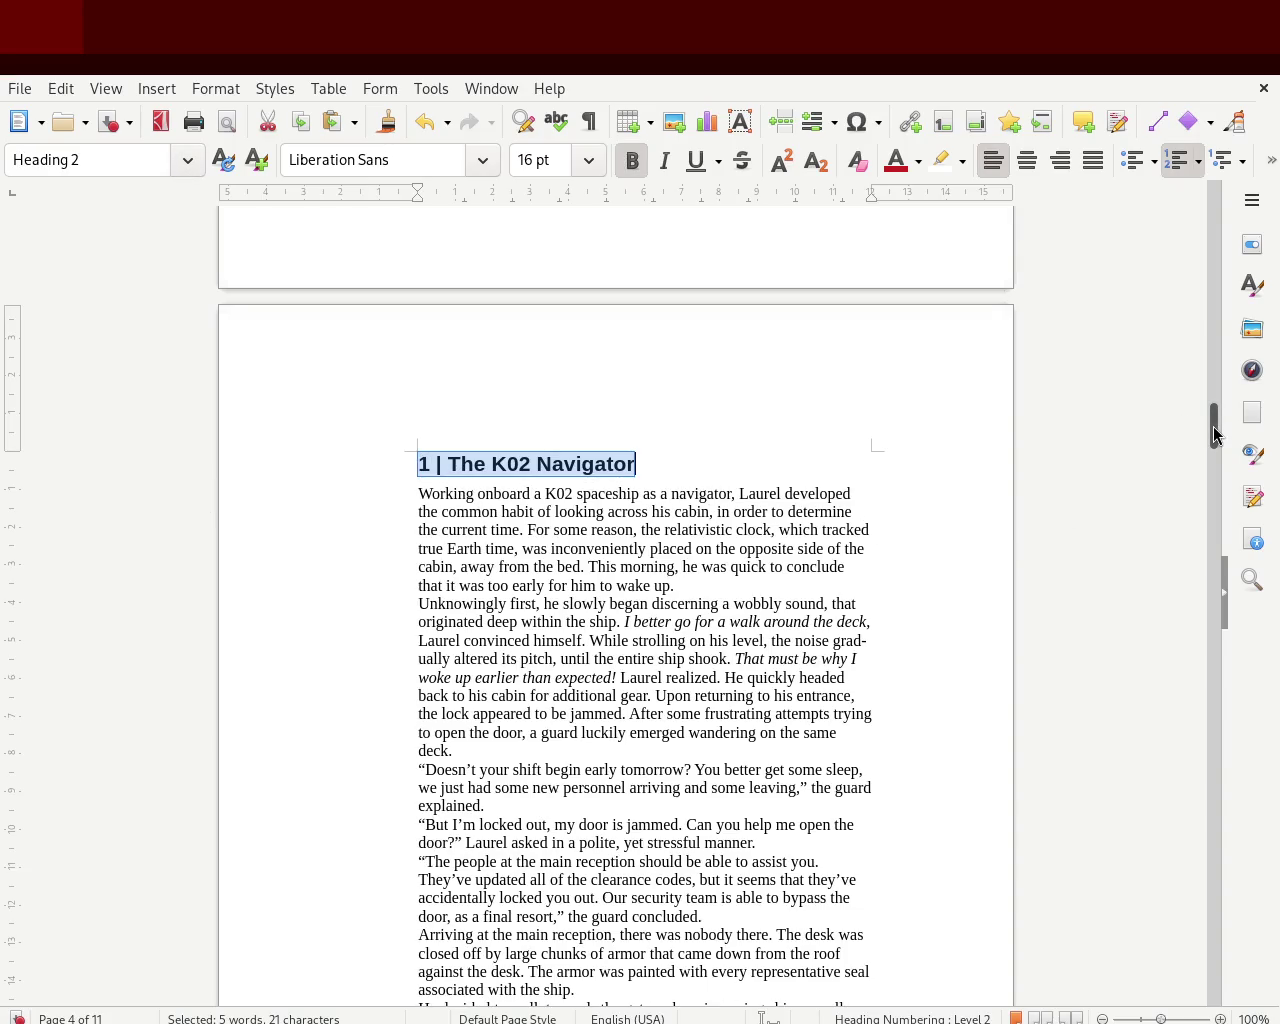
drag(1215, 432, 1205, 505)
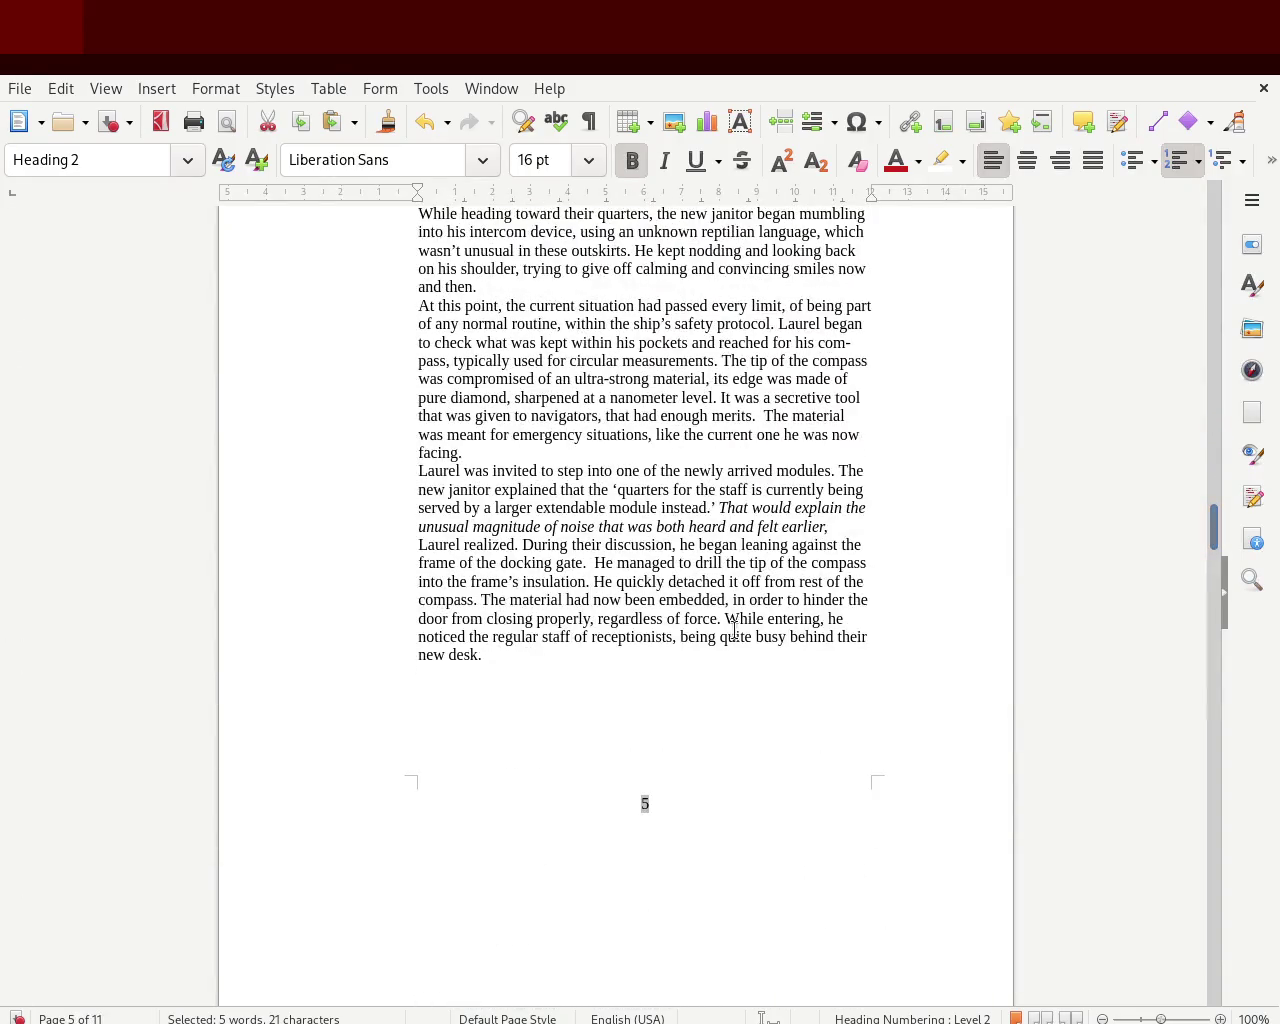
mouse_move(484, 656)
mouse_down()
mouse_move(381, 228)
mouse_move(535, 800)
mouse_up()
click(535, 800)
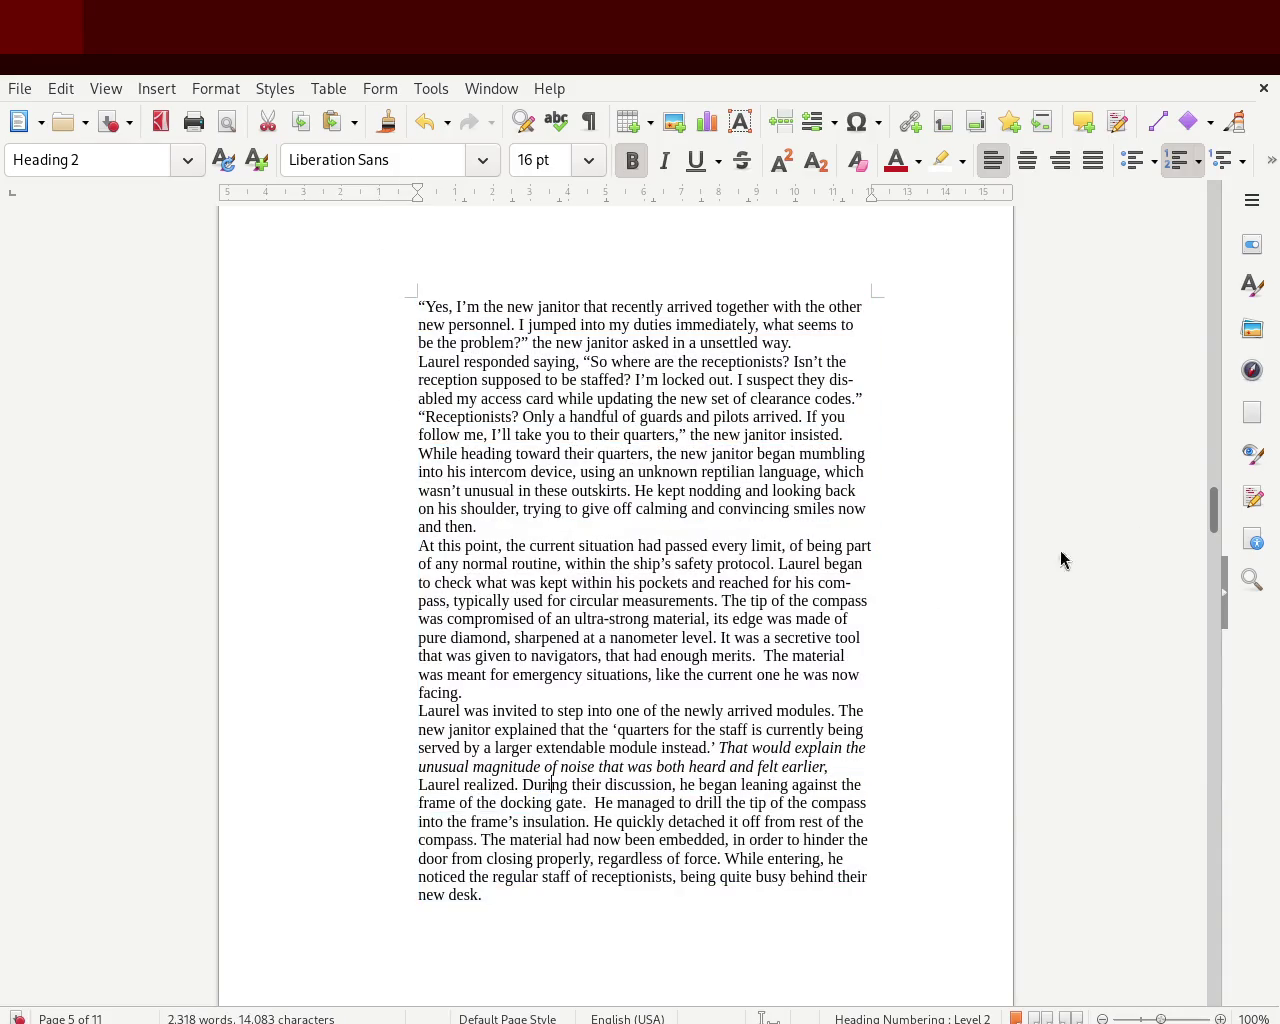
- Give chapter 1's first two paragraphs a first-line indent from the ruler
mouse_move(1214, 509)
mouse_down()
mouse_move(1207, 432)
mouse_move(1204, 451)
mouse_up()
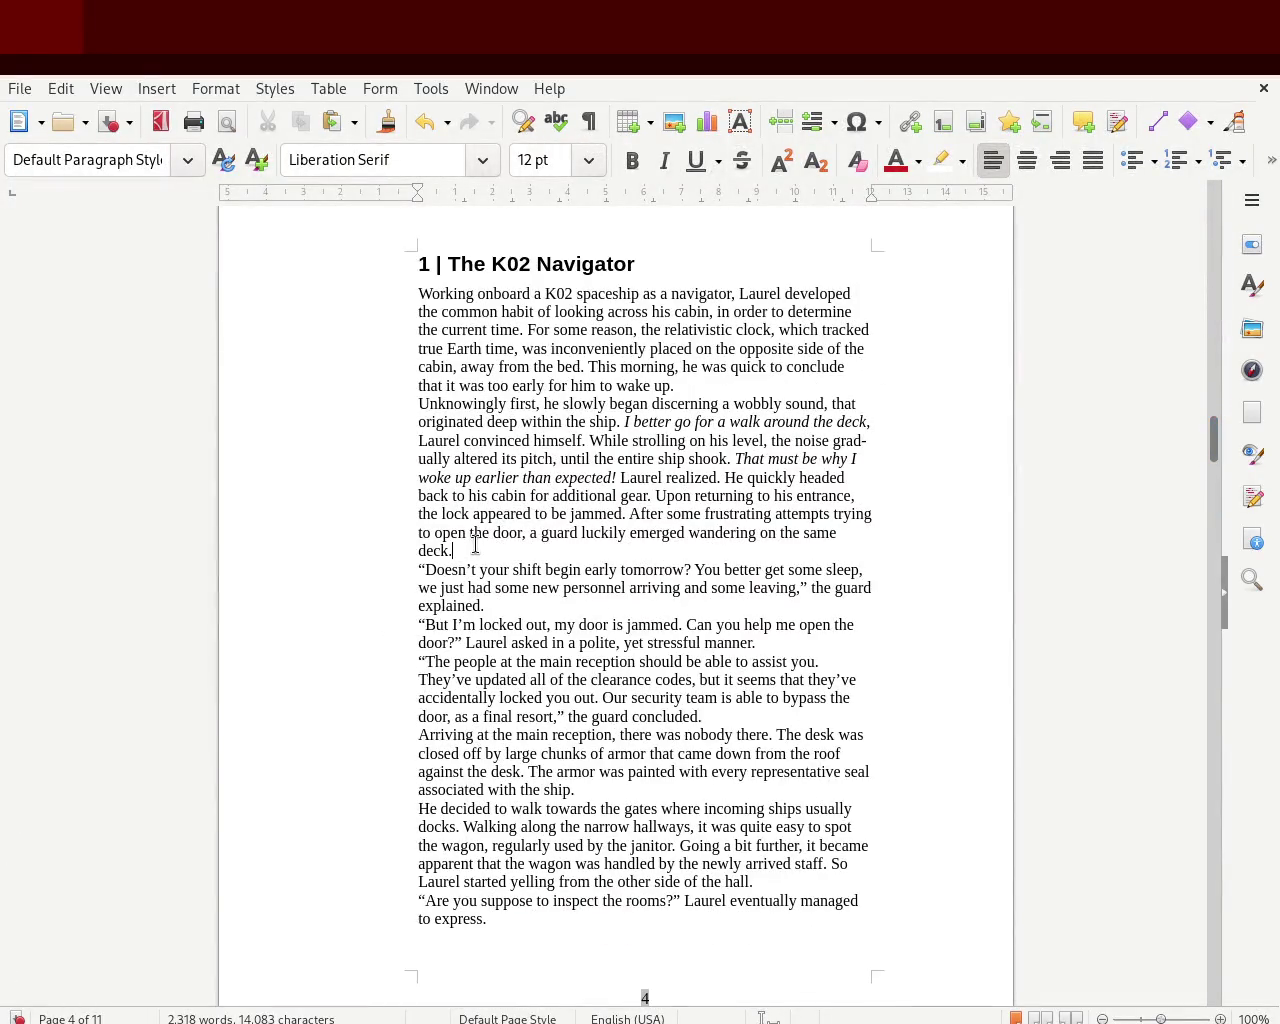
drag(476, 542, 366, 298)
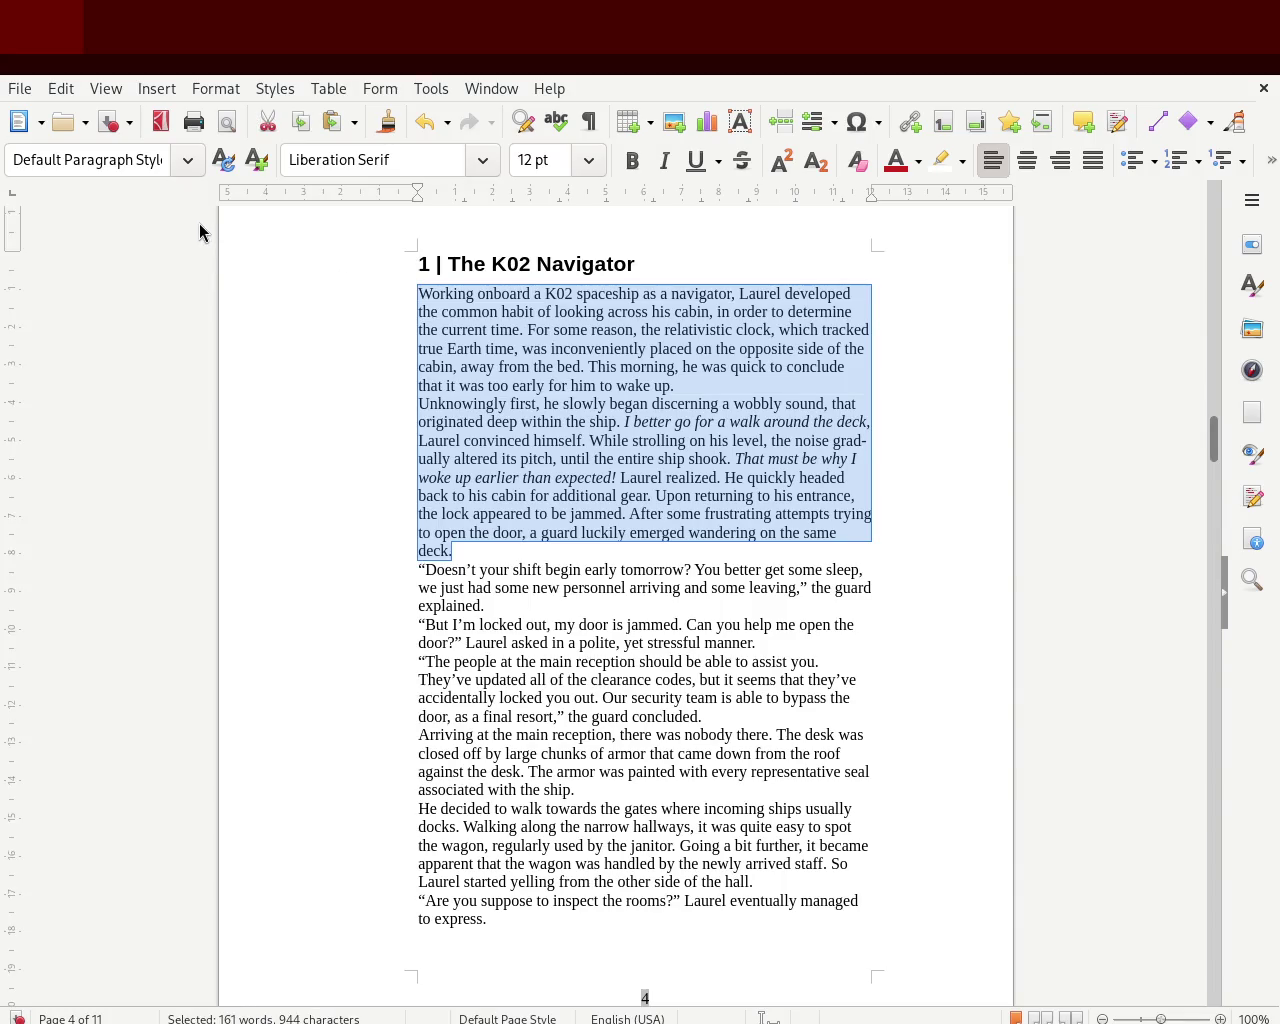
drag(417, 193, 437, 193)
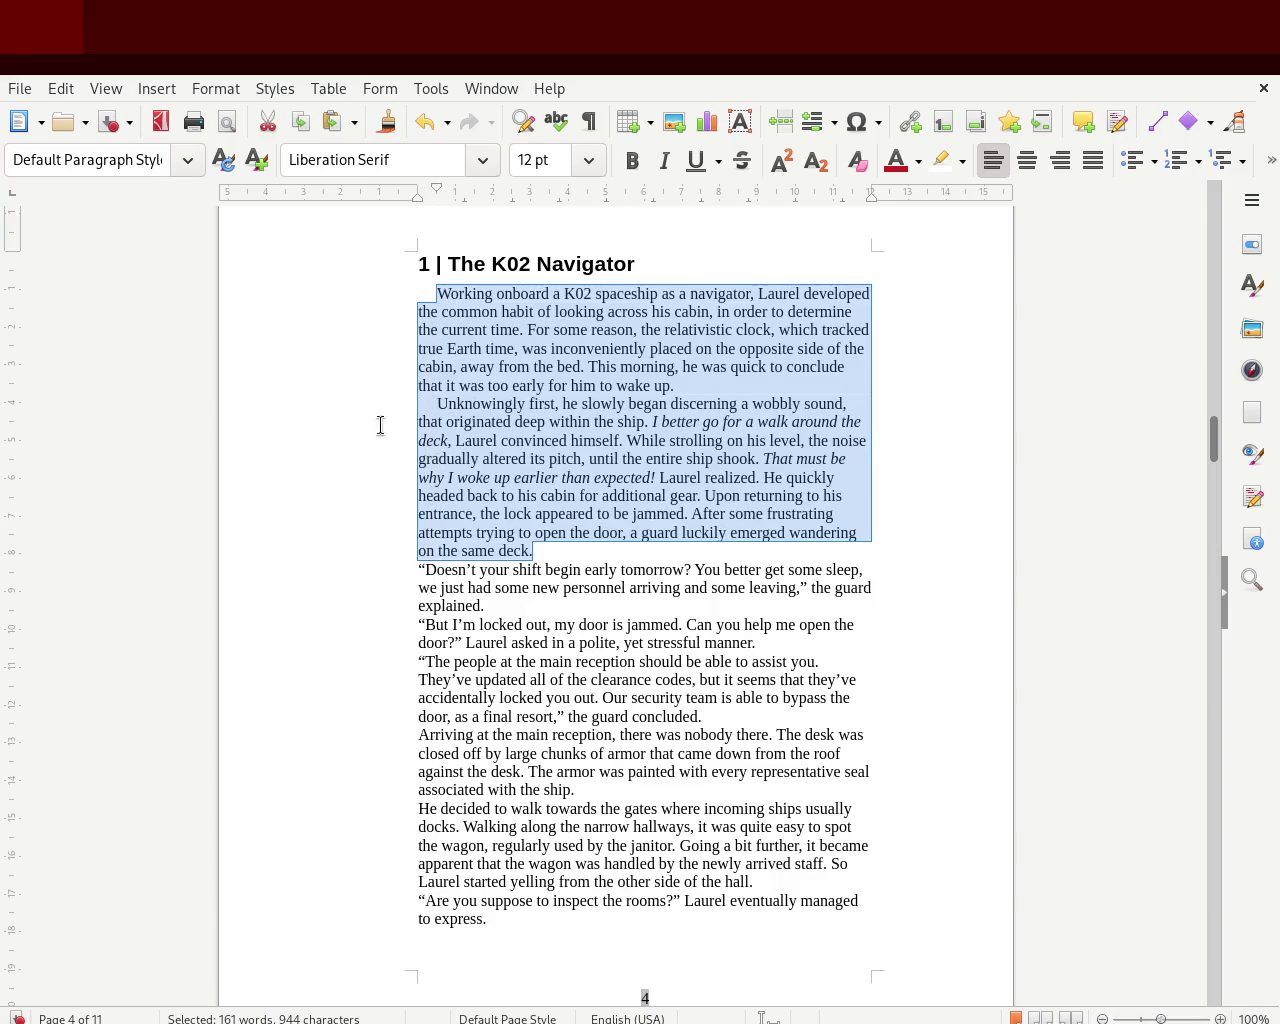
click(312, 470)
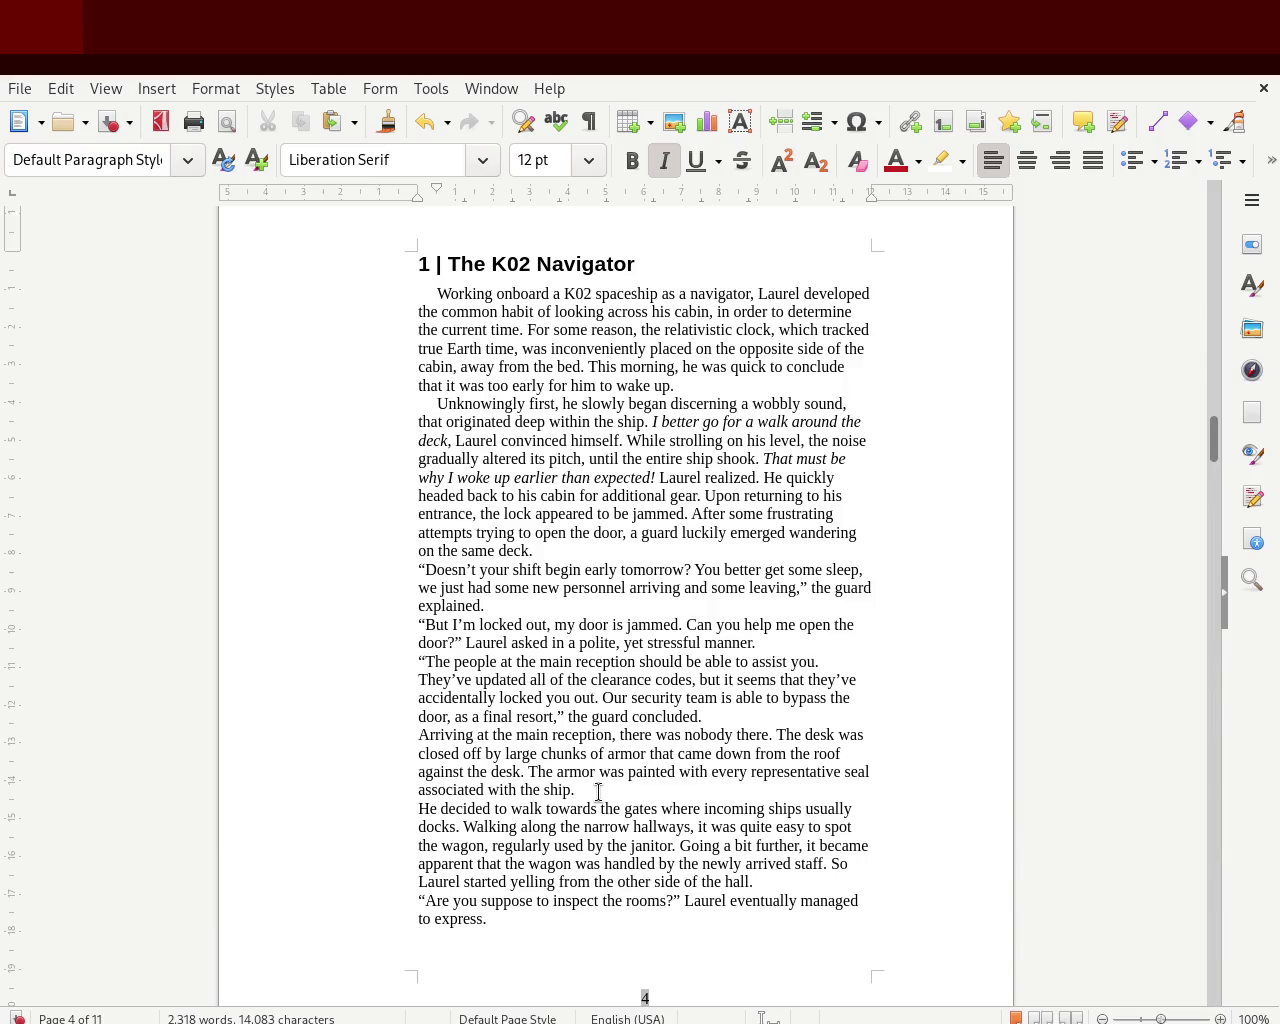
- Give the four dialogue and reception paragraphs a hanging indent
drag(598, 792, 372, 571)
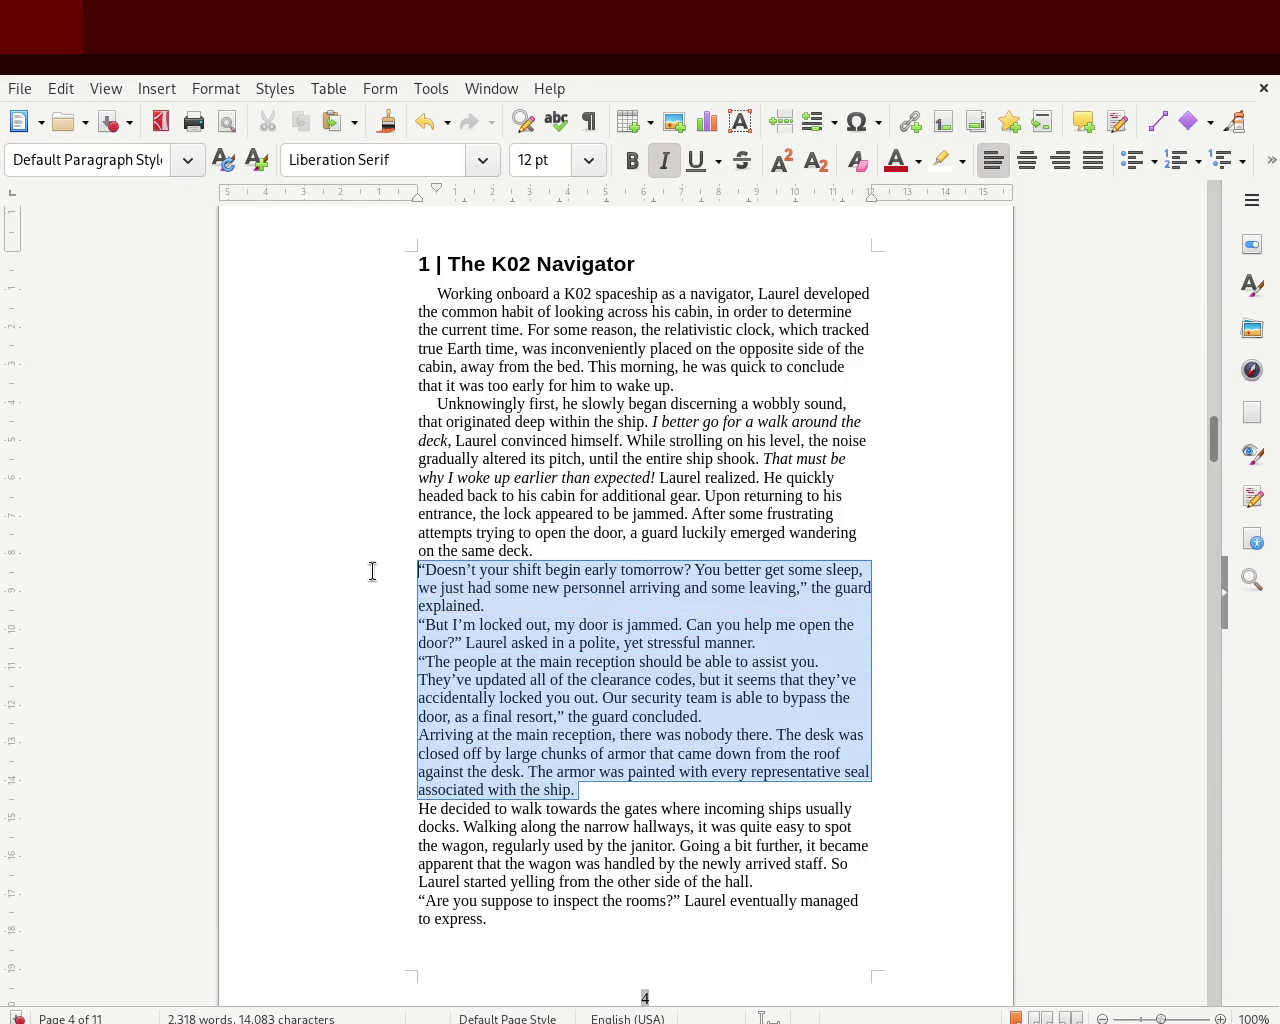
mouse_move(416, 194)
mouse_down()
mouse_move(436, 194)
mouse_move(417, 194)
mouse_up()
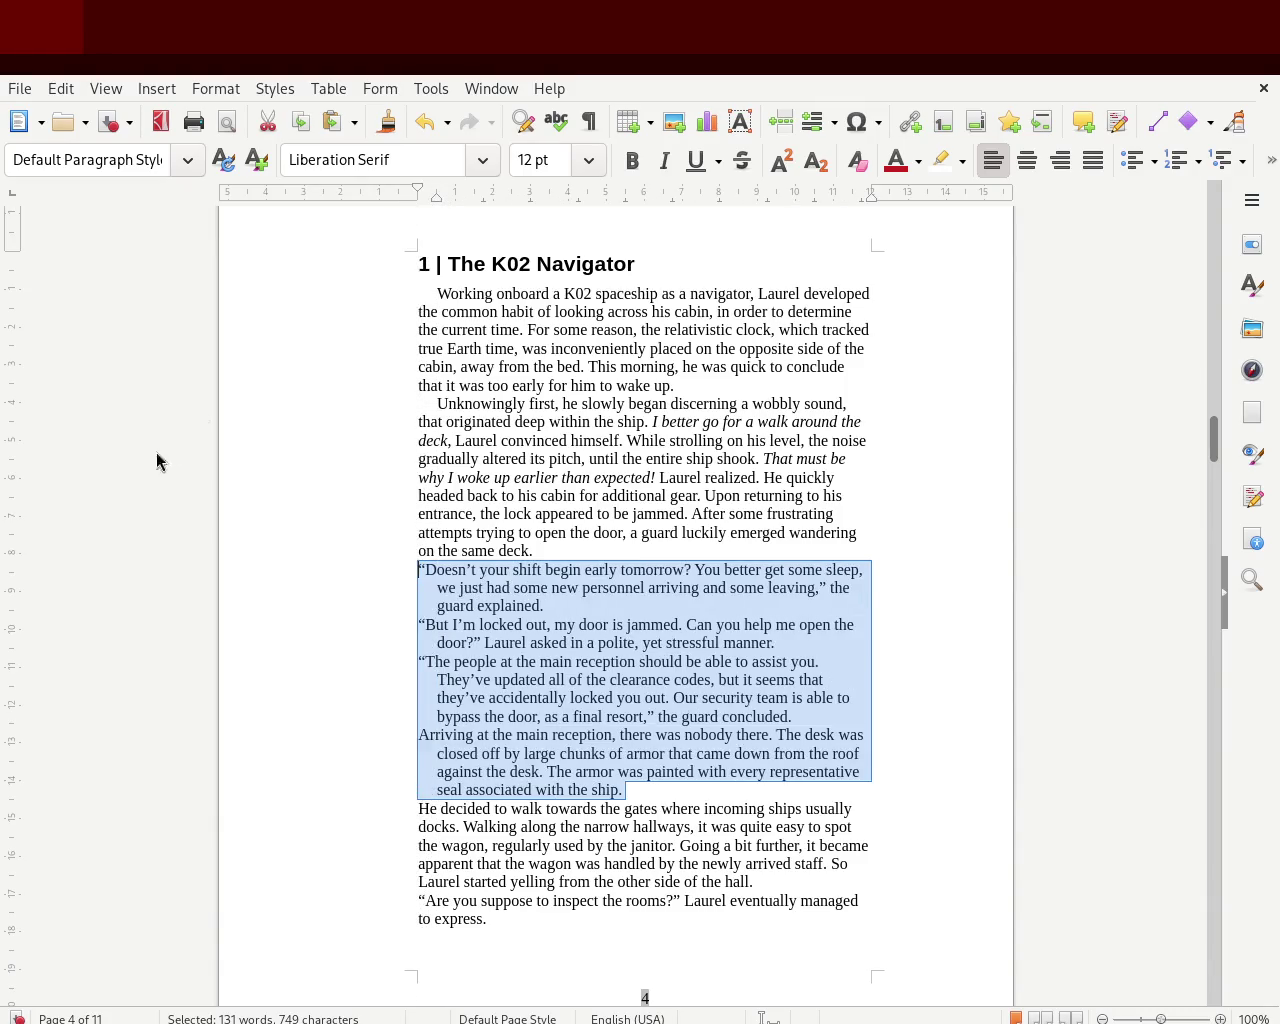
click(168, 440)
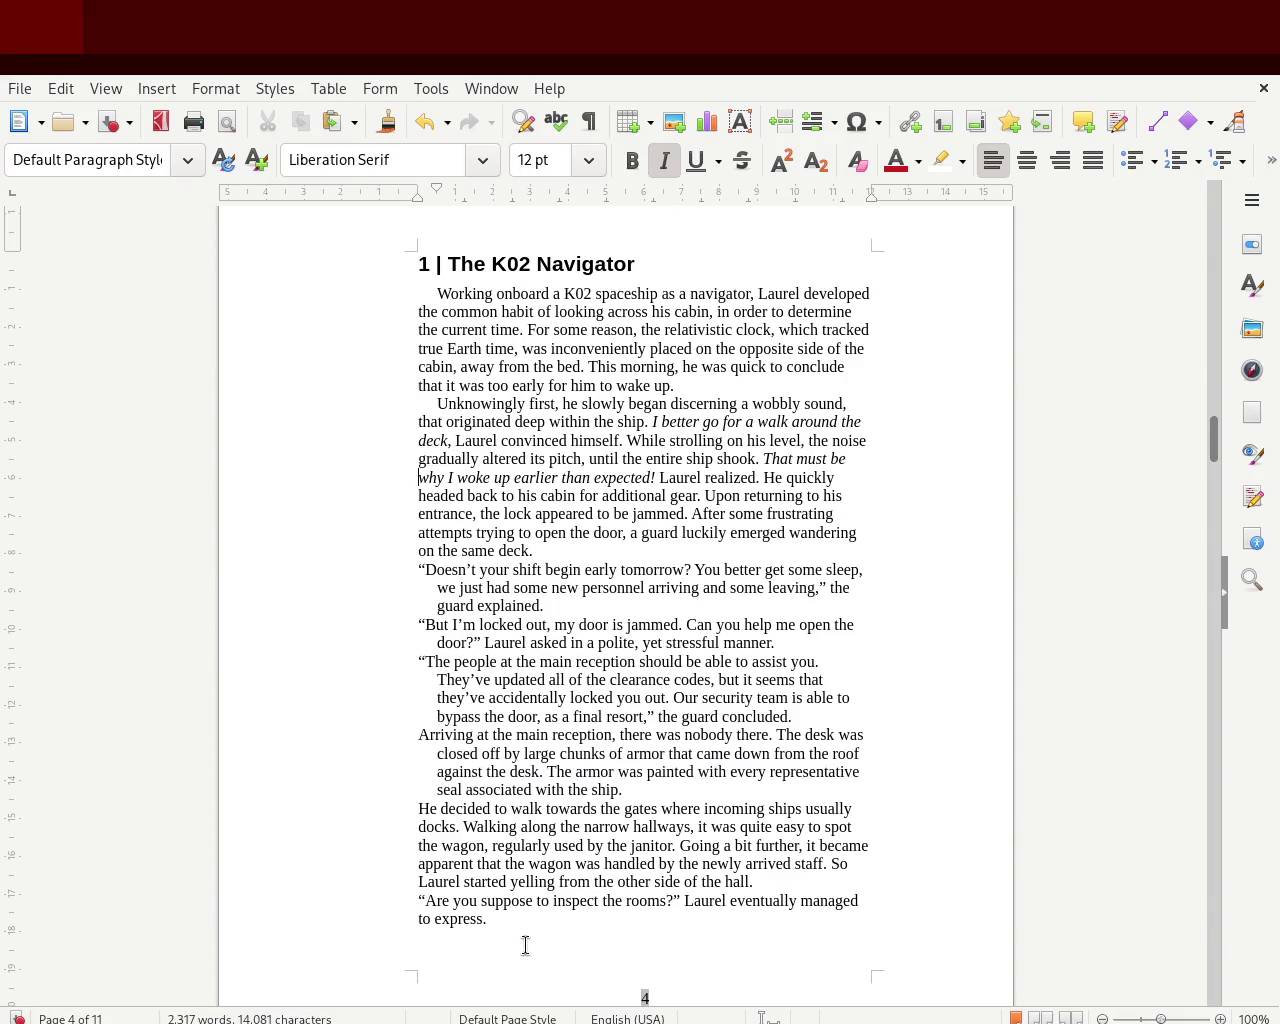
- Justify chapter 1's body text up to 'hall.'
mouse_move(774, 877)
mouse_down()
mouse_move(274, 563)
mouse_move(220, 343)
mouse_move(223, 292)
mouse_up()
click(1092, 160)
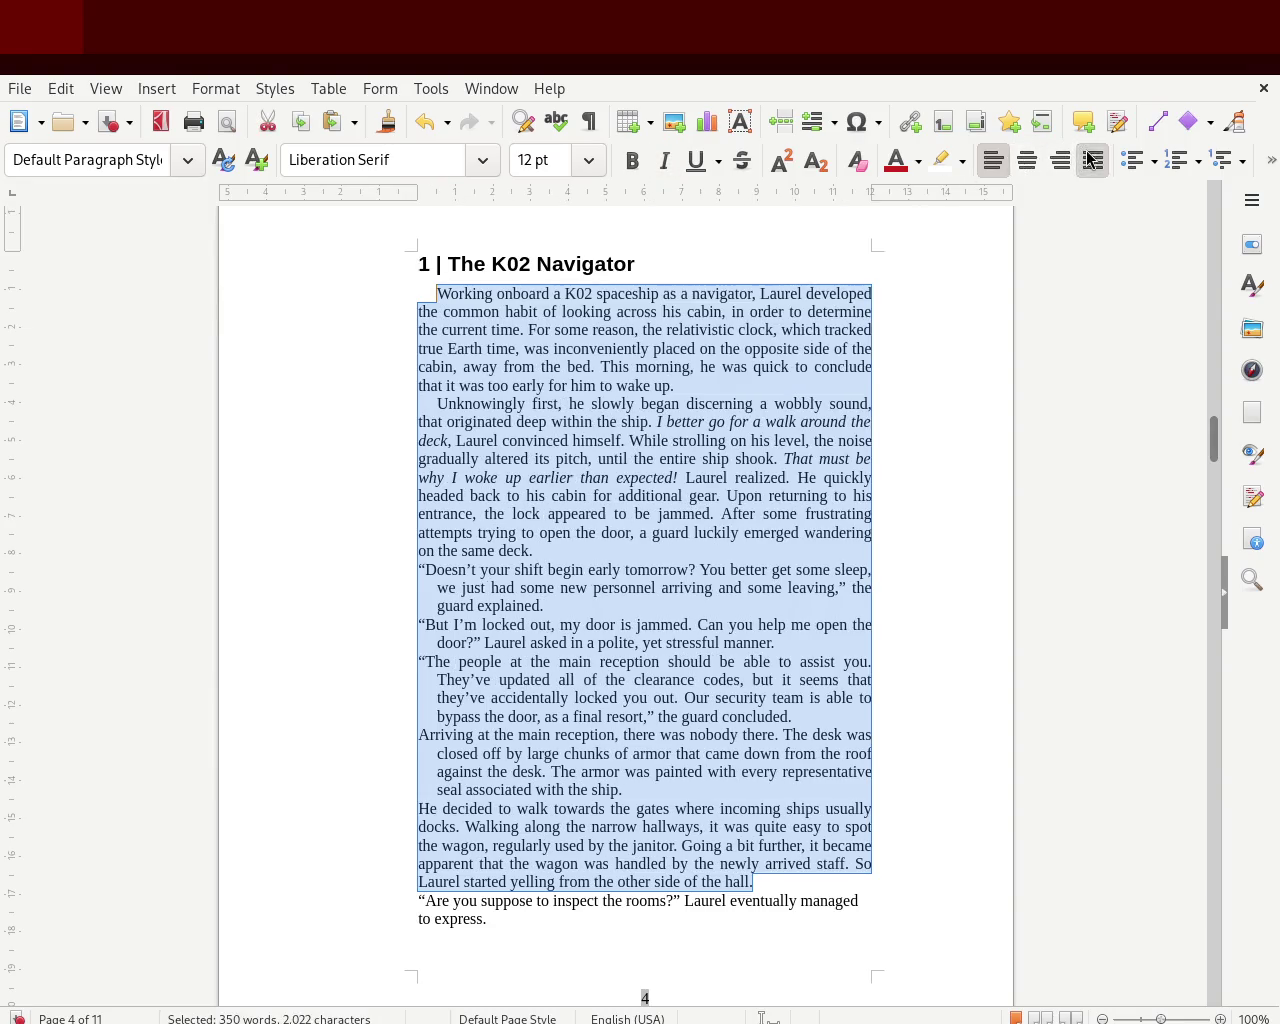
click(159, 638)
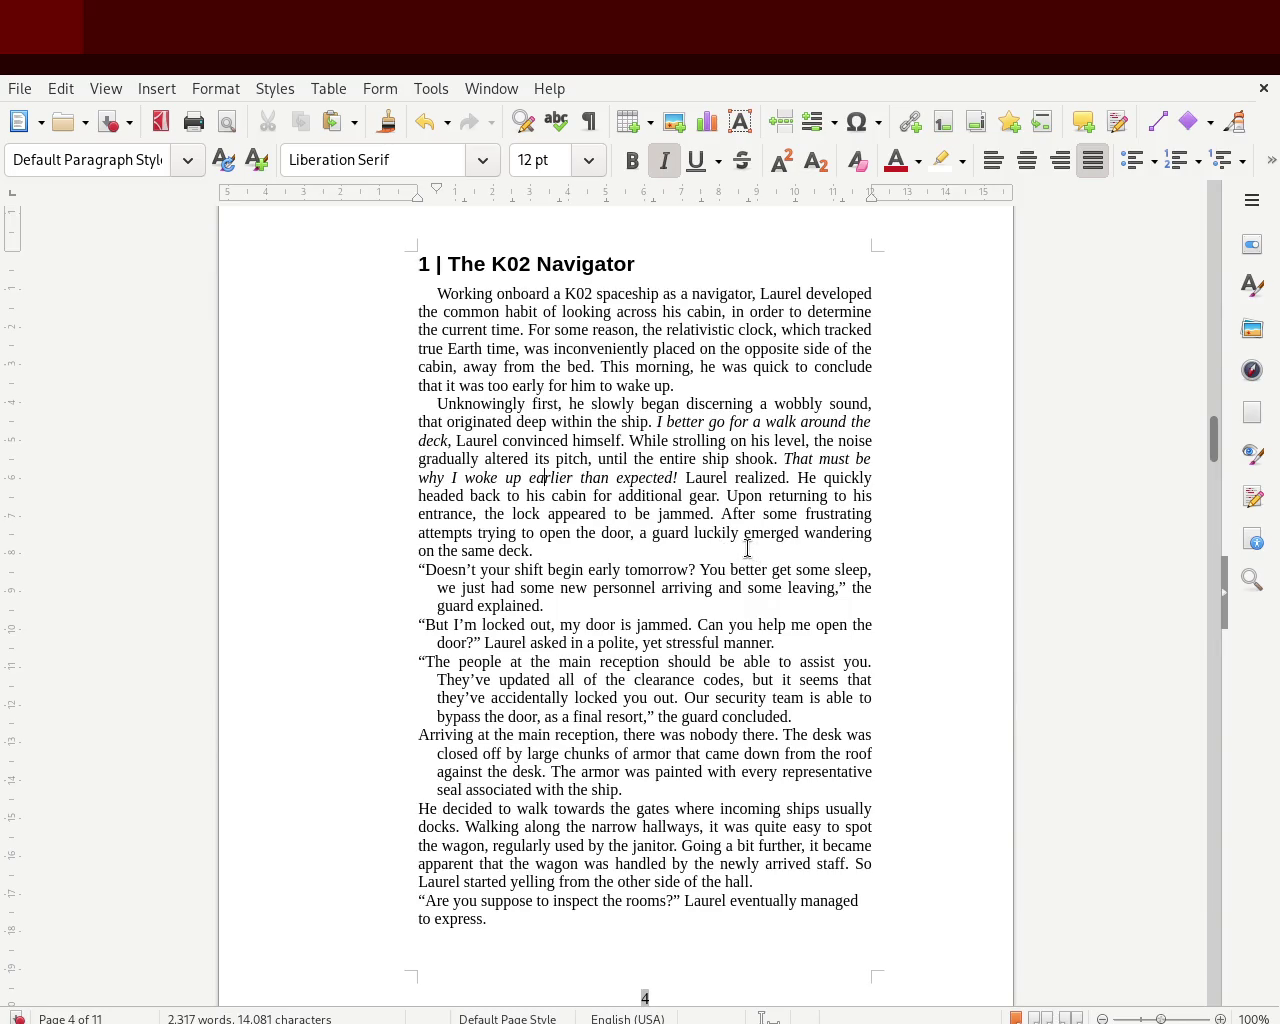
drag(1213, 435, 1213, 294)
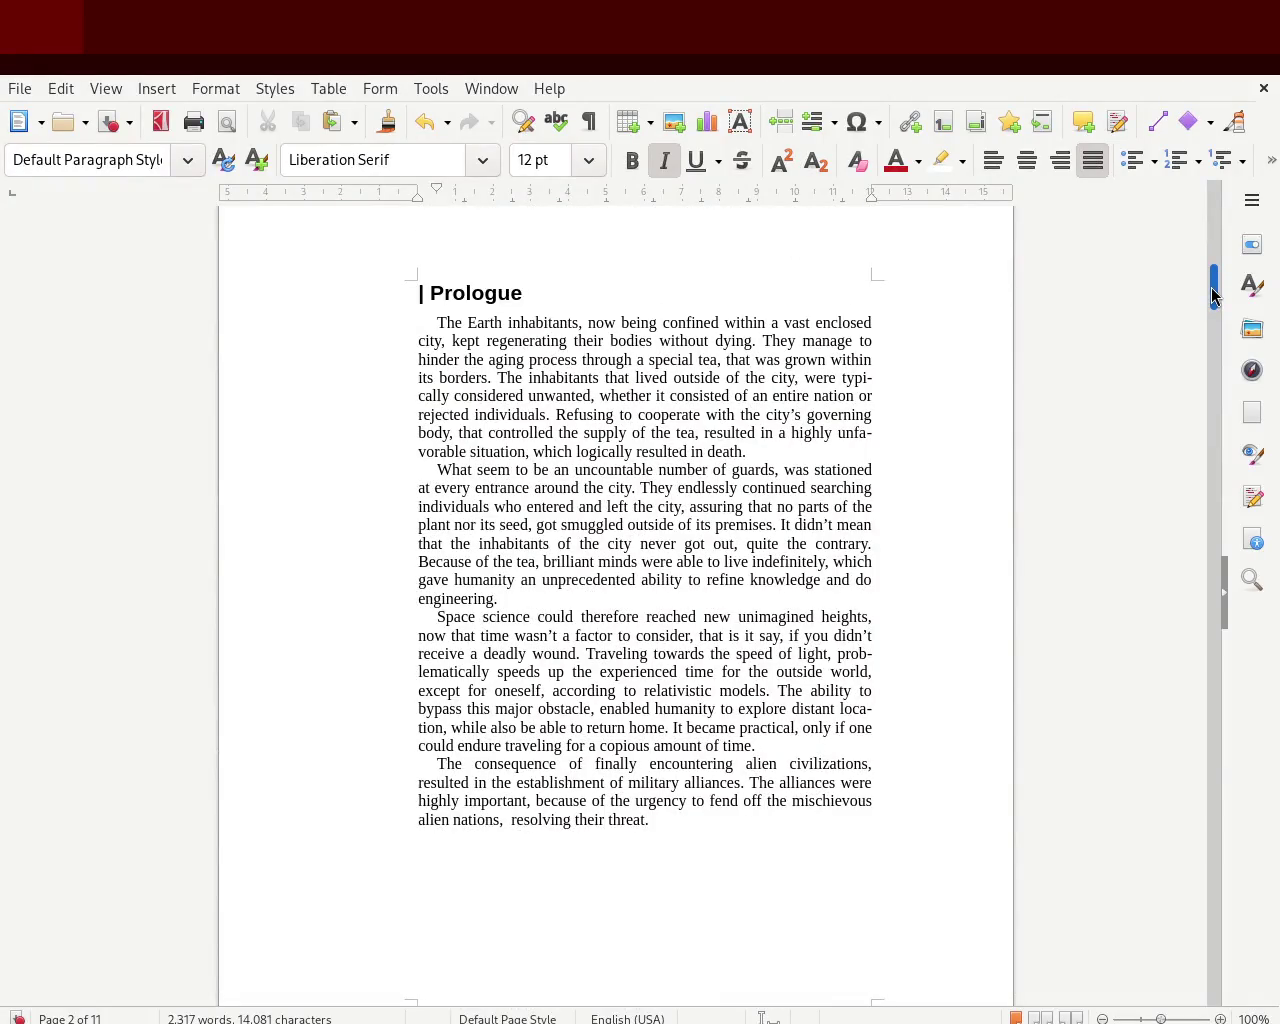
- Select from page 4's last paragraph to 'insisted.' on page 5 and apply a ruler hanging indent
drag(1213, 294, 1213, 450)
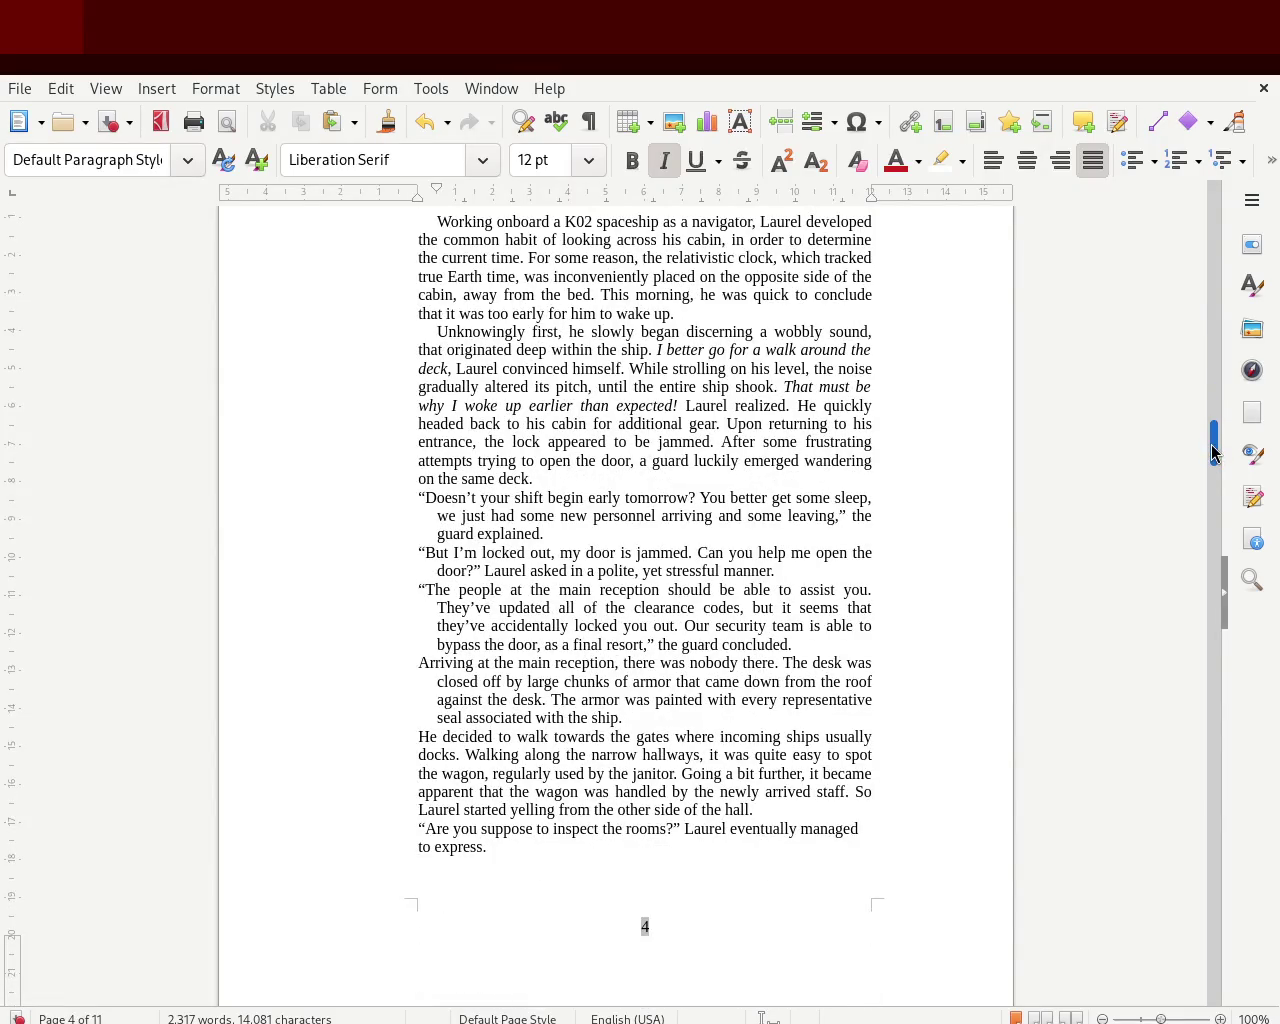
mouse_move(1213, 450)
mouse_down()
mouse_move(1213, 435)
mouse_move(1213, 472)
mouse_up()
mouse_move(501, 603)
mouse_down()
mouse_move(346, 585)
mouse_move(523, 797)
mouse_move(542, 982)
mouse_move(497, 865)
mouse_move(495, 981)
mouse_up()
click(371, 576)
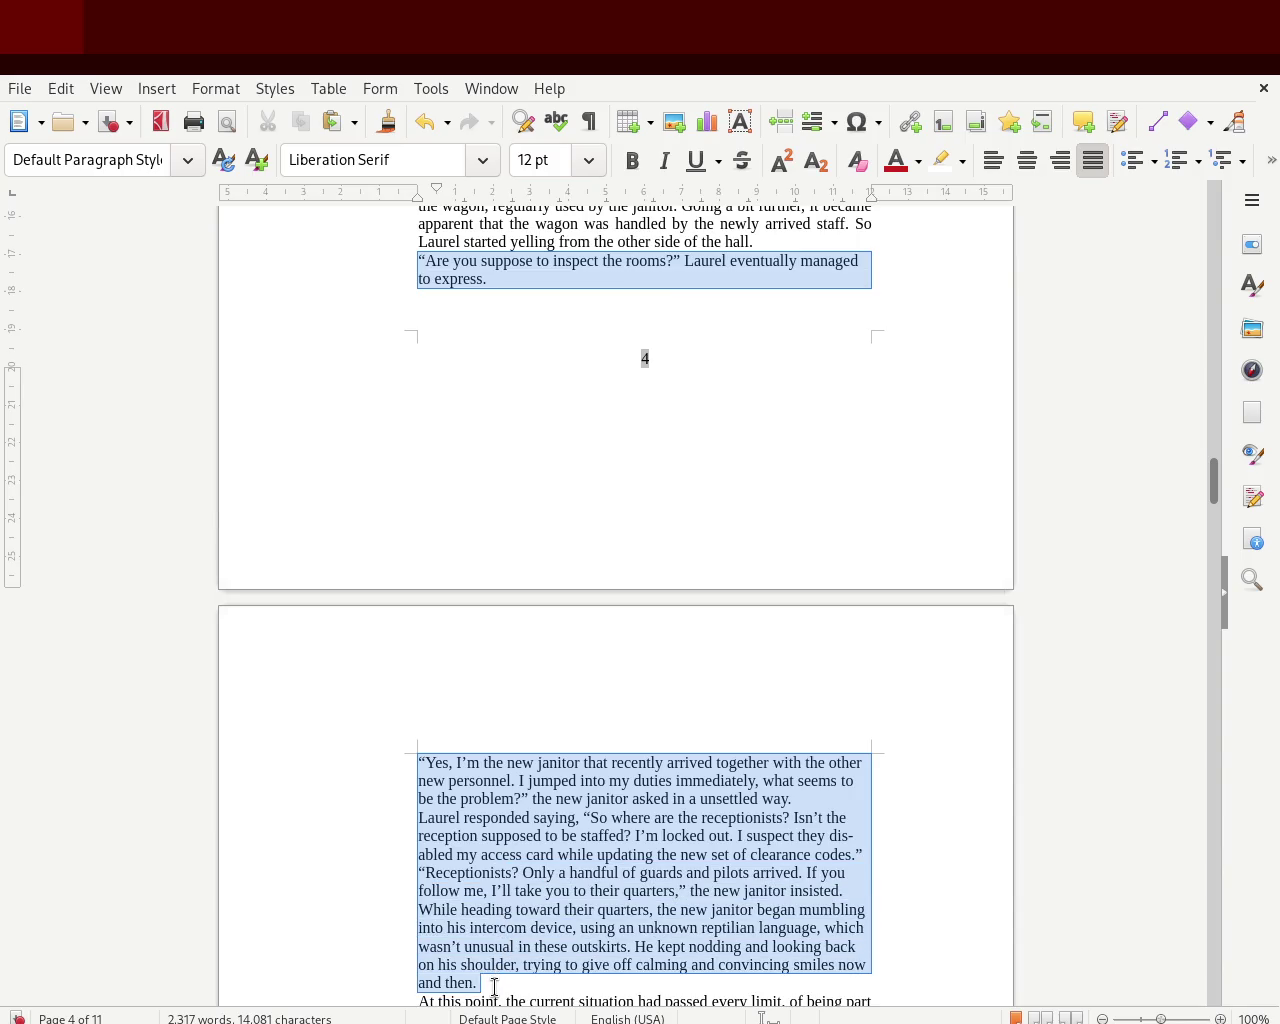
mouse_move(495, 985)
mouse_down()
mouse_move(500, 963)
mouse_move(850, 880)
mouse_move(889, 894)
mouse_up()
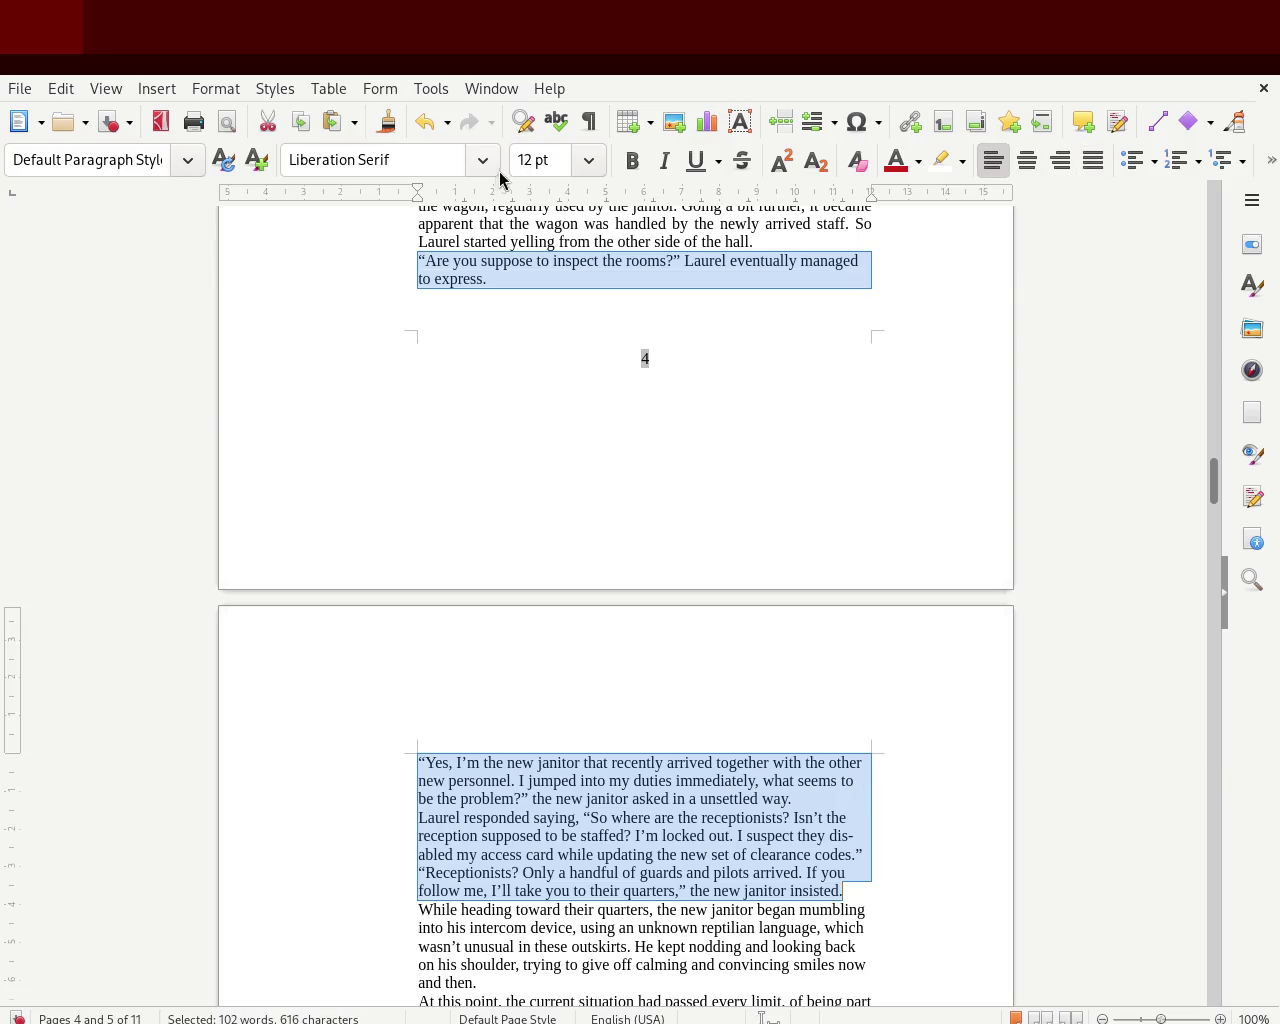
mouse_move(416, 201)
mouse_down()
mouse_move(435, 215)
mouse_move(417, 192)
mouse_up()
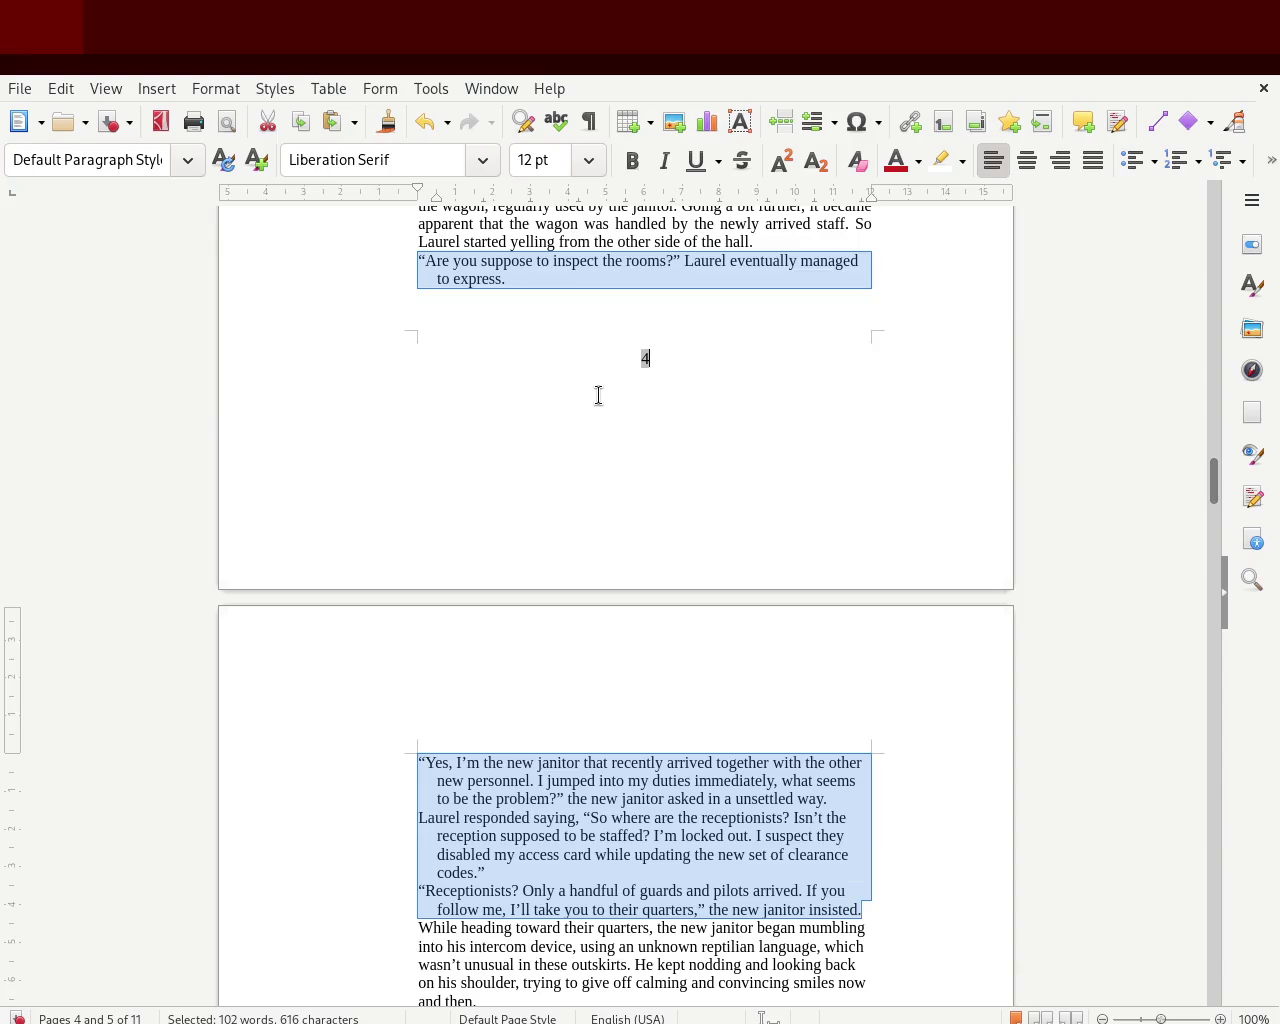
click(597, 393)
mouse_move(1213, 490)
mouse_down()
mouse_move(1202, 215)
mouse_move(1207, 313)
mouse_up()
click(676, 463)
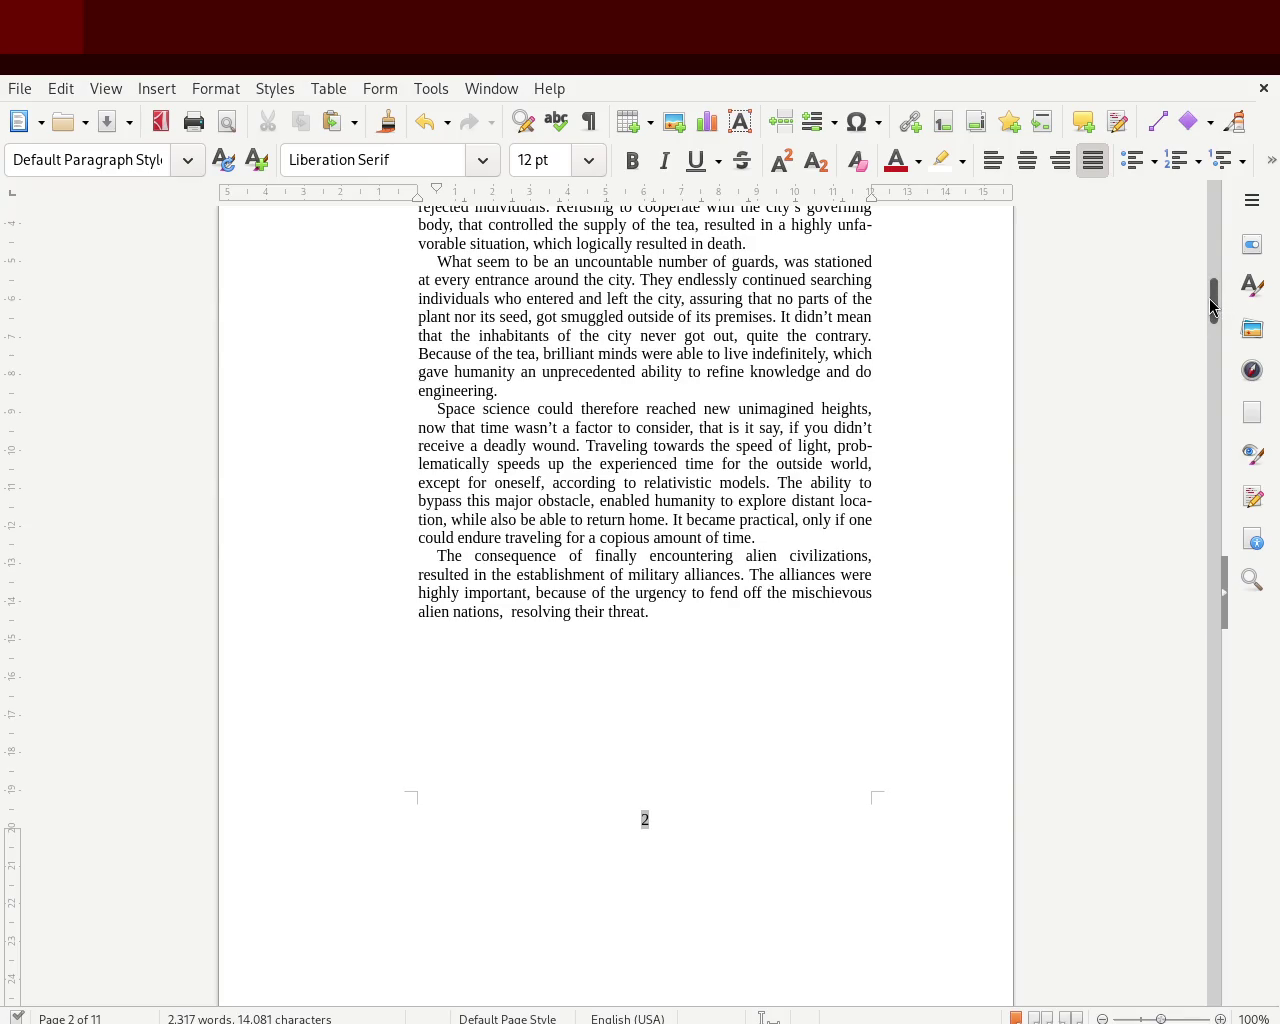
double_click(842, 502)
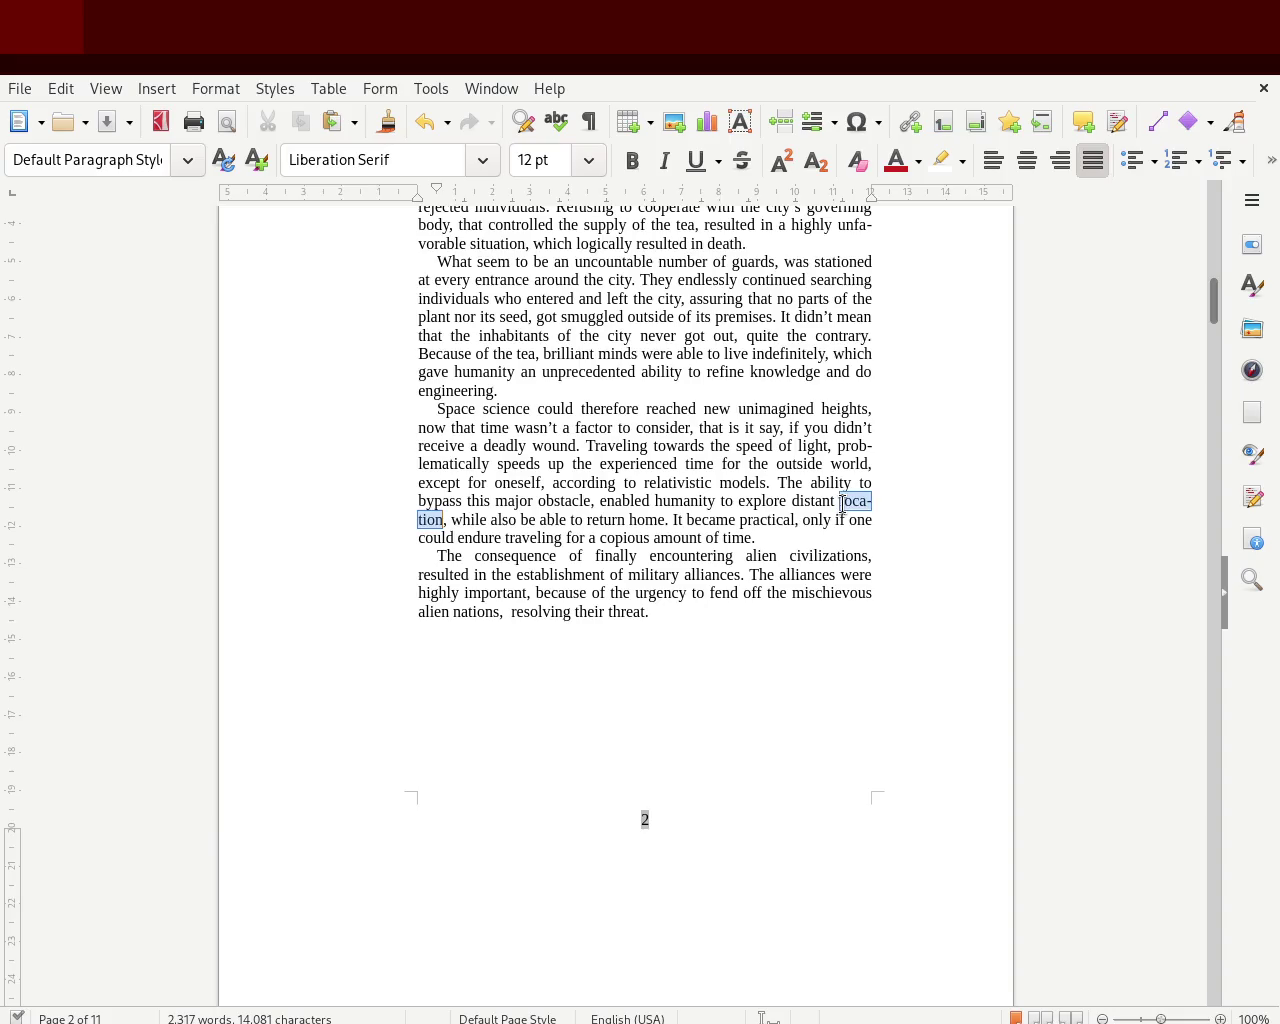
click(846, 222)
double_click(846, 222)
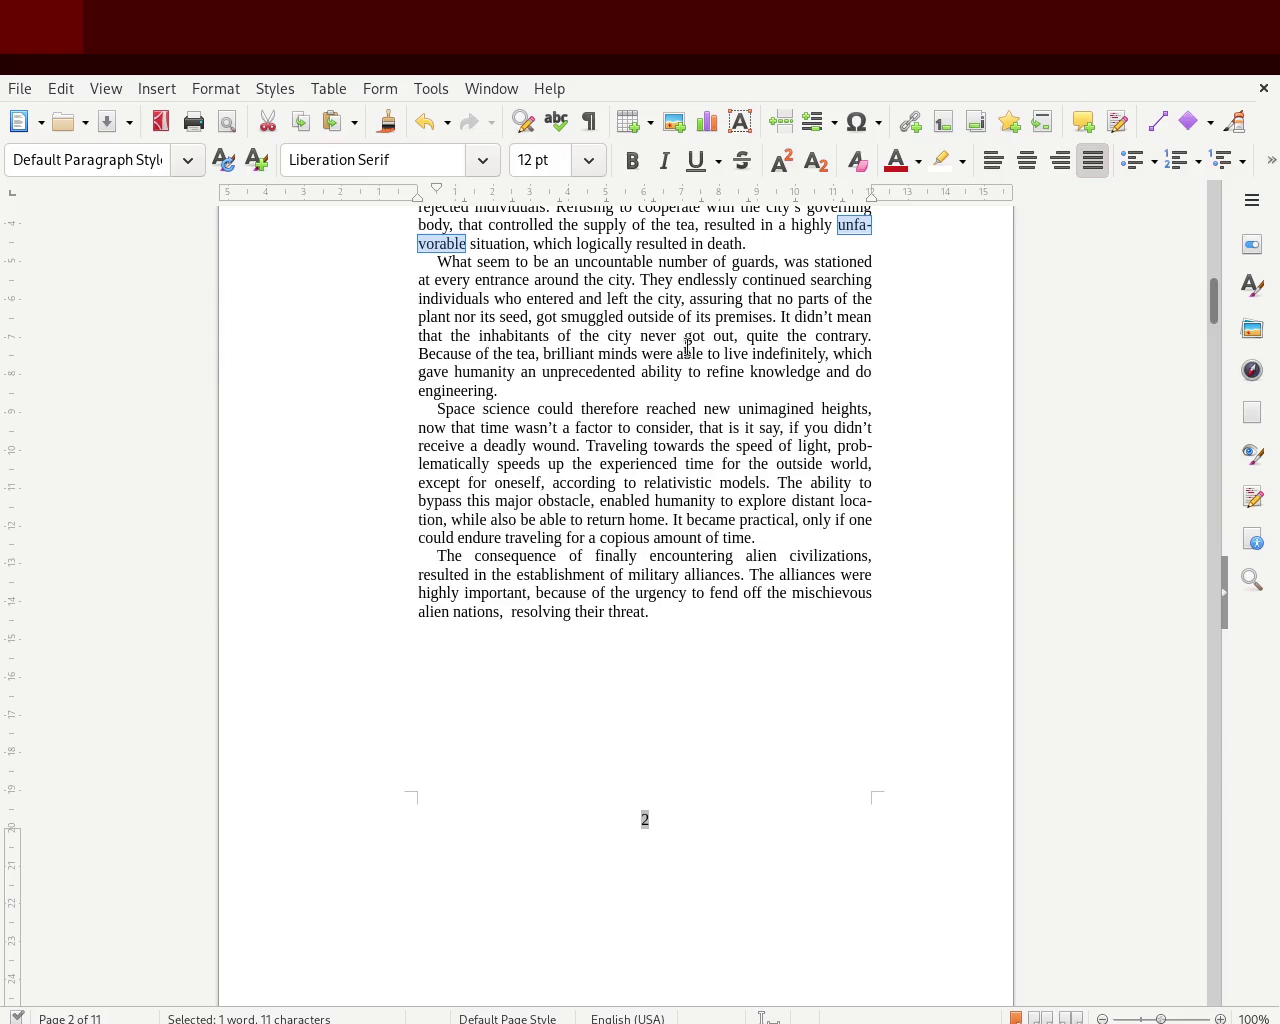
click(852, 224)
mouse_move(1212, 320)
mouse_down()
mouse_move(1213, 272)
mouse_move(1222, 447)
mouse_up()
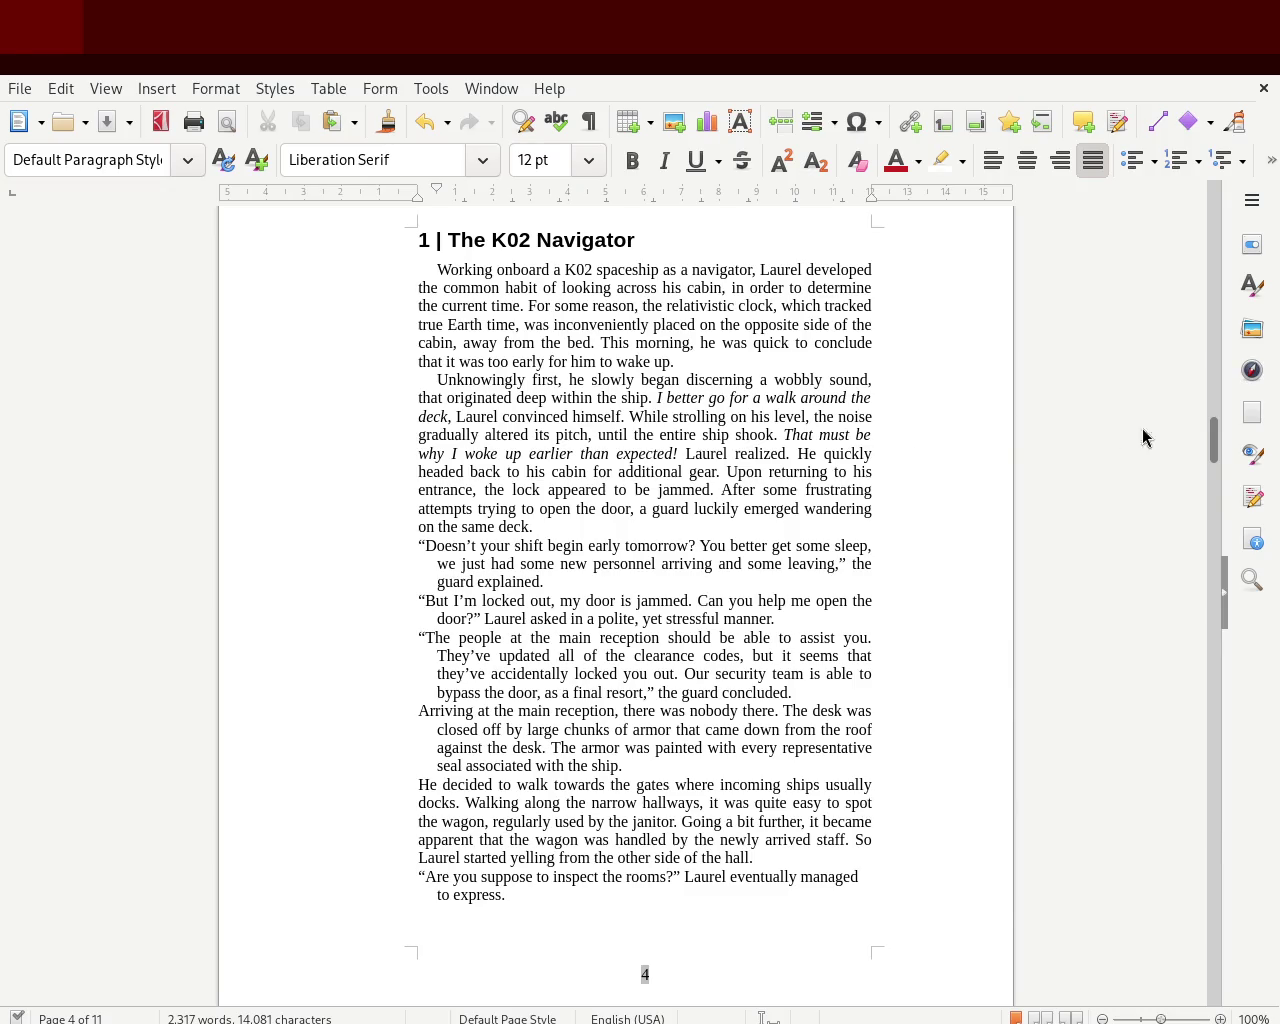
mouse_move(1212, 443)
mouse_down()
mouse_move(1218, 516)
mouse_move(1211, 294)
mouse_up()
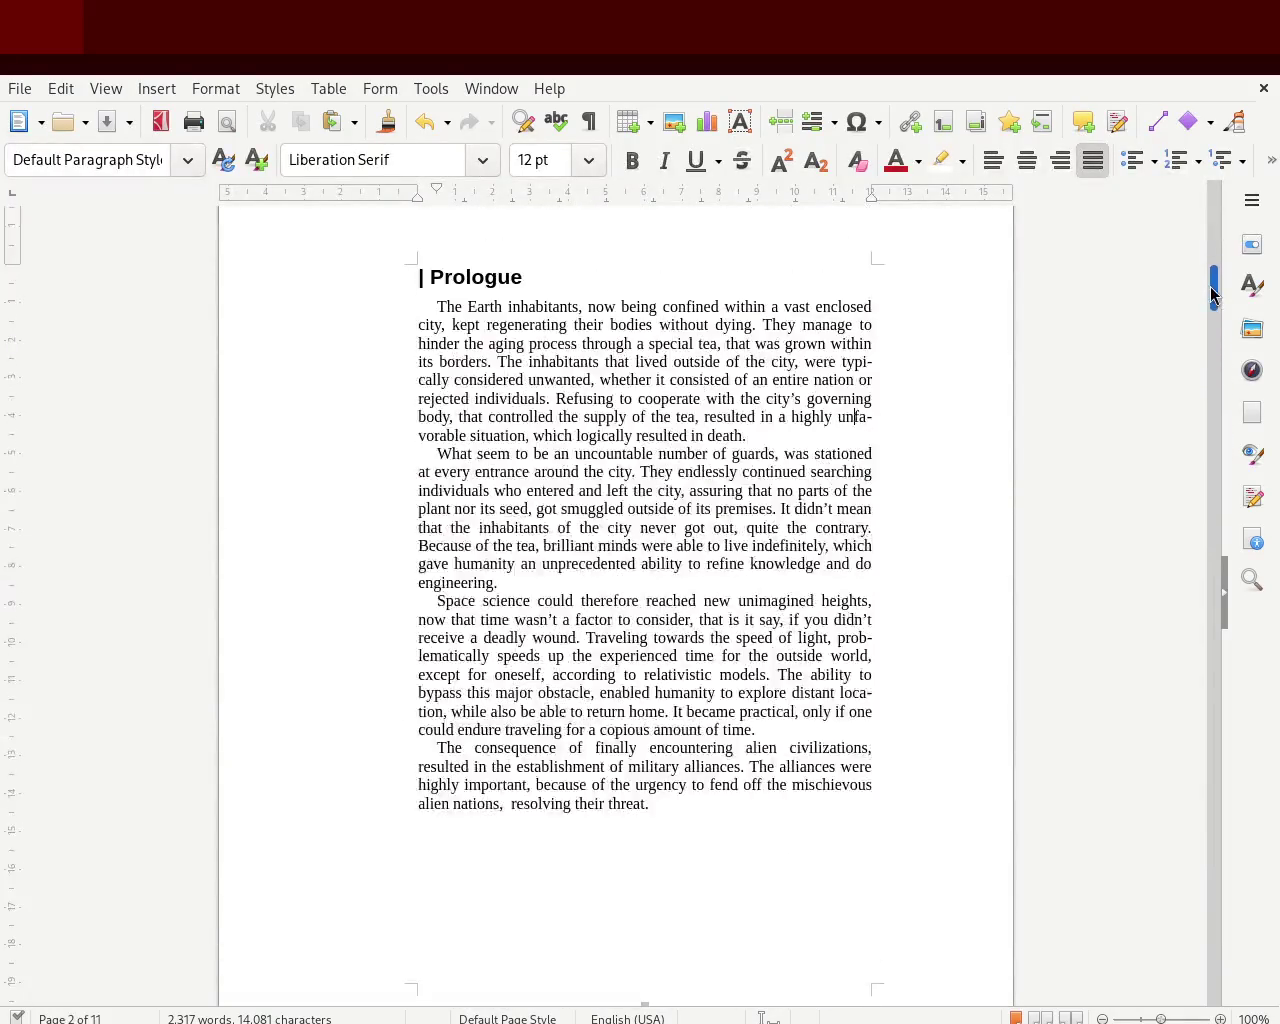
double_click(845, 690)
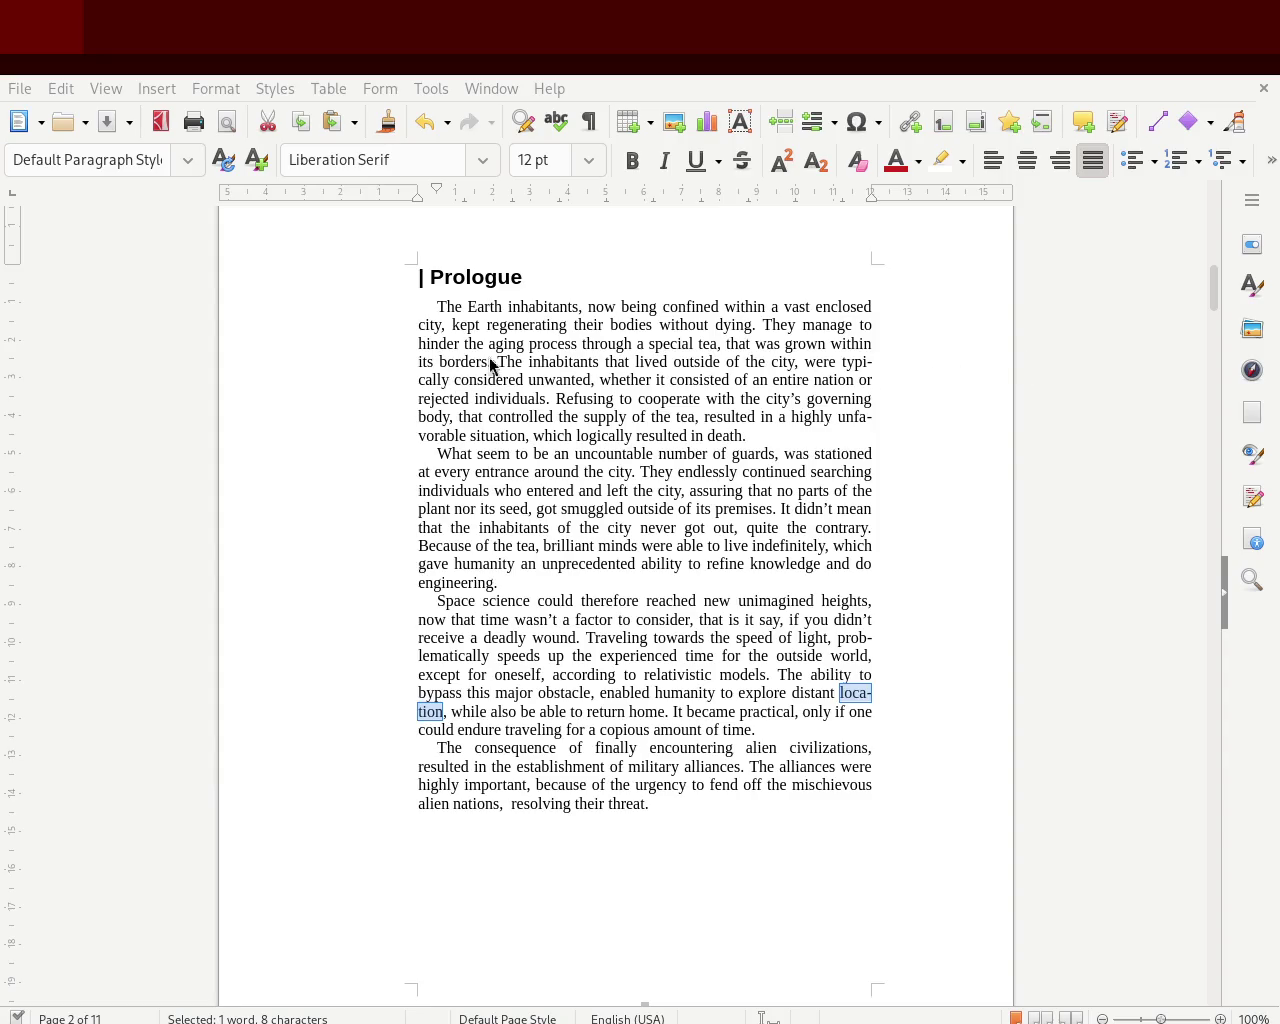
double_click(852, 362)
click(420, 381)
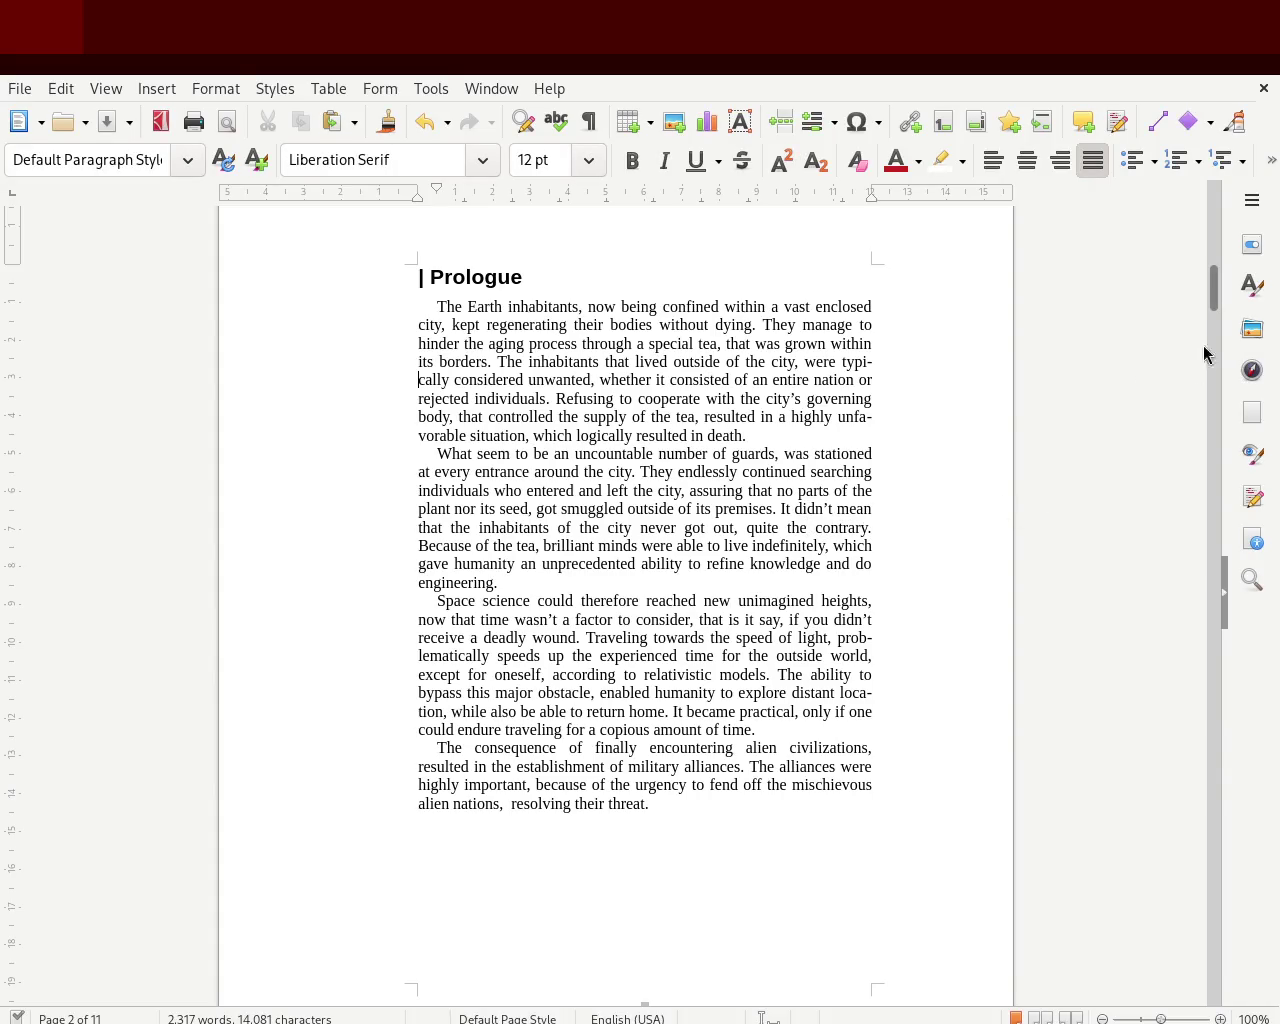
mouse_move(1213, 288)
mouse_down()
mouse_move(1213, 303)
mouse_move(1197, 284)
mouse_move(1193, 299)
mouse_up()
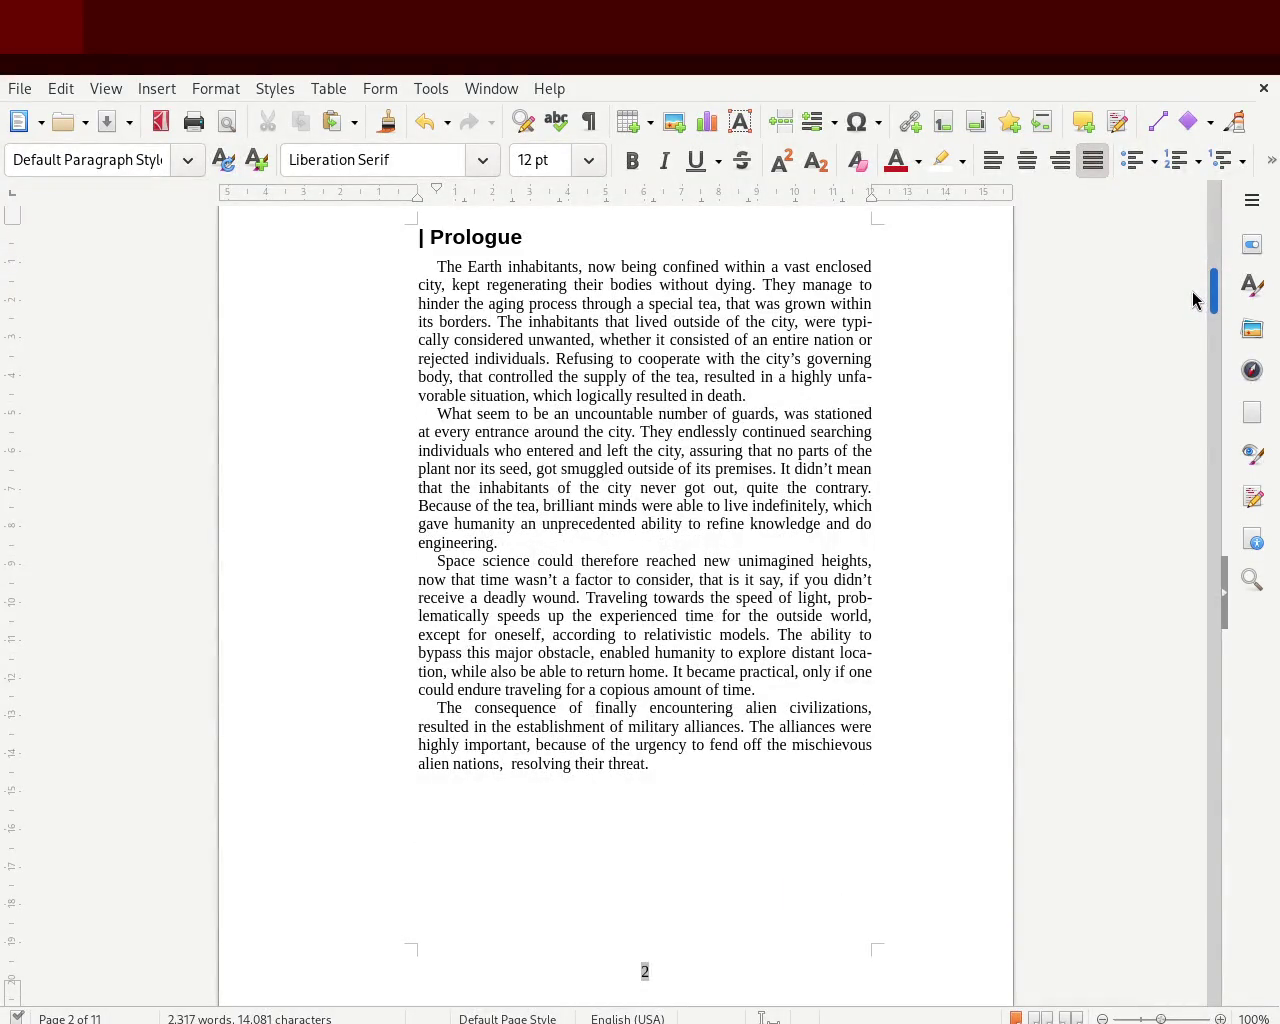
- Give the last two paragraphs on page 5 a first-line indent
drag(1193, 299, 1166, 436)
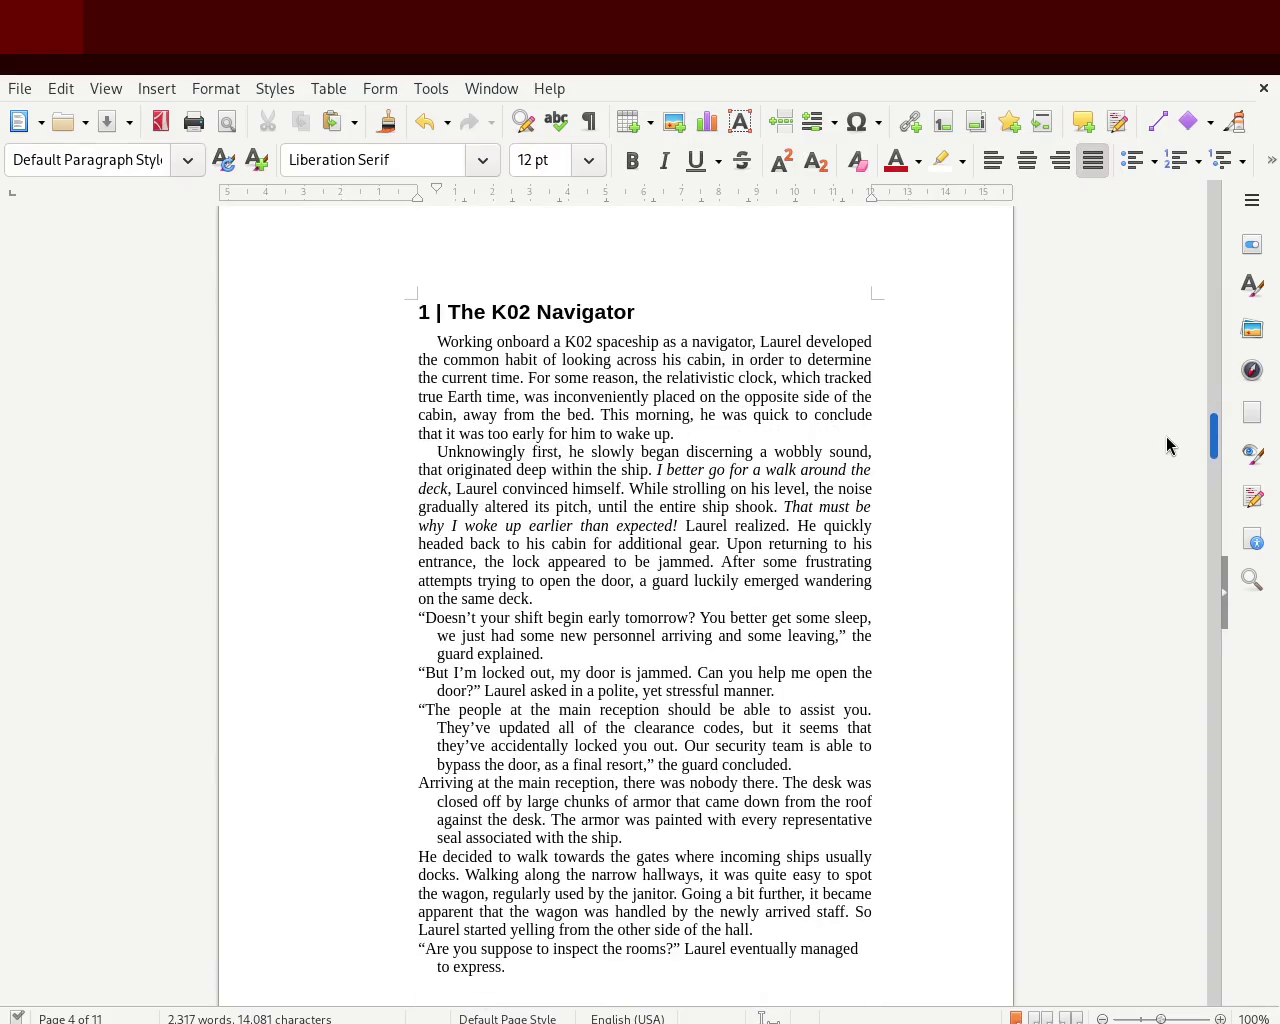
drag(1166, 437, 1154, 527)
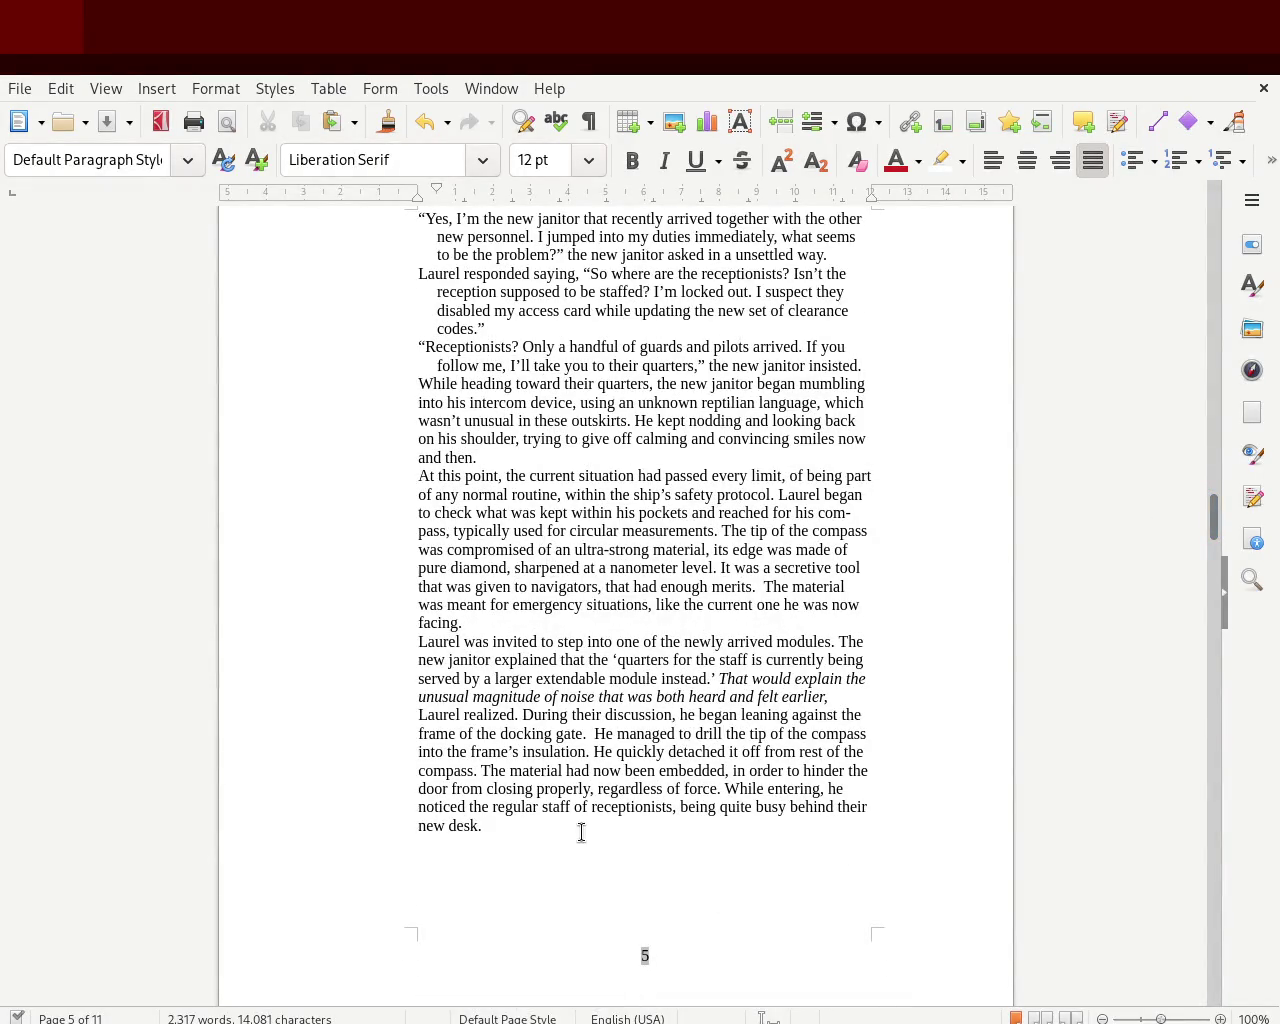
mouse_move(508, 831)
mouse_down()
mouse_move(471, 806)
mouse_move(386, 684)
mouse_move(363, 457)
mouse_move(352, 472)
mouse_up()
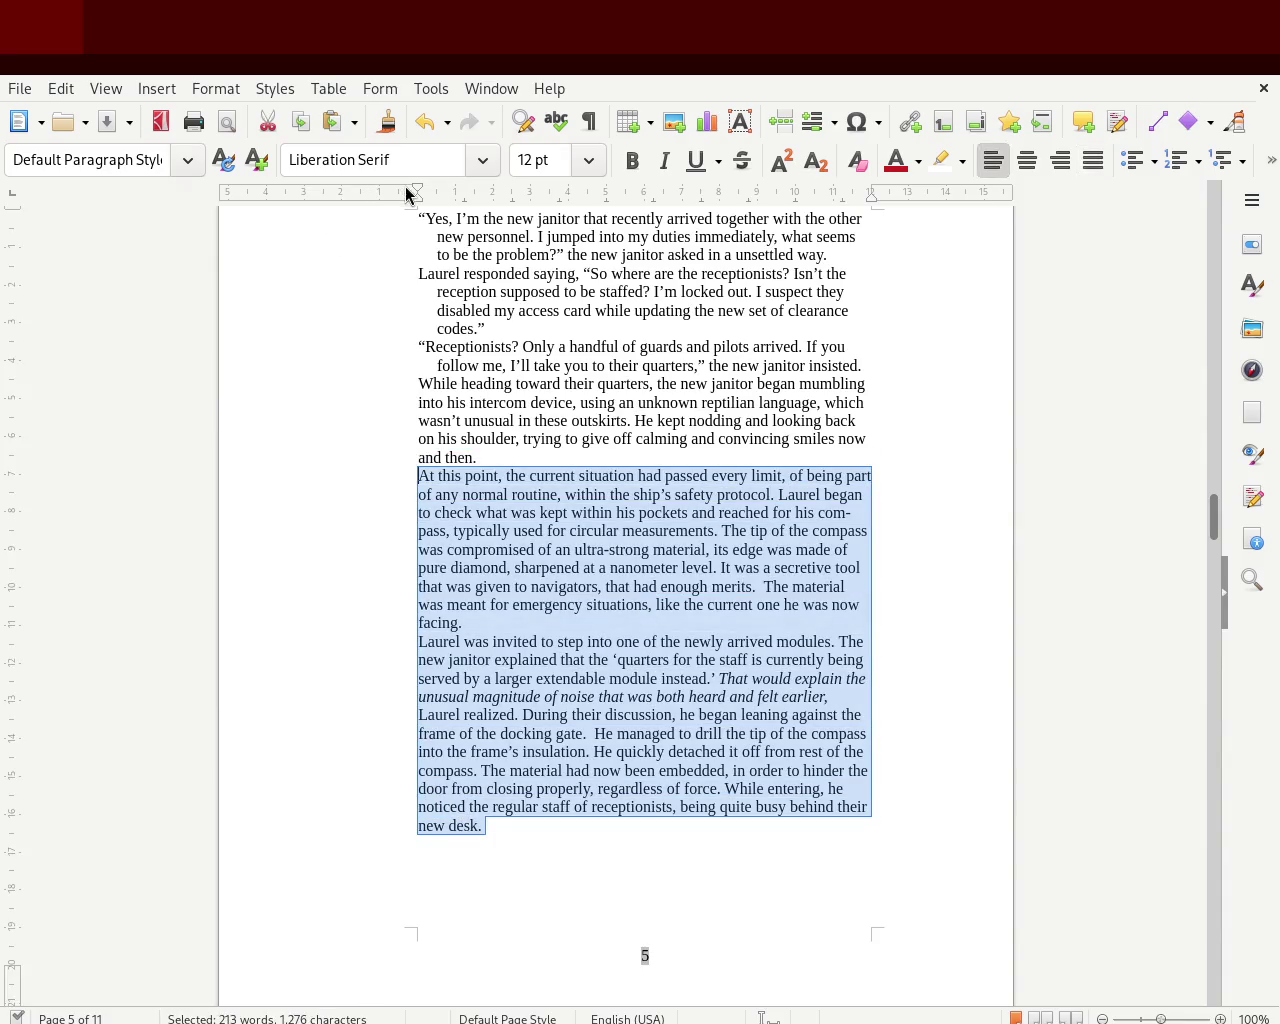
drag(415, 192, 433, 193)
drag(432, 192, 437, 192)
click(221, 535)
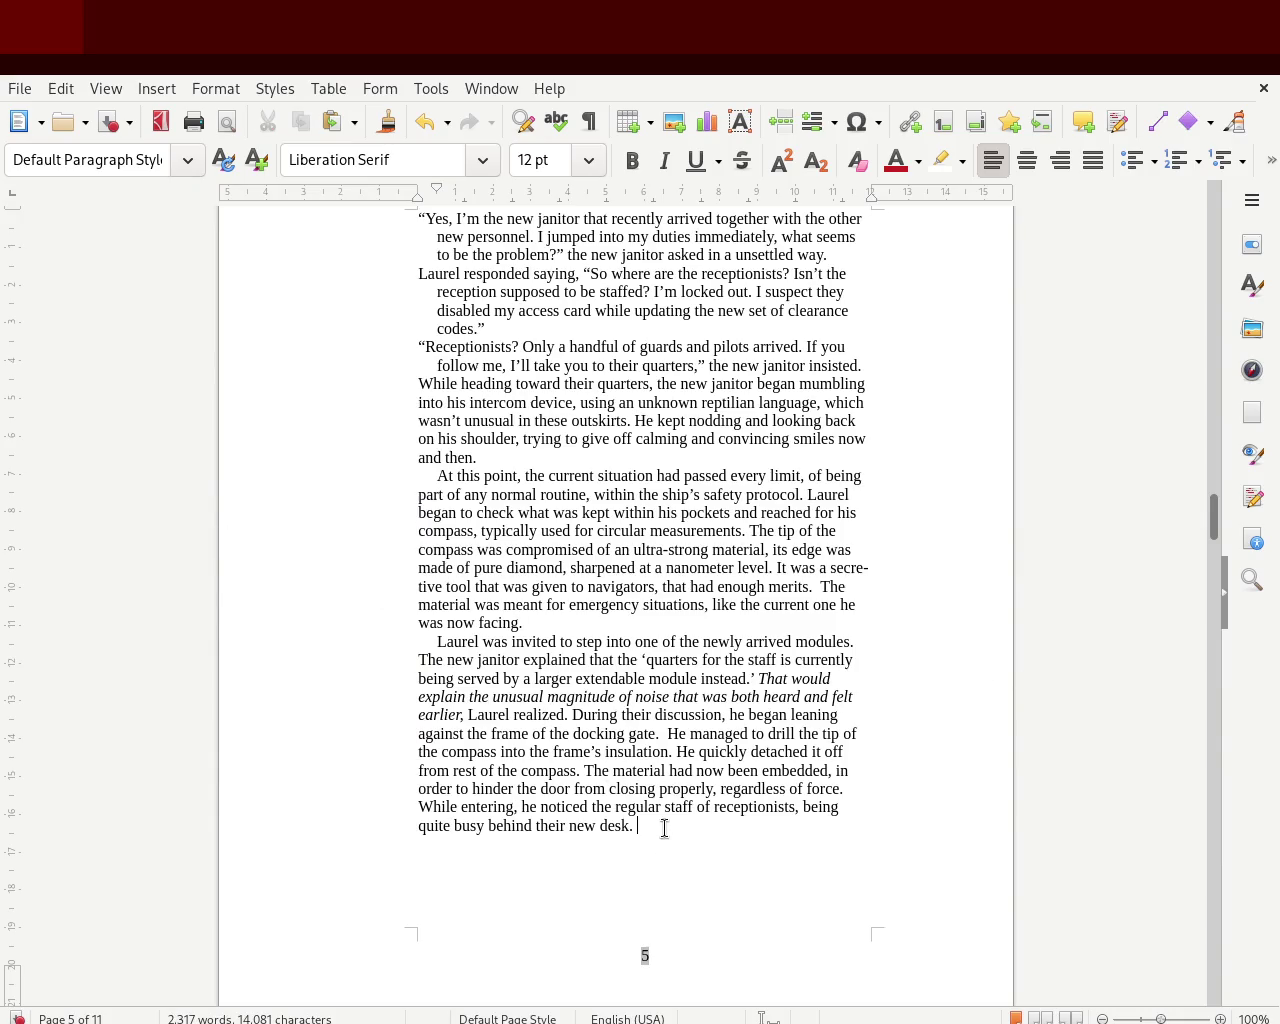
- Justify the page 5 text from the dialogue down to 'desk.'
drag(664, 828, 446, 255)
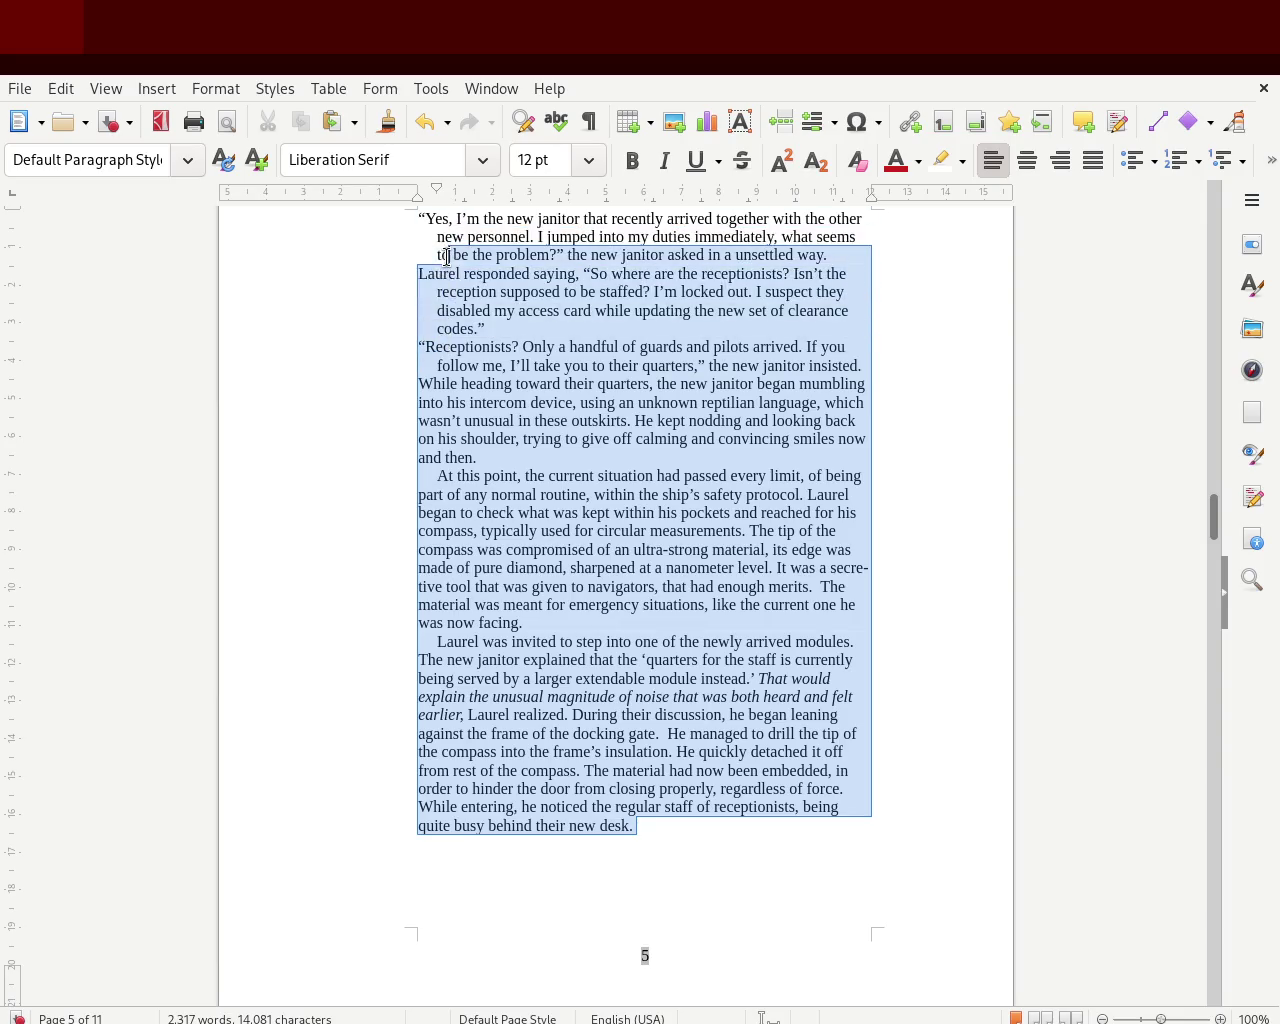
mouse_move(446, 255)
mouse_down()
mouse_move(363, 768)
mouse_move(389, 443)
mouse_up()
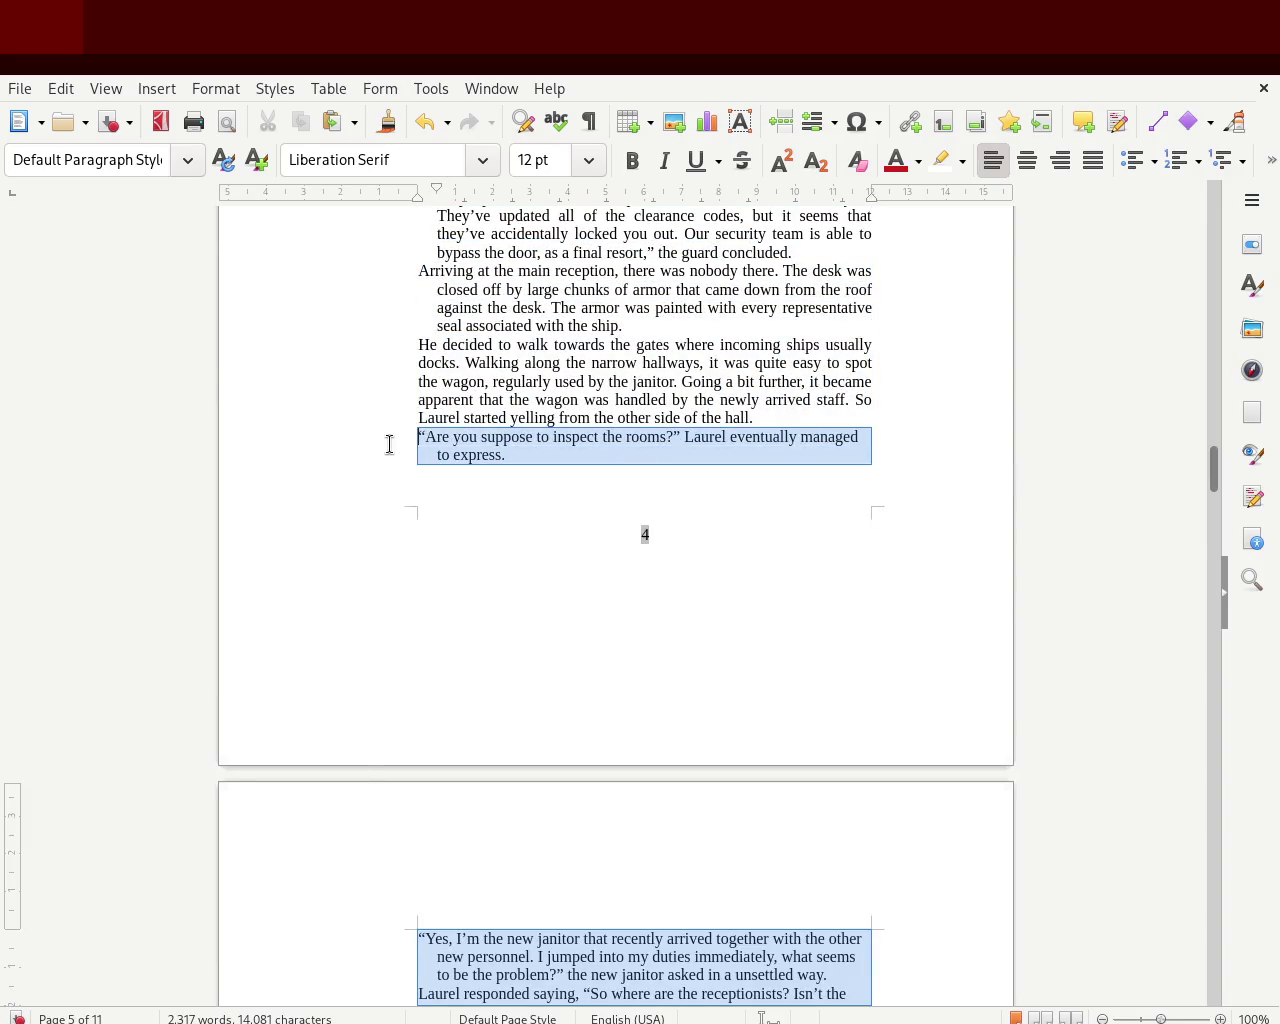
click(1093, 160)
click(1018, 439)
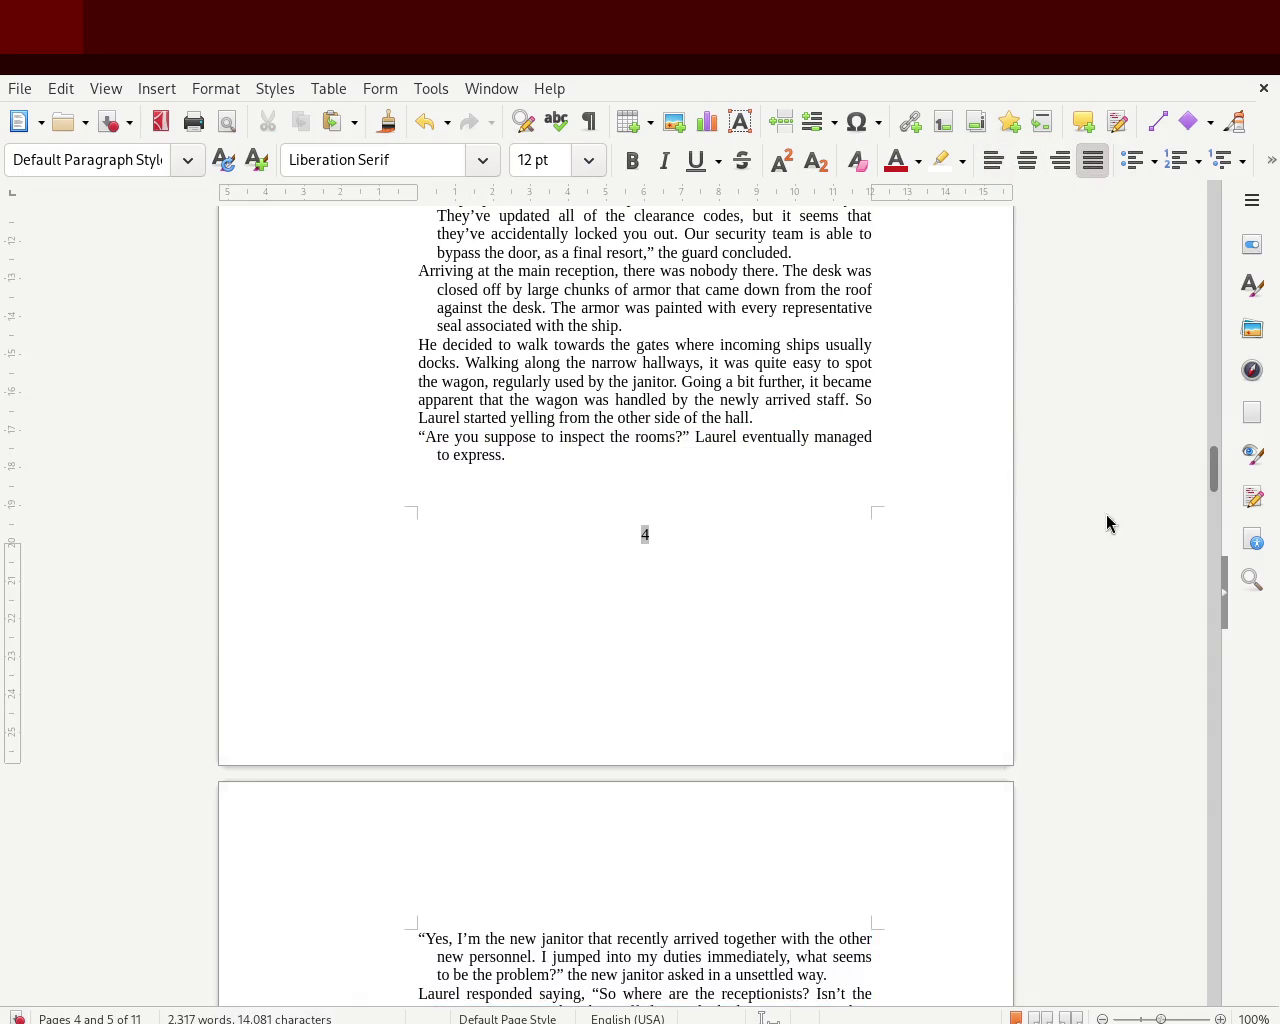
mouse_move(1212, 470)
mouse_down()
mouse_move(1214, 435)
mouse_move(1187, 517)
mouse_move(1183, 617)
mouse_up()
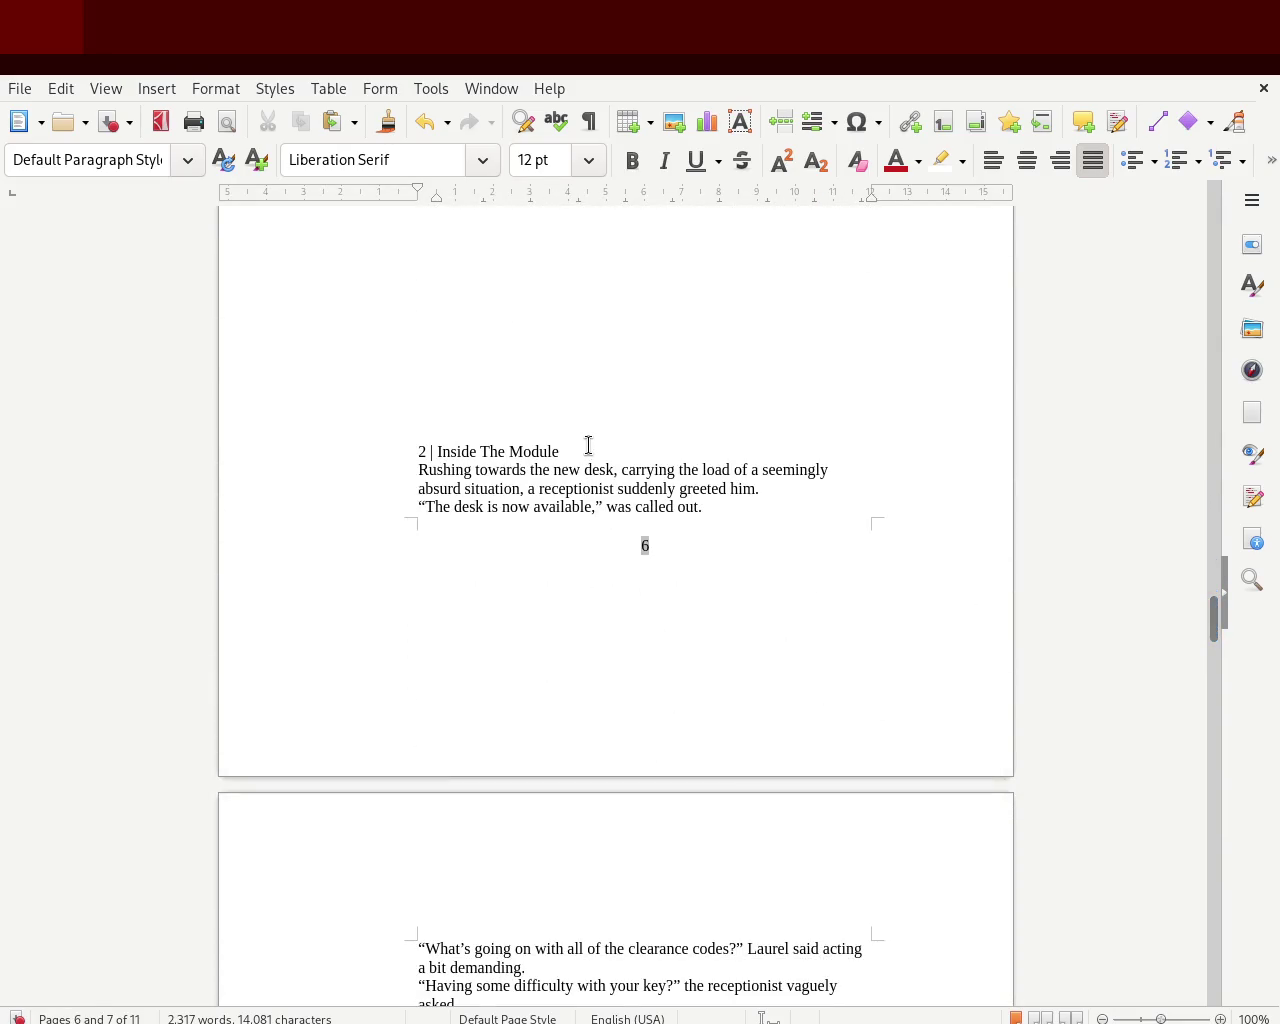
- Move '2 | Inside The Module' onto a new page, make it Heading 2, and save
click(416, 452)
key(Return)
key(Return)
key(Return)
key(Return)
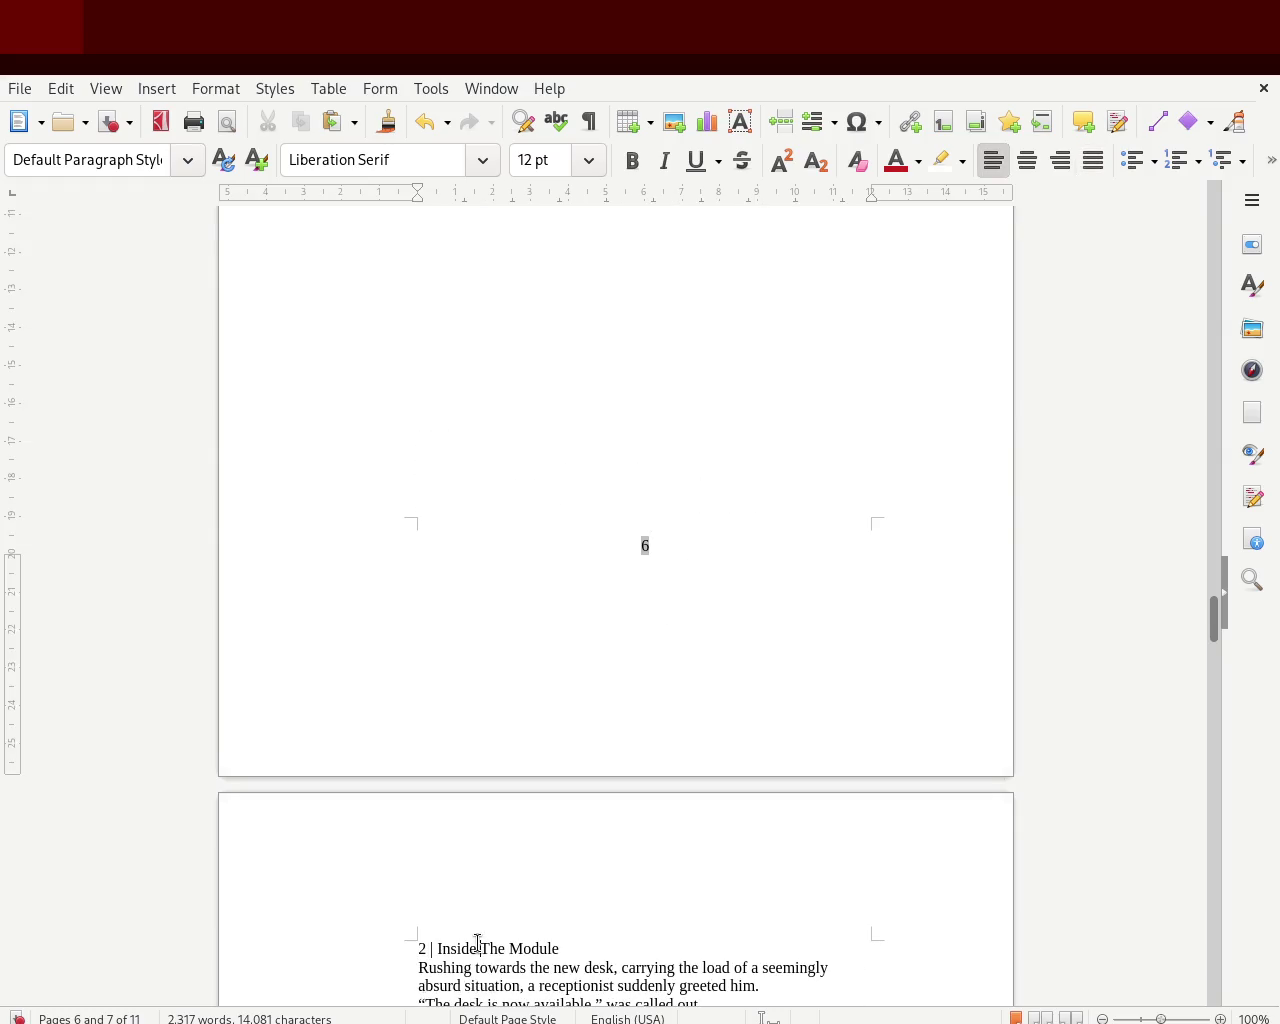
triple_click(478, 946)
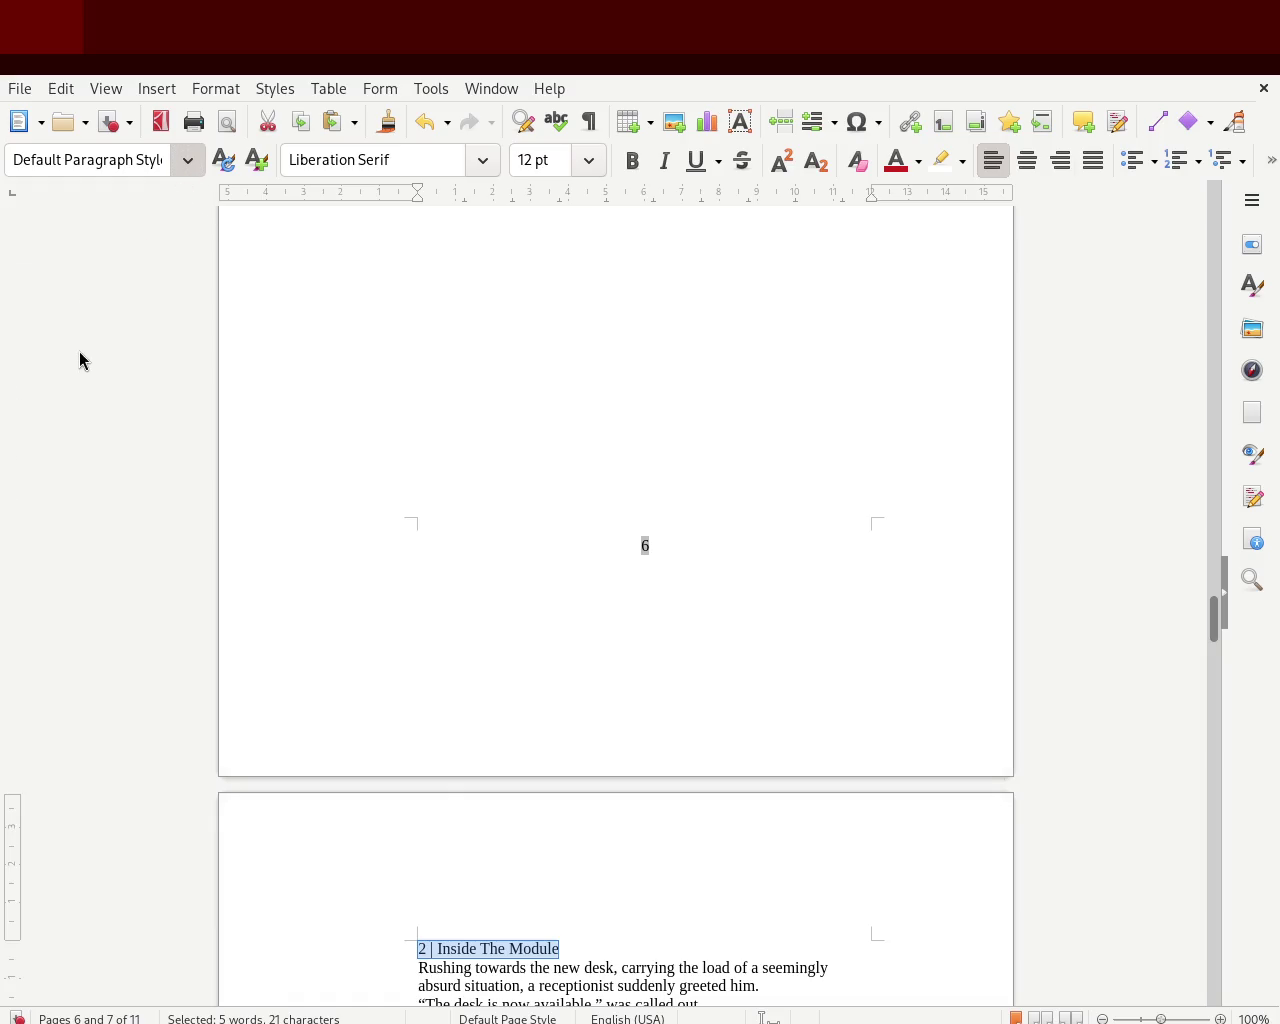
key(ctrl+2)
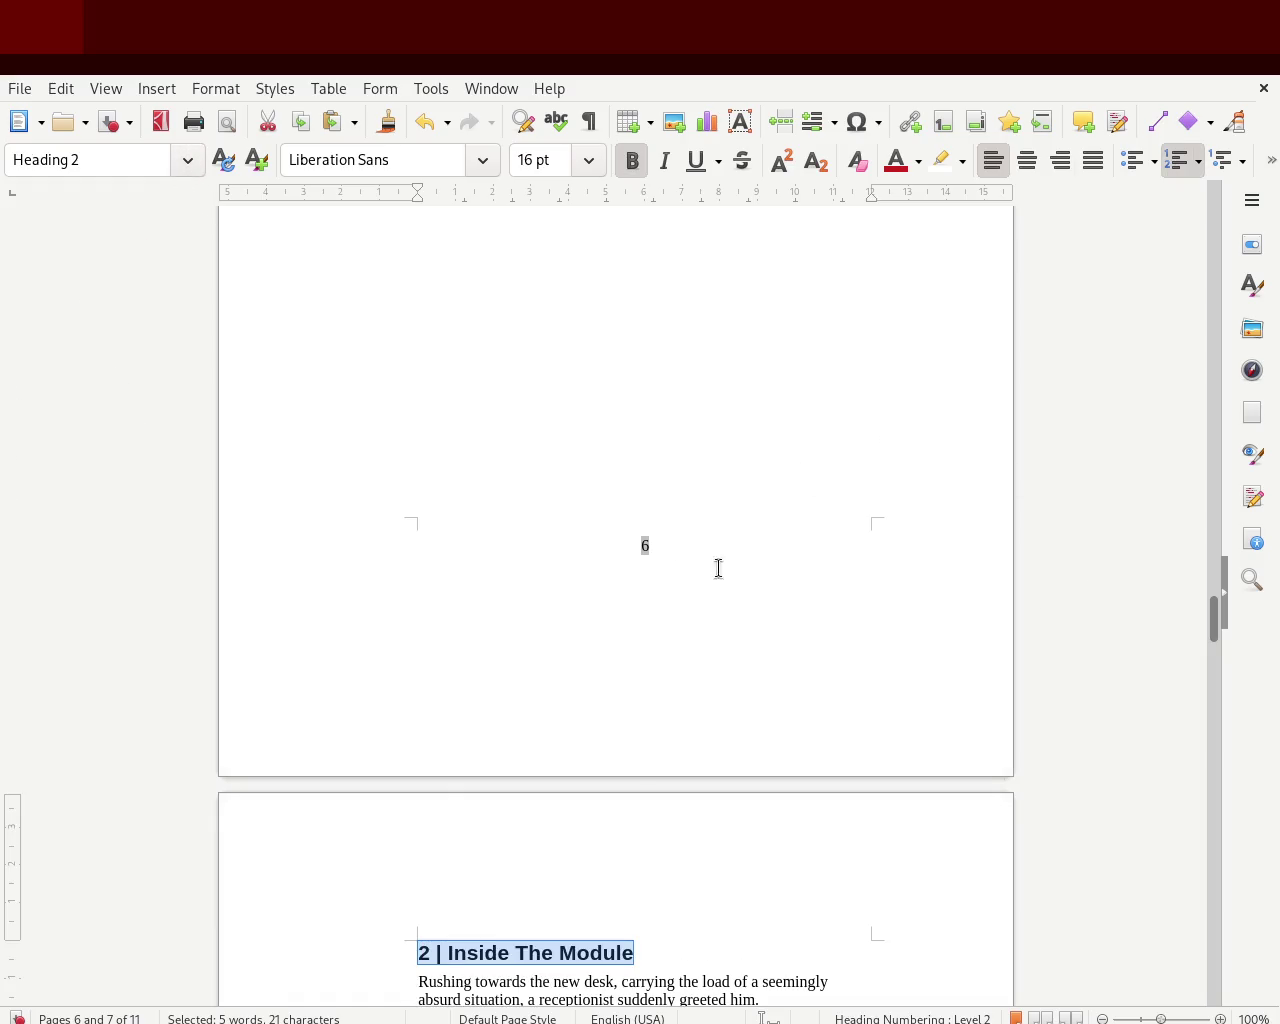
key(ctrl+s)
- Turn the blank line above the poem back into body text
mouse_move(1207, 626)
mouse_down()
mouse_move(1210, 268)
mouse_move(1204, 414)
mouse_move(1208, 385)
mouse_move(1204, 397)
mouse_up()
click(833, 392)
key(Return)
key(Return)
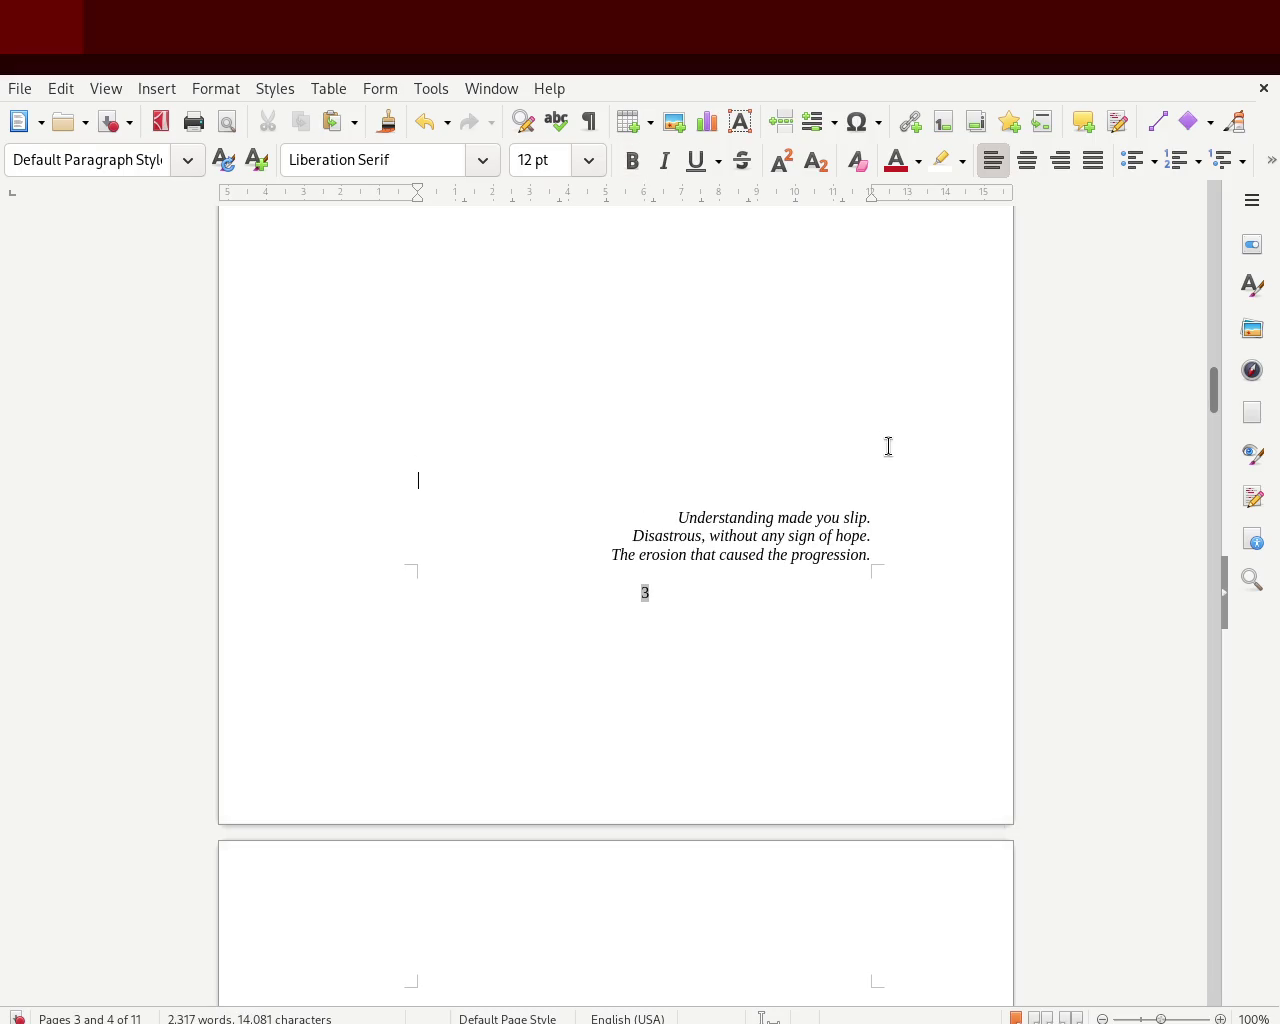
- Delete the two blank lines above the chapter 1 heading
drag(1214, 400, 1212, 426)
click(466, 626)
key(Delete)
key(Delete)
key(Delete)
key(Delete)
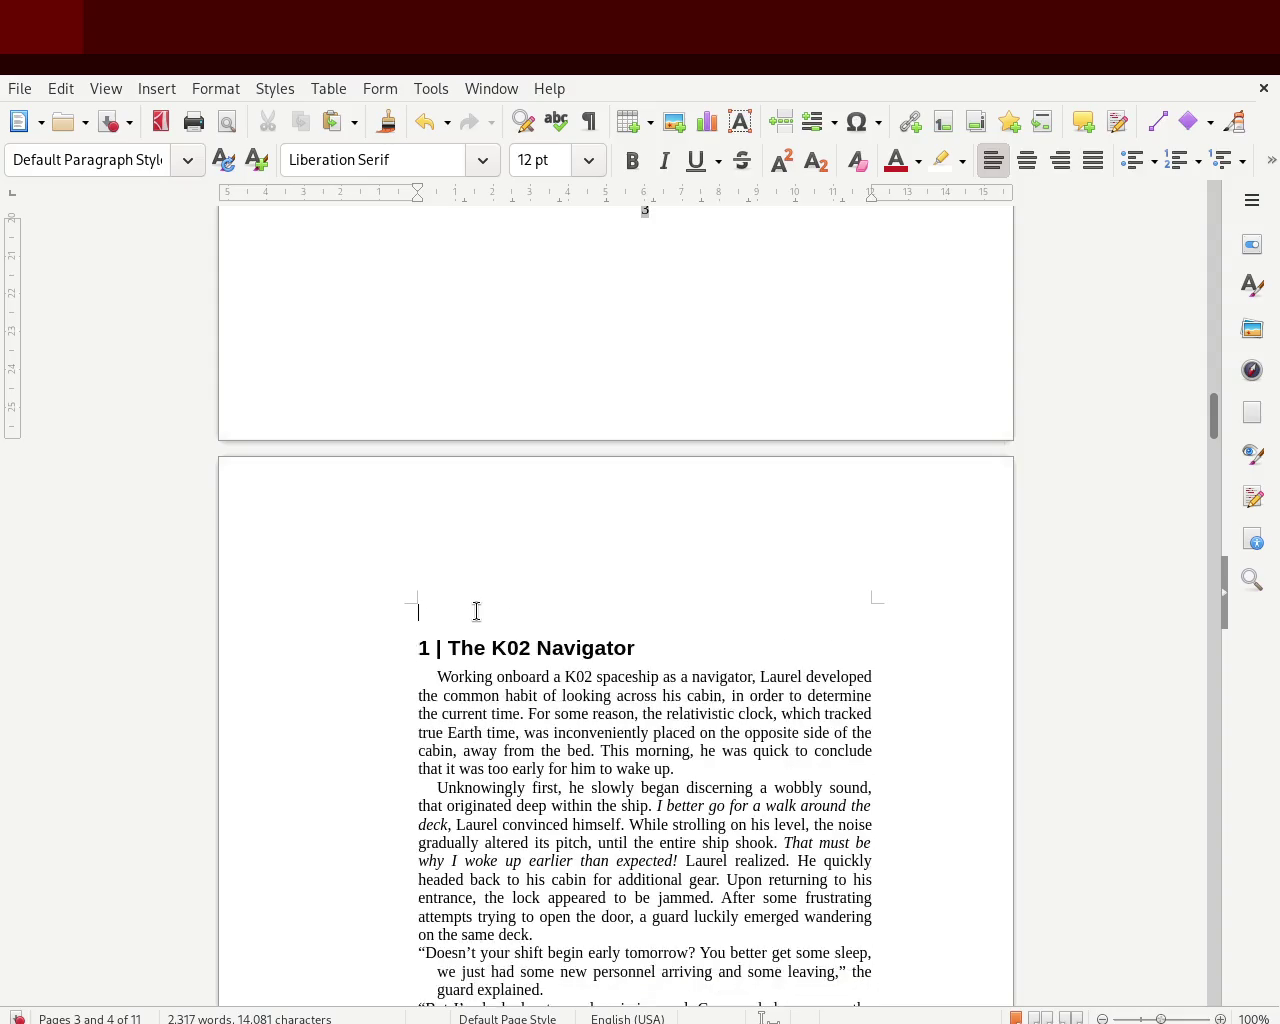
key(Delete)
key(Delete)
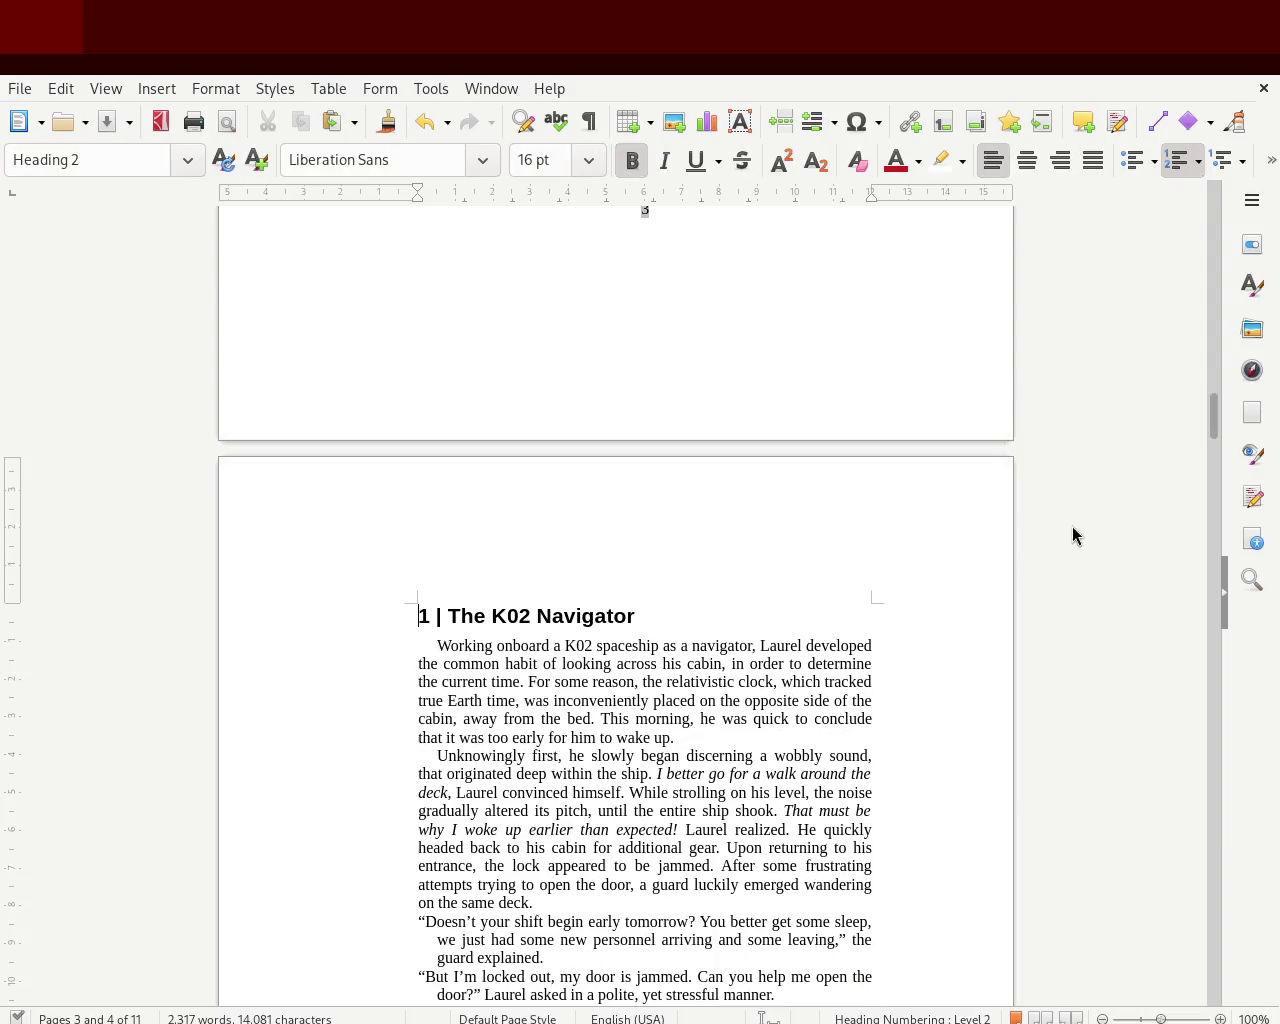
- Remove the first-line indent from chapter 1's opening paragraph
click(436, 645)
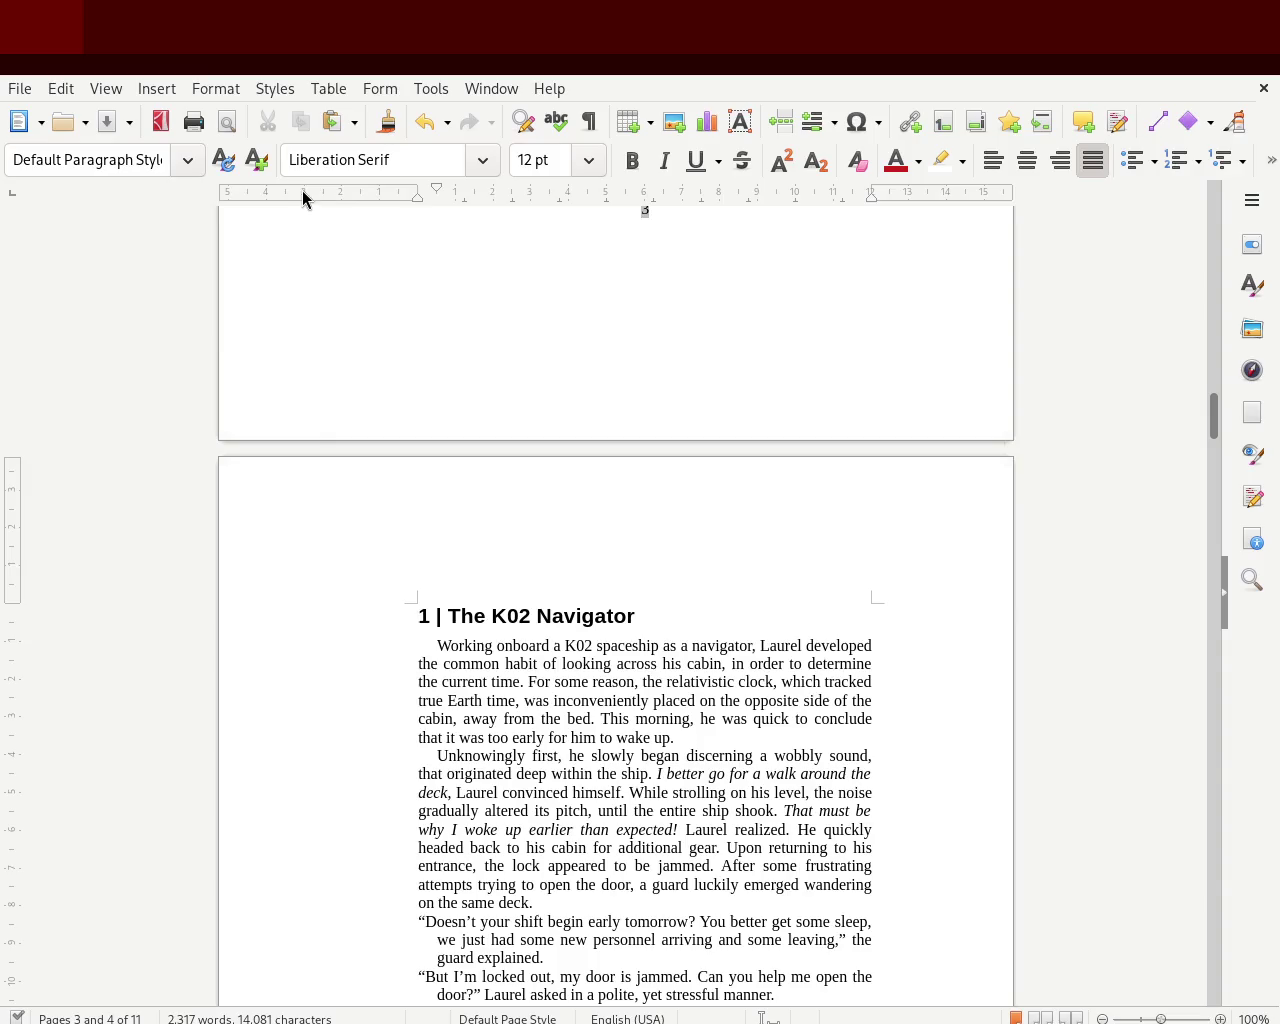
drag(418, 196, 418, 196)
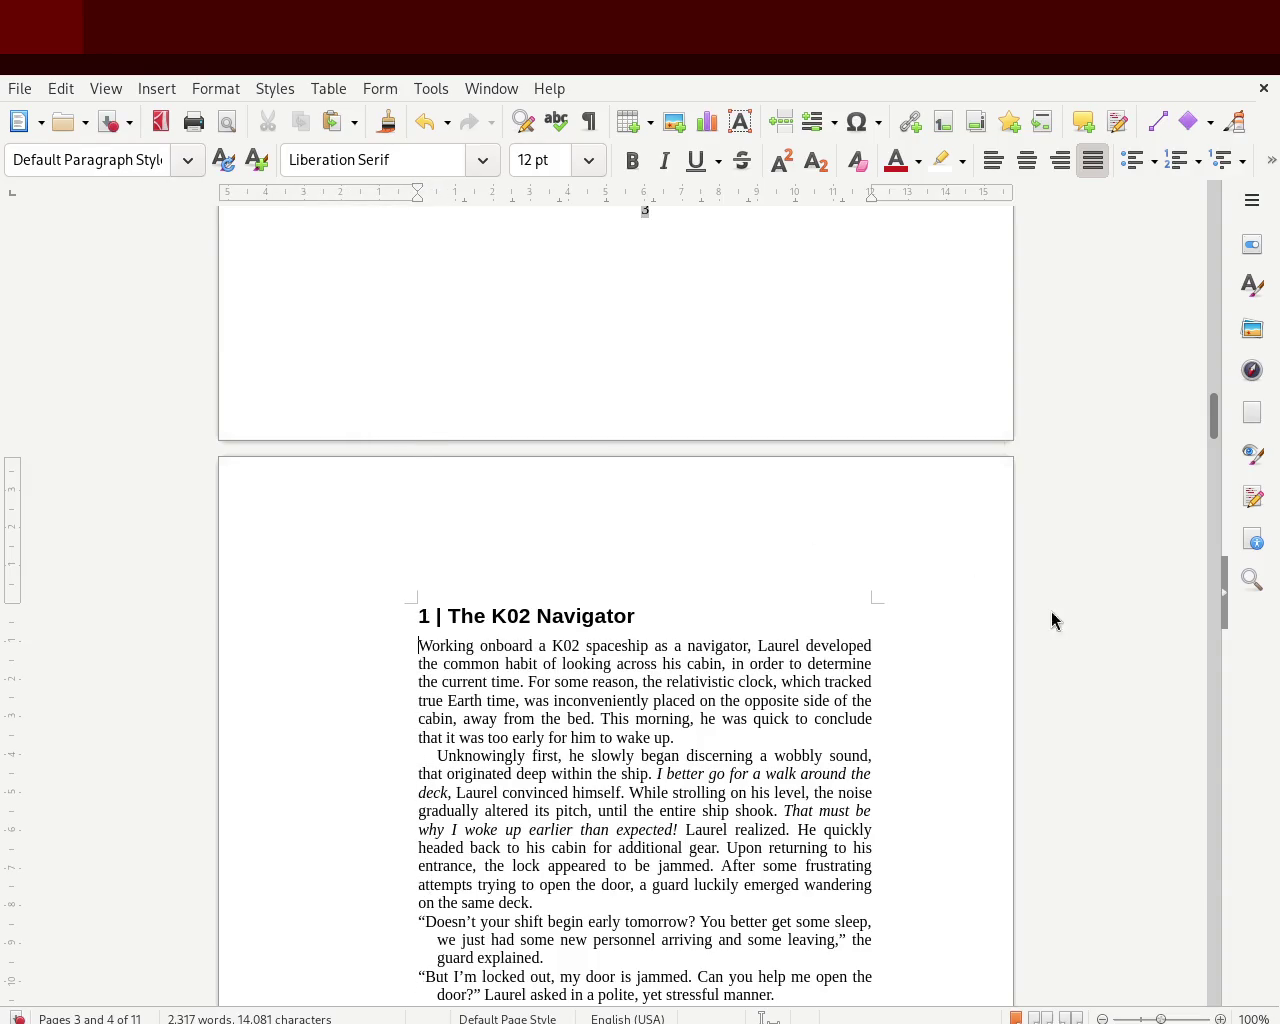
drag(1212, 418, 1213, 440)
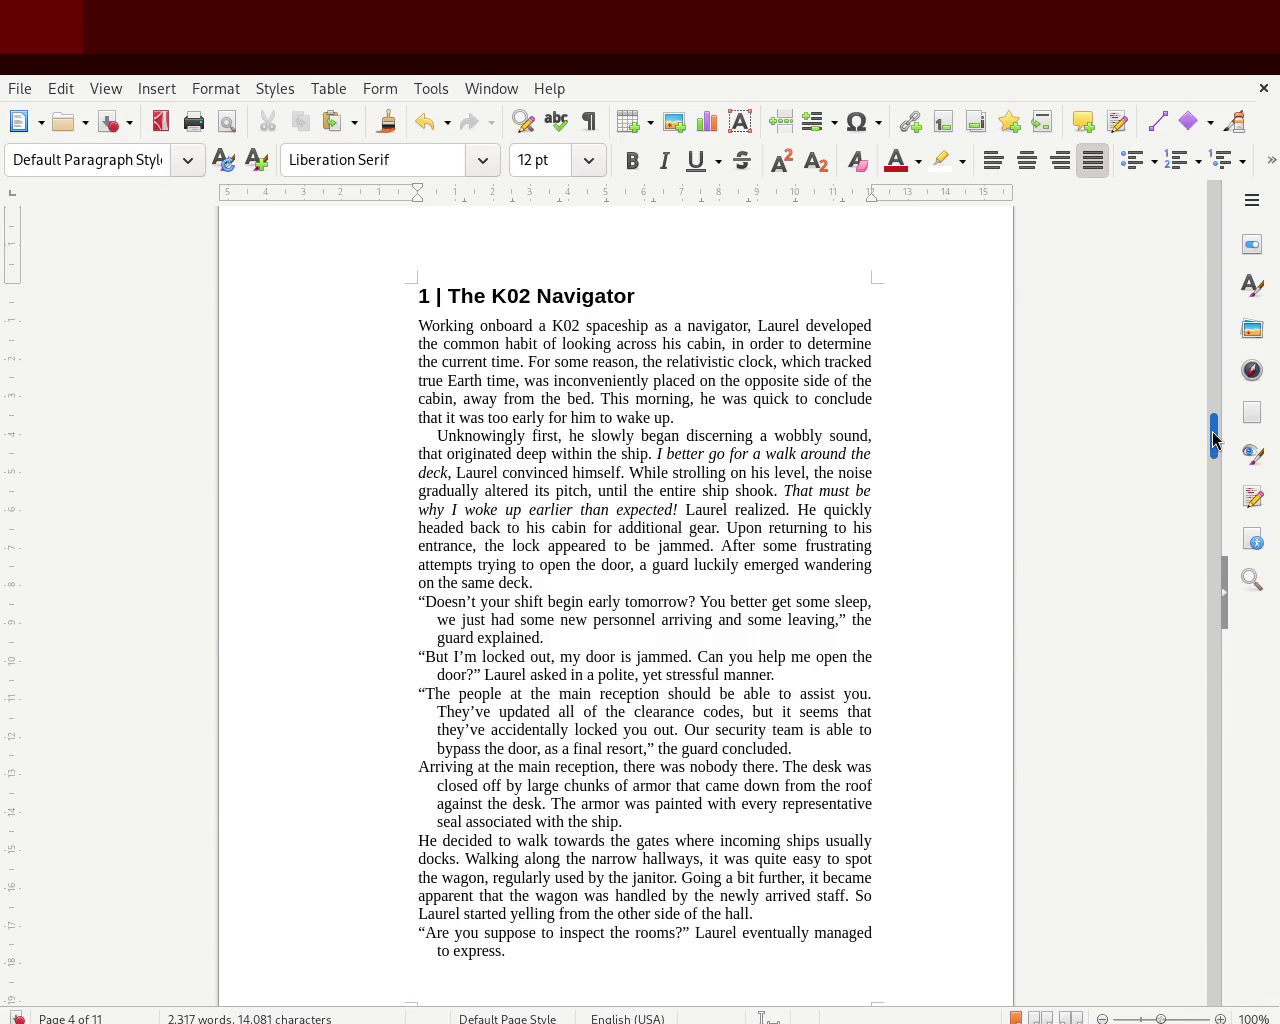
- Scroll down to the chapter 2 'Inside The Module' heading on page 7
drag(1213, 437, 1189, 509)
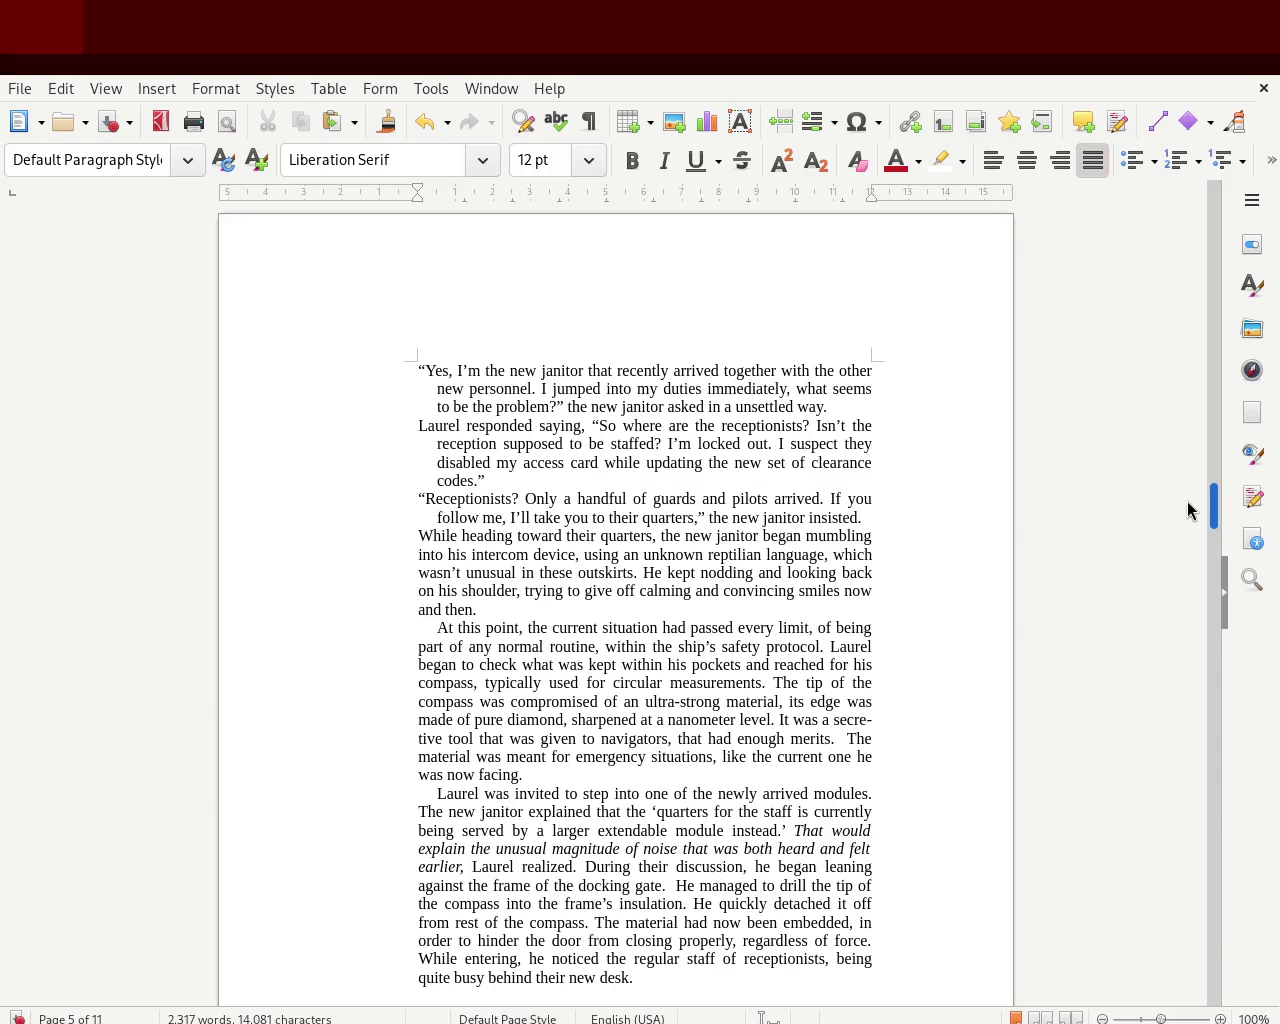
drag(1188, 509, 1184, 659)
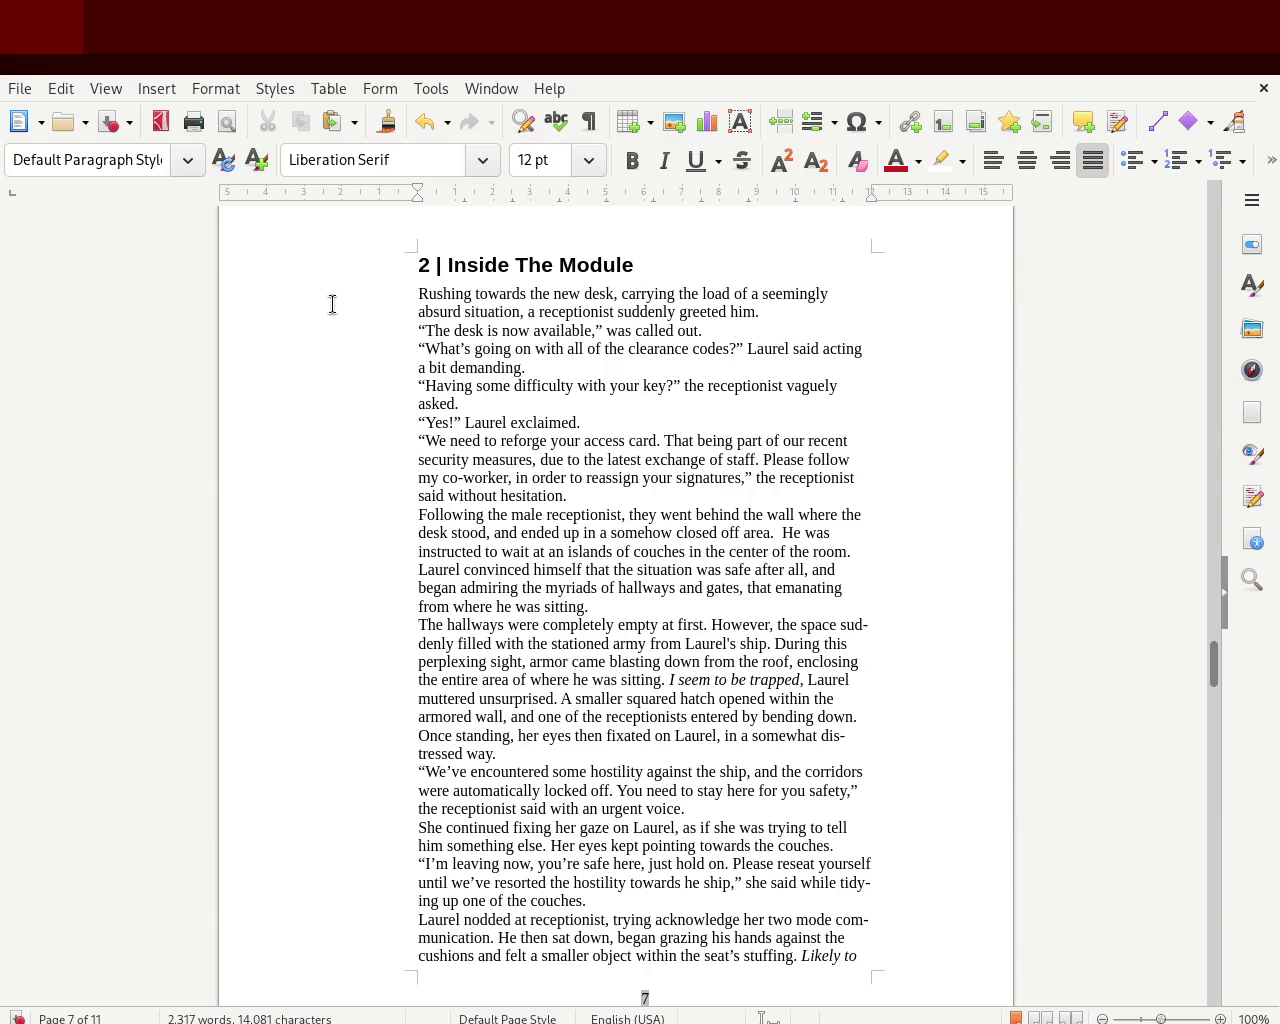
- Replace the word 'Rushing' with 'Heading' at the start of chapter 2
double_click(421, 292)
text(Heading)
key(BackSpace)
key(BackSpace)
key(BackSpace)
key(BackSpace)
key(BackSpace)
key(BackSpace)
text(eading)
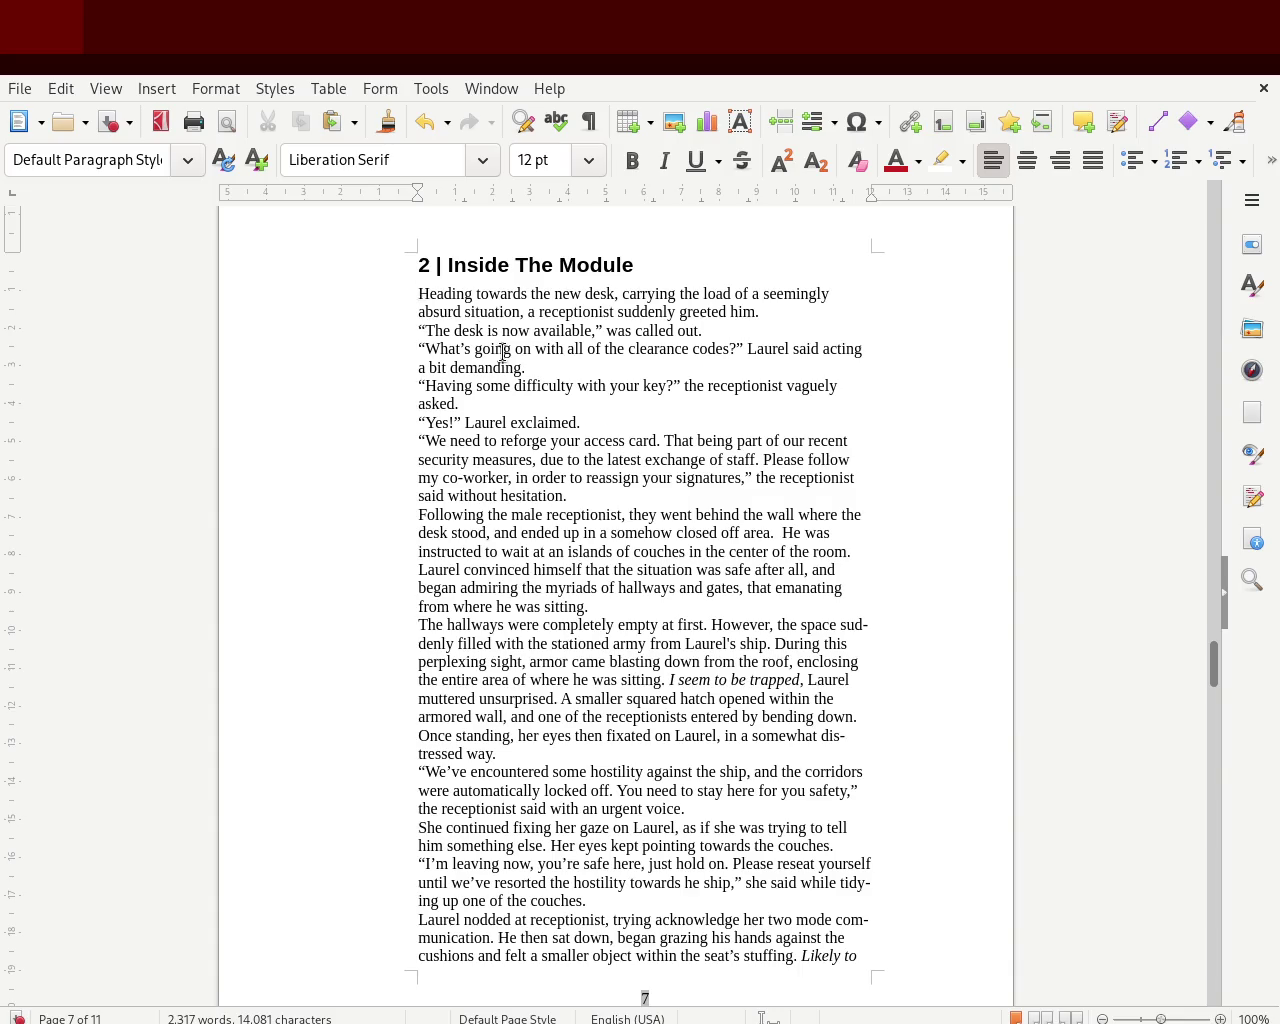
- Justify chapter 2's body text on page 7
mouse_move(870, 960)
mouse_down()
mouse_move(398, 448)
mouse_move(380, 291)
mouse_up()
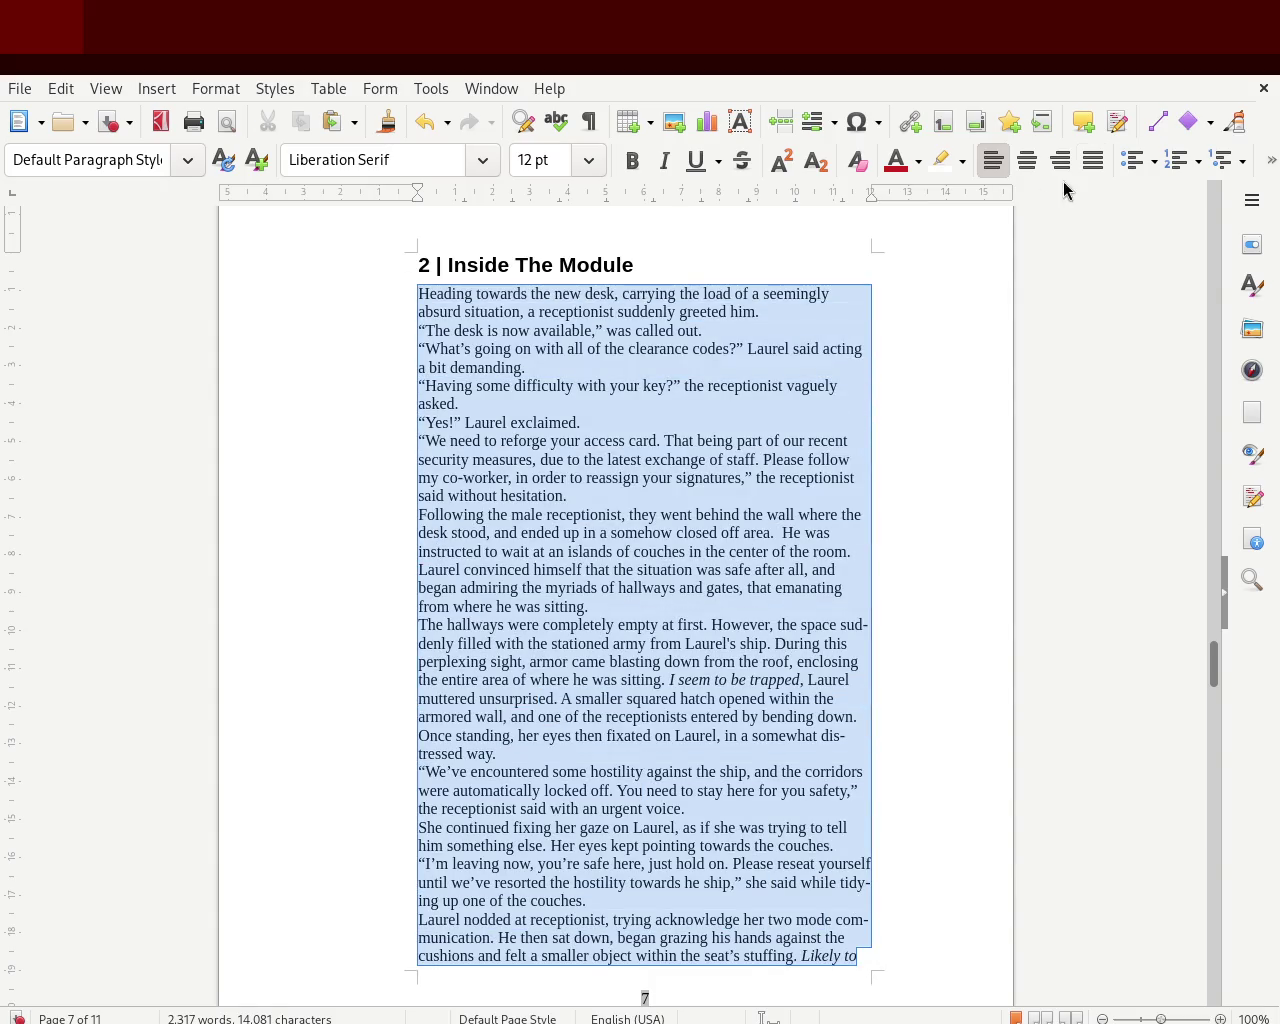
click(1093, 160)
click(775, 516)
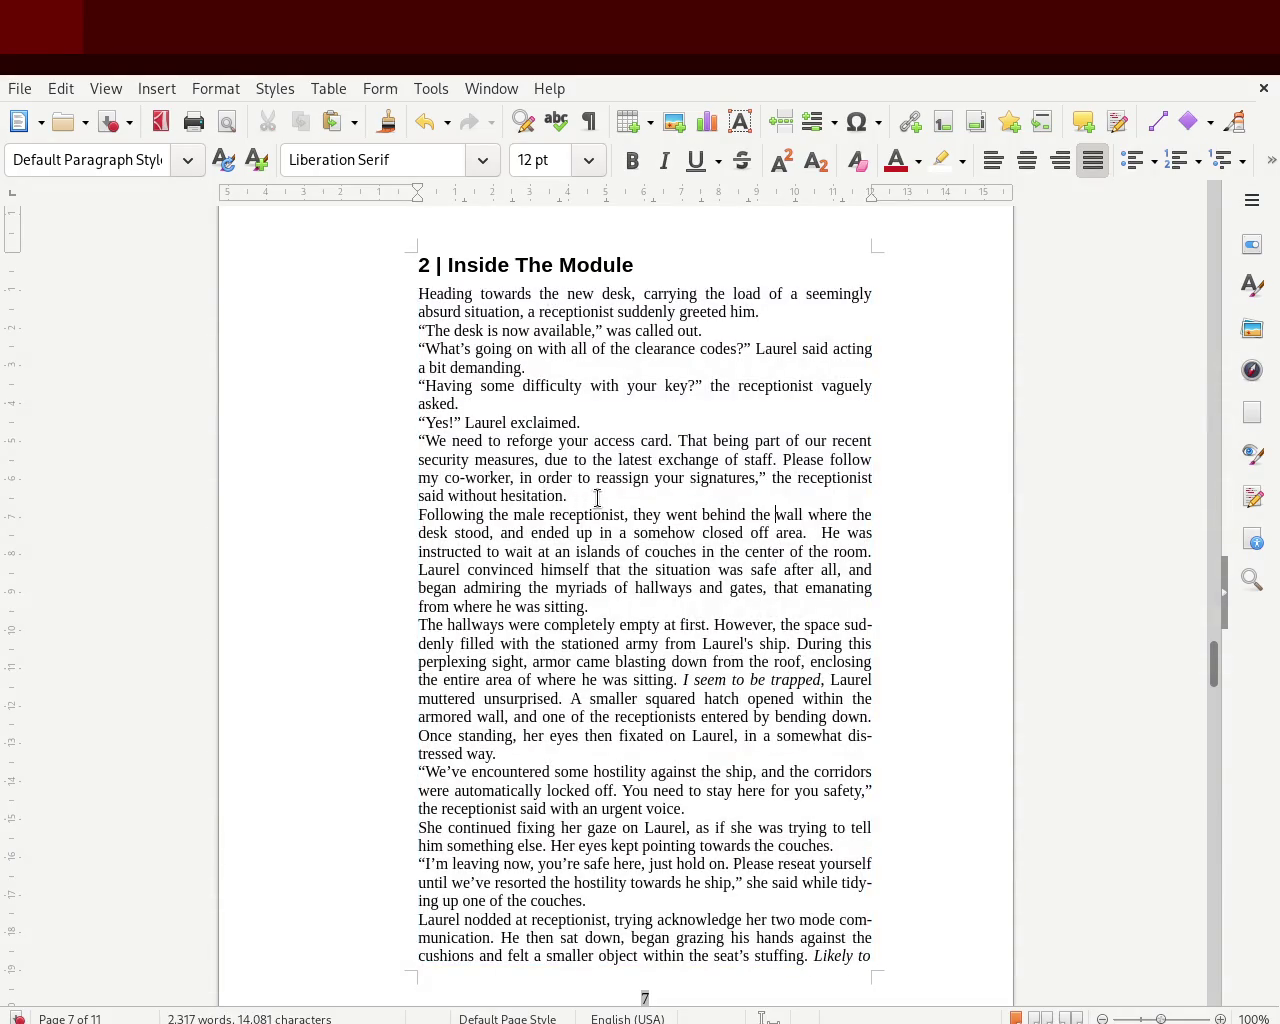
- Give the dialogue lines after chapter 2's opening paragraph a hanging indent
drag(593, 495, 386, 327)
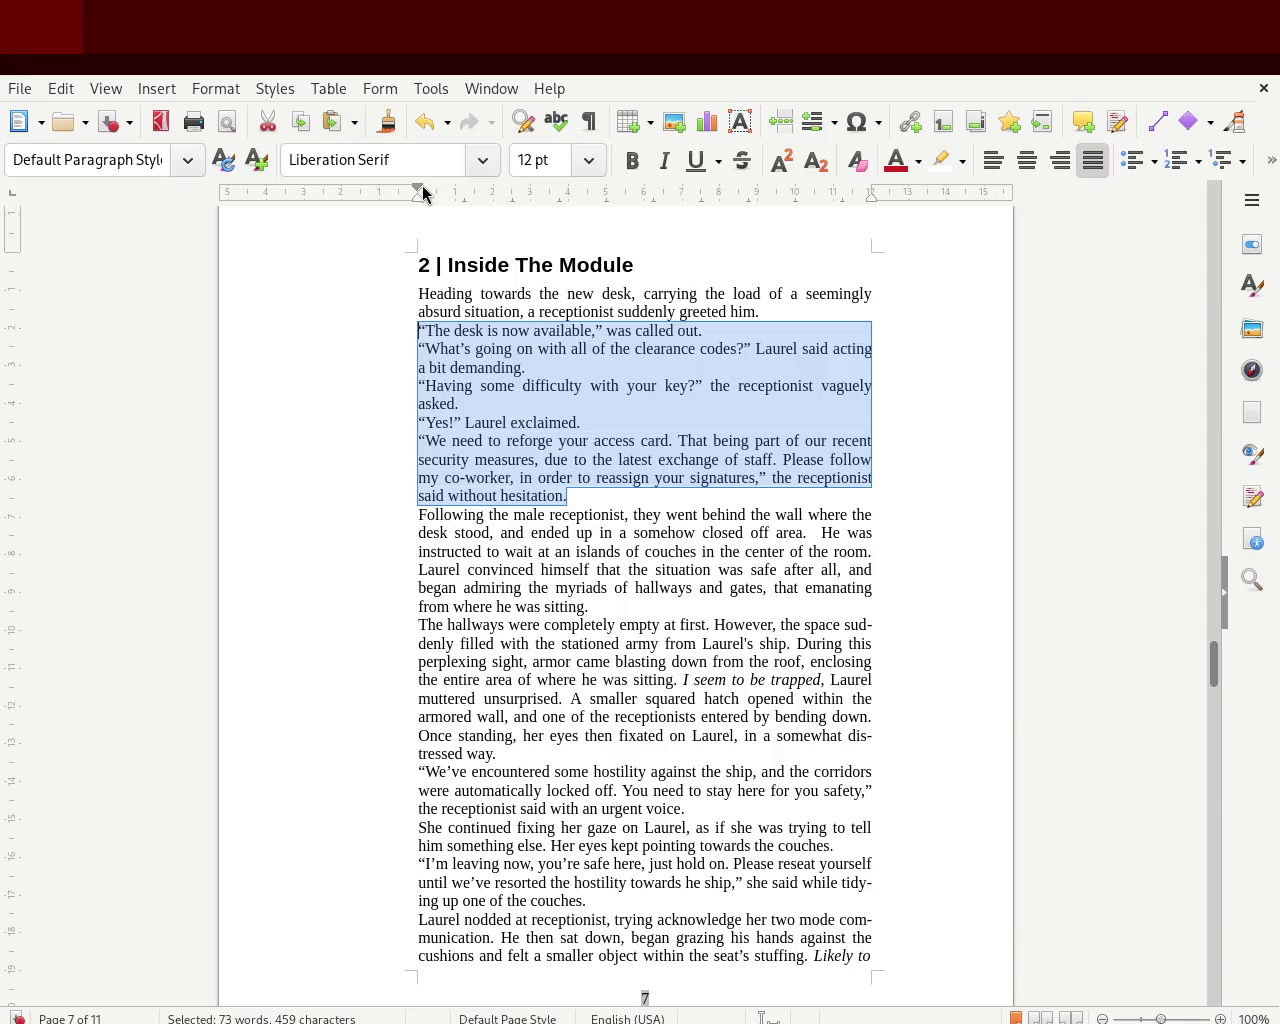
mouse_move(419, 198)
mouse_down()
mouse_move(435, 198)
mouse_move(418, 192)
mouse_up()
click(786, 504)
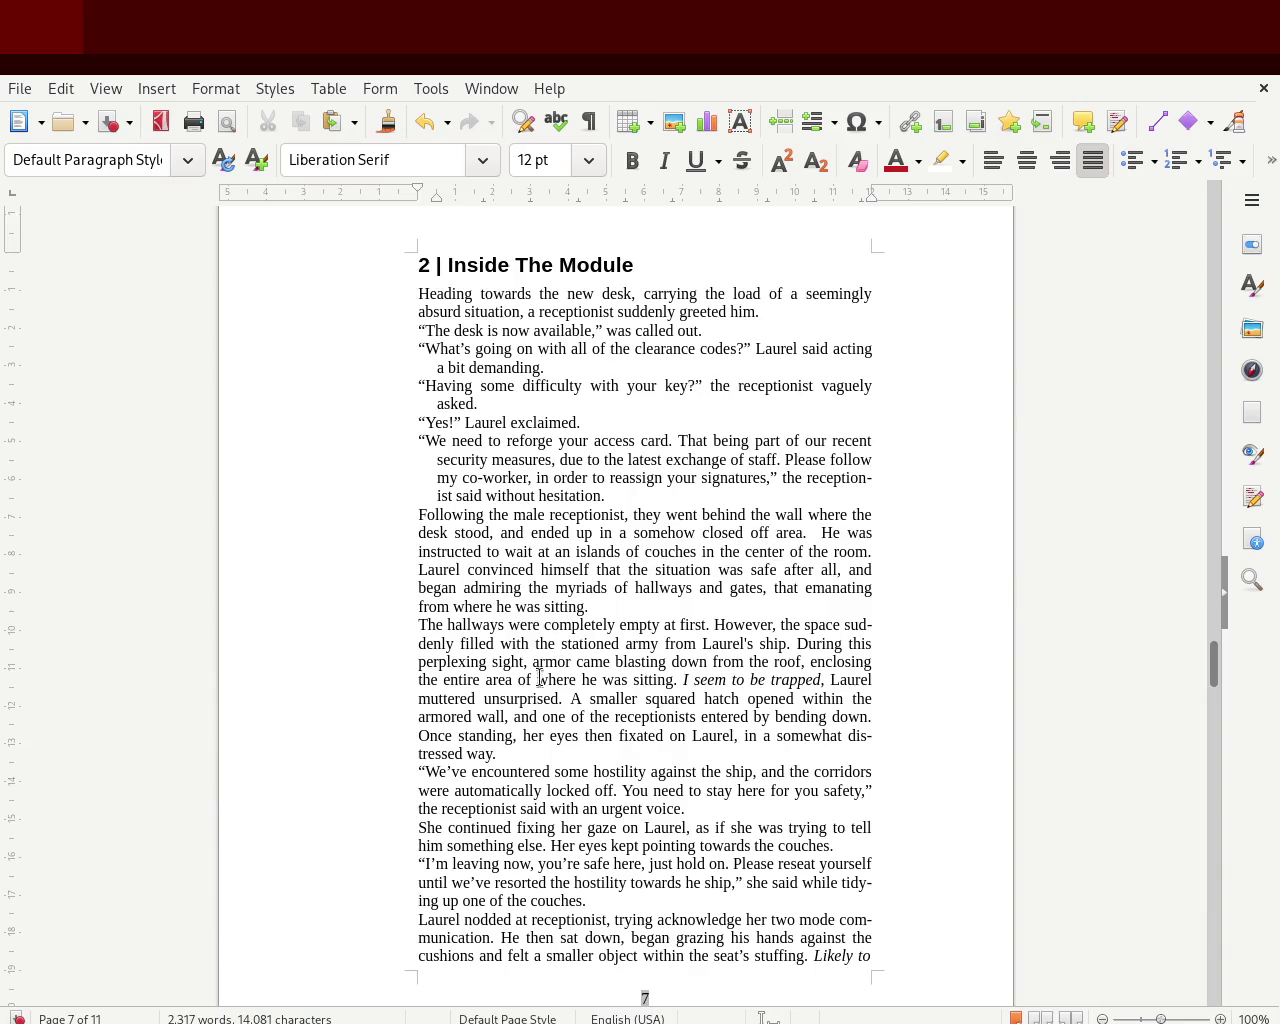
- Try a first-line indent from 'The hallways' to the page end, then undo it
mouse_move(893, 963)
mouse_down()
mouse_move(349, 652)
mouse_move(337, 628)
mouse_up()
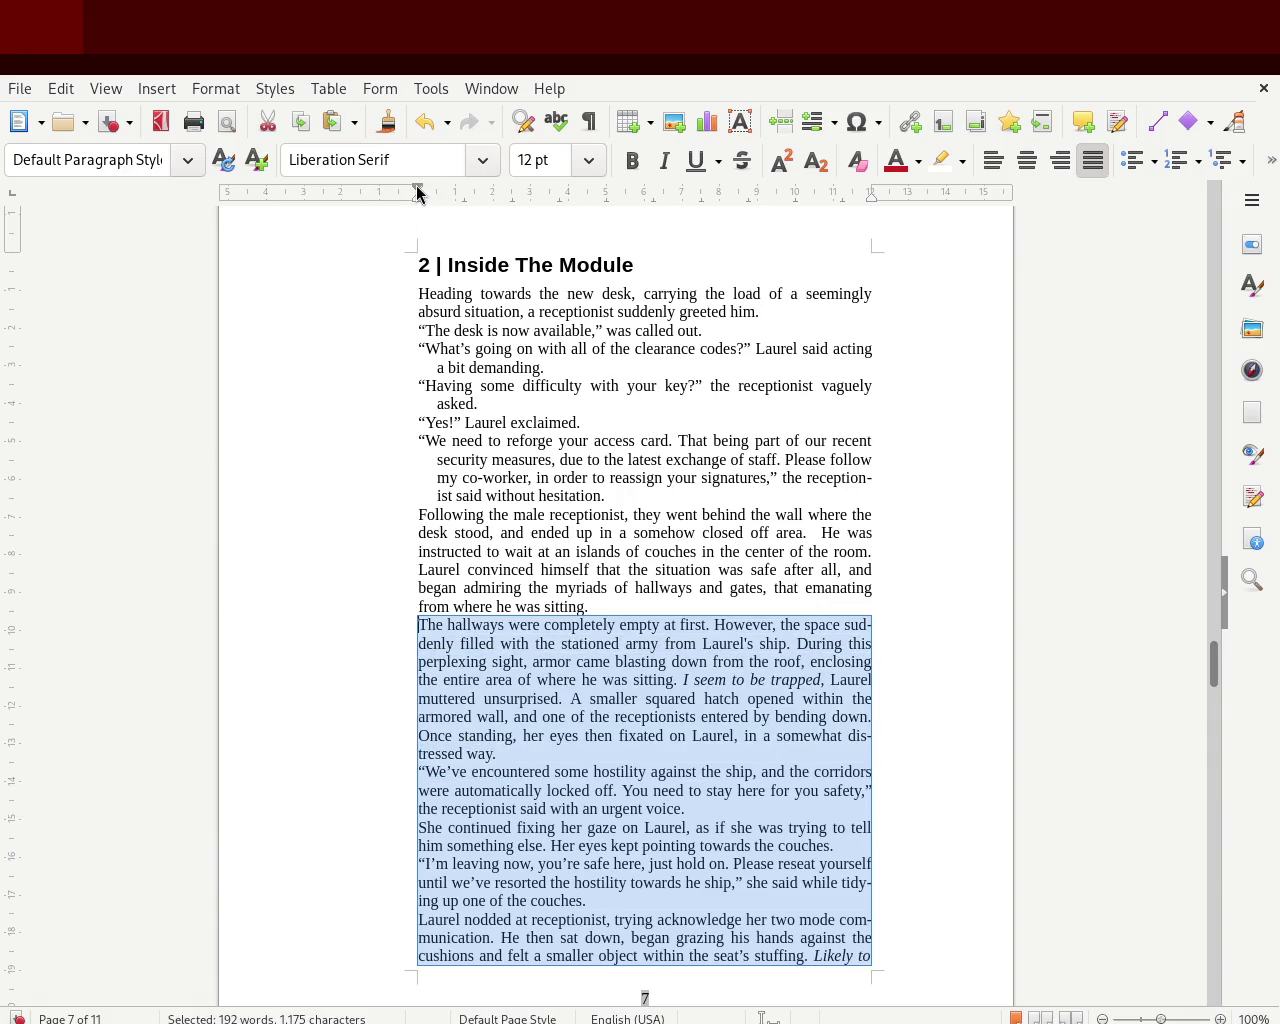
drag(418, 193, 436, 193)
click(863, 512)
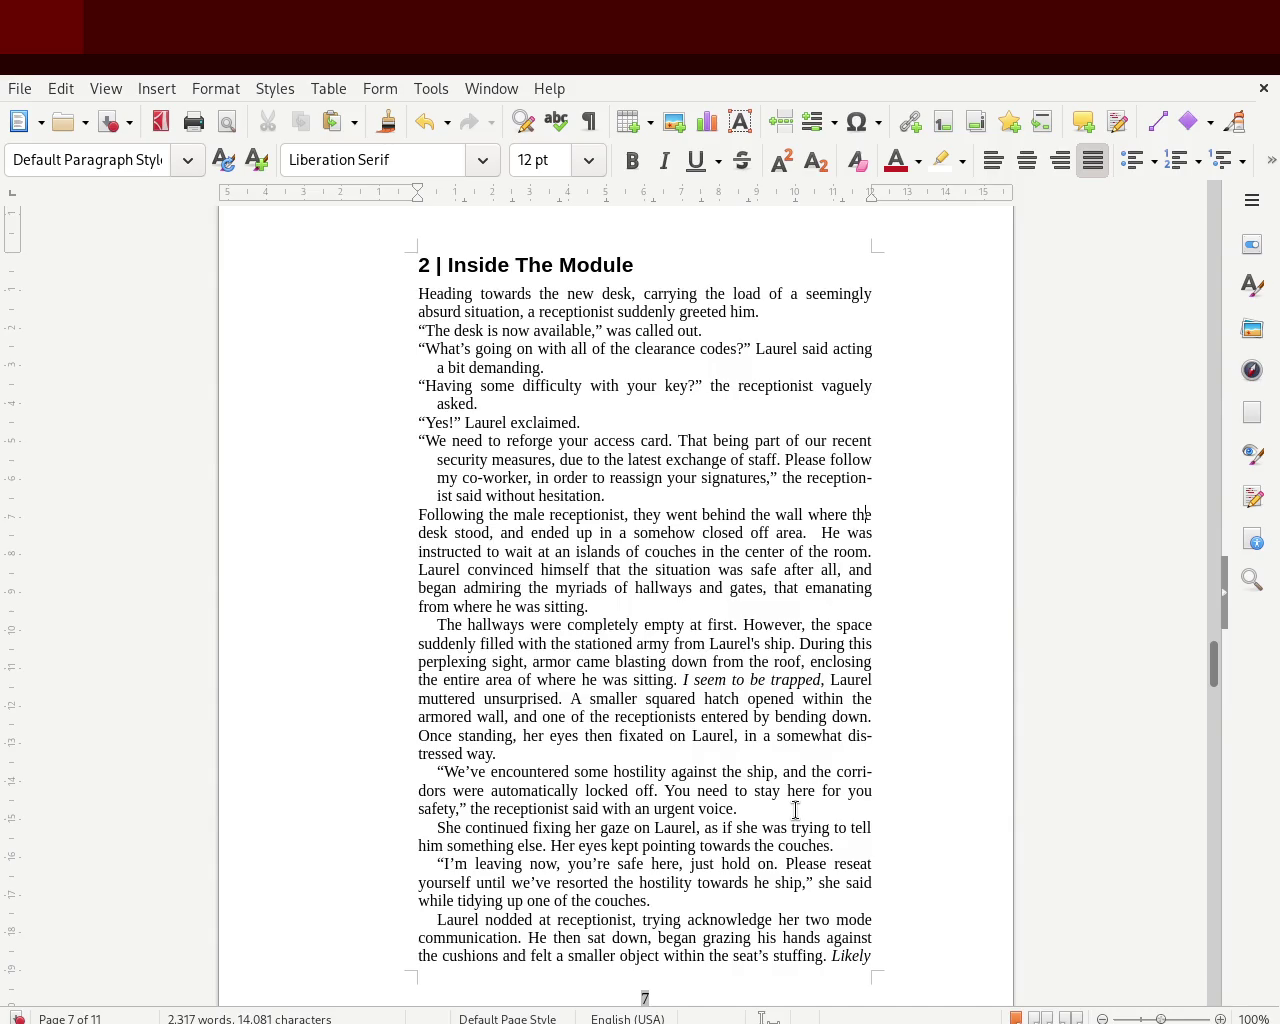
key(ctrl+z)
click(718, 950)
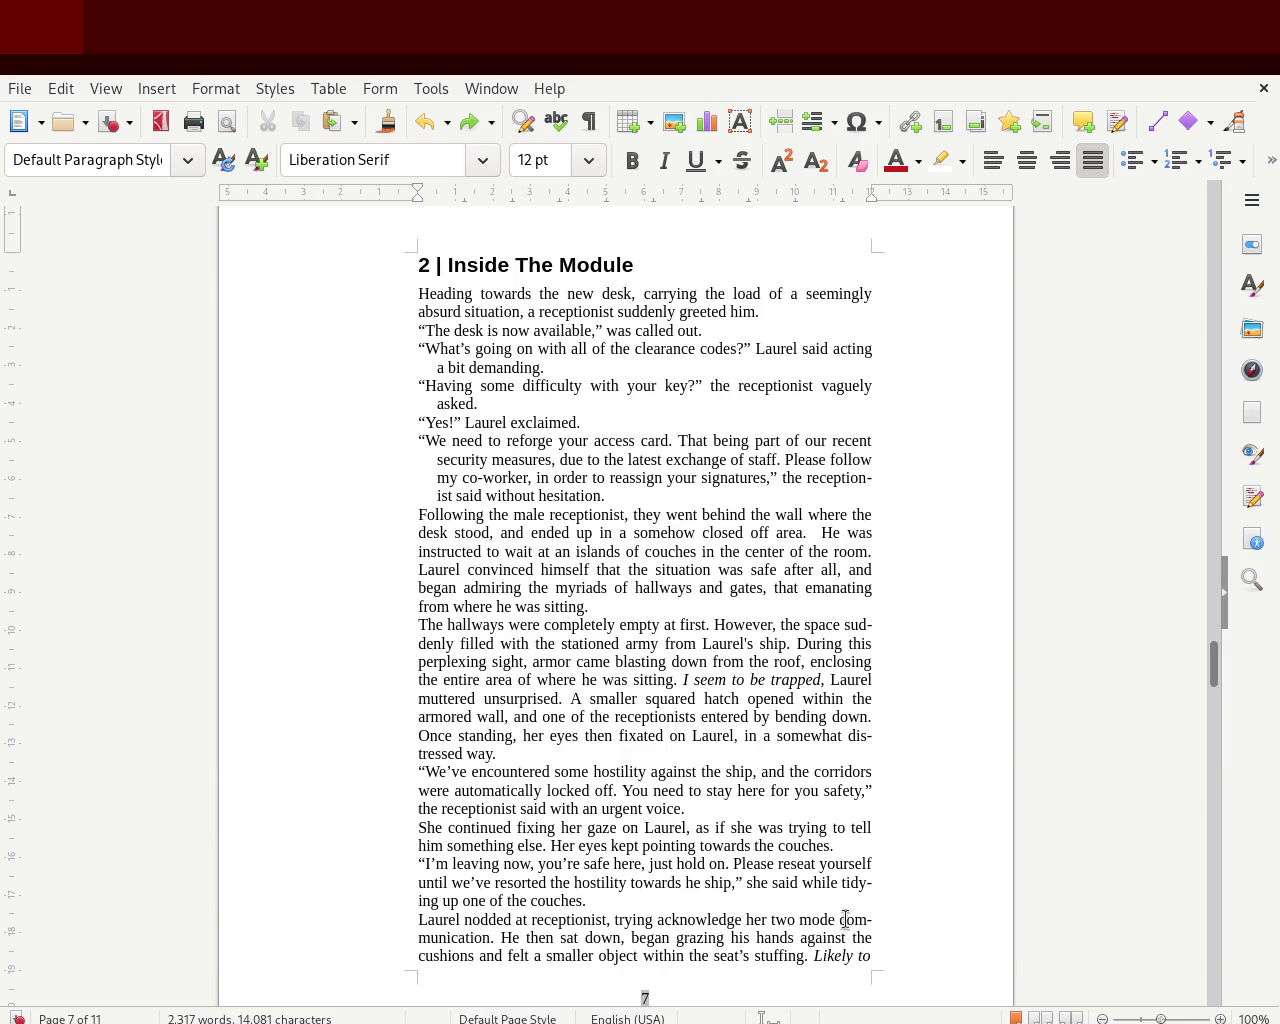
- Give the three quote paragraphs near the page bottom a hanging indent
mouse_move(622, 896)
mouse_down()
mouse_move(507, 884)
mouse_move(349, 826)
mouse_move(342, 770)
mouse_up()
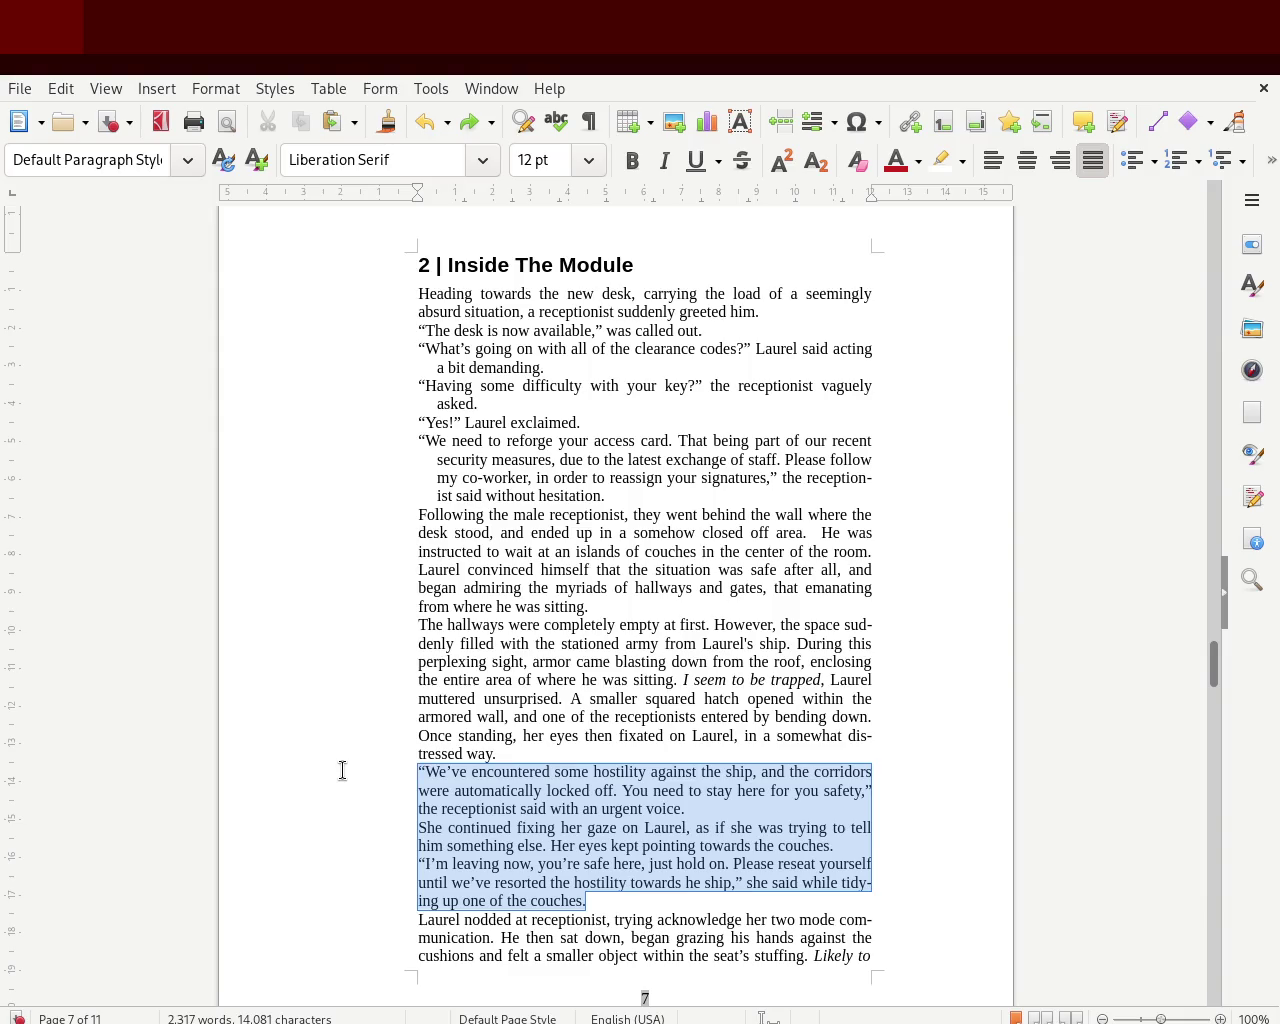
mouse_move(419, 205)
mouse_down()
mouse_move(434, 205)
mouse_move(418, 193)
mouse_up()
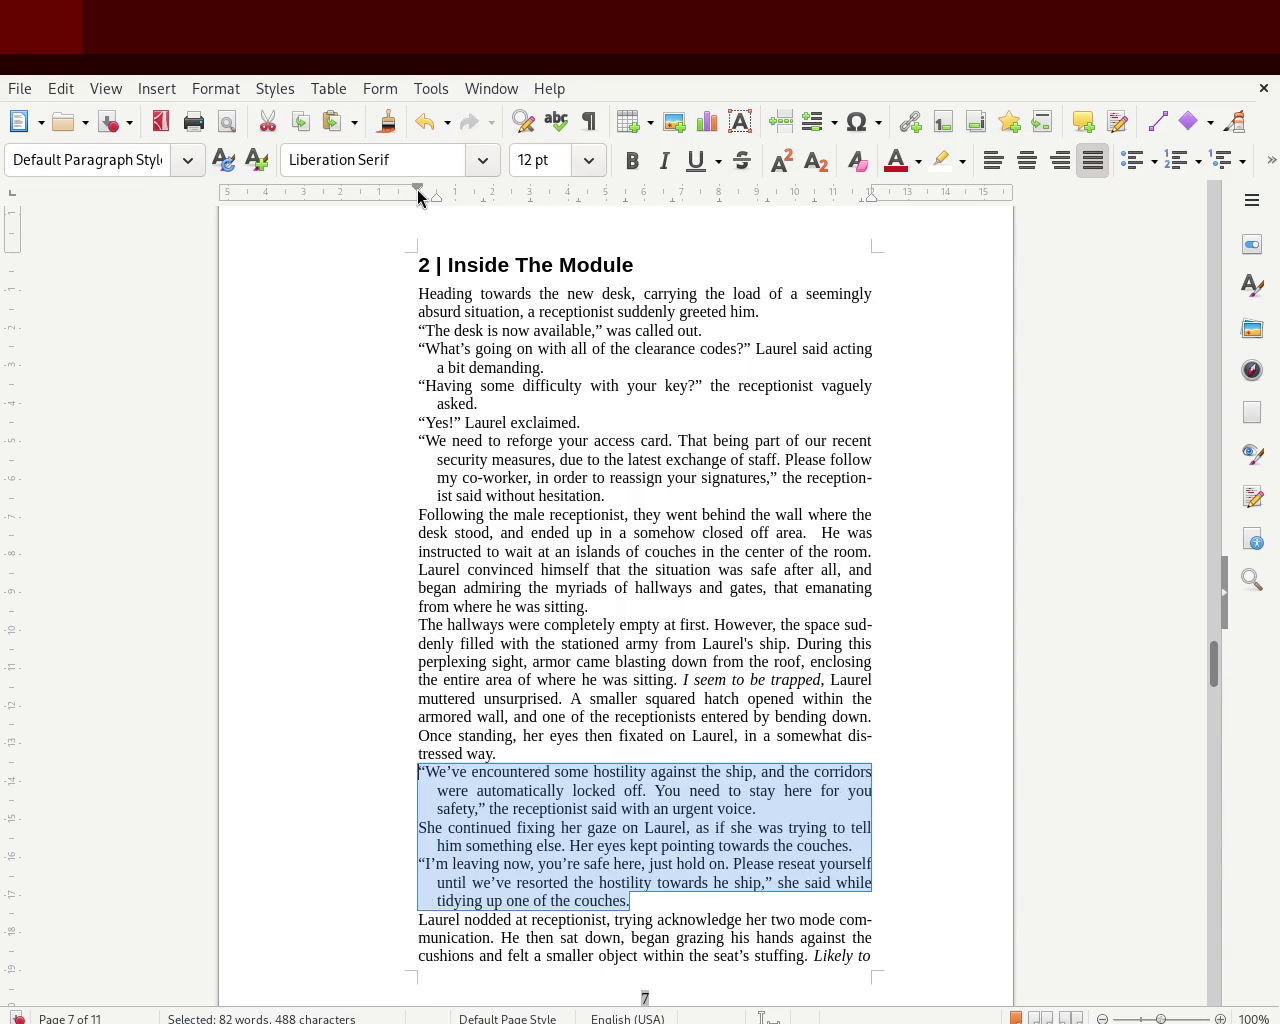
click(654, 655)
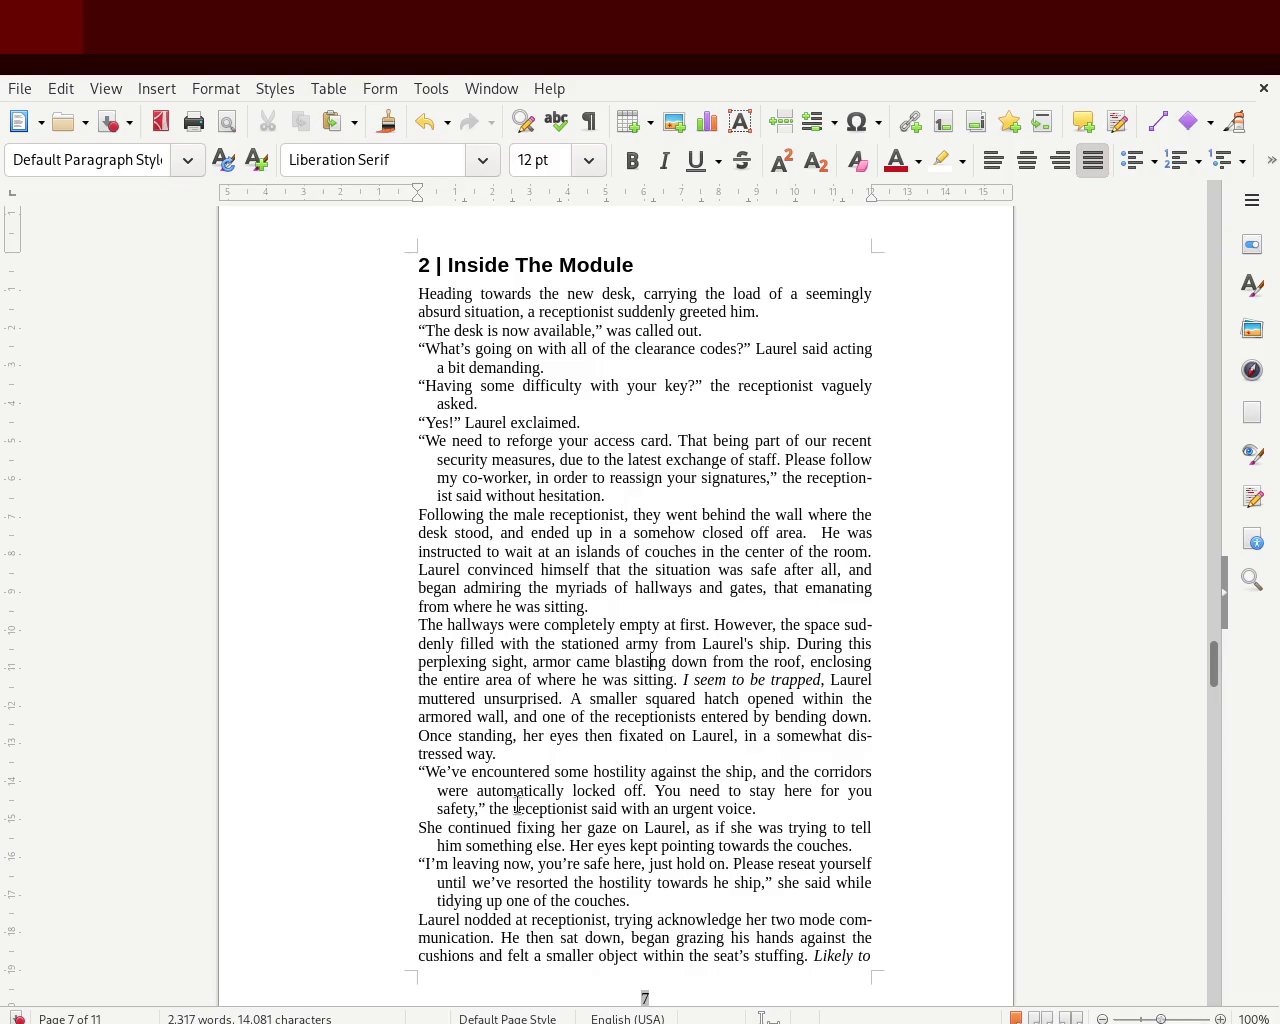
- Give 'The hallways' paragraph a first-line indent and save the manuscript
mouse_move(497, 754)
mouse_down()
mouse_move(327, 610)
mouse_move(329, 628)
mouse_up()
click(384, 646)
drag(484, 754, 318, 625)
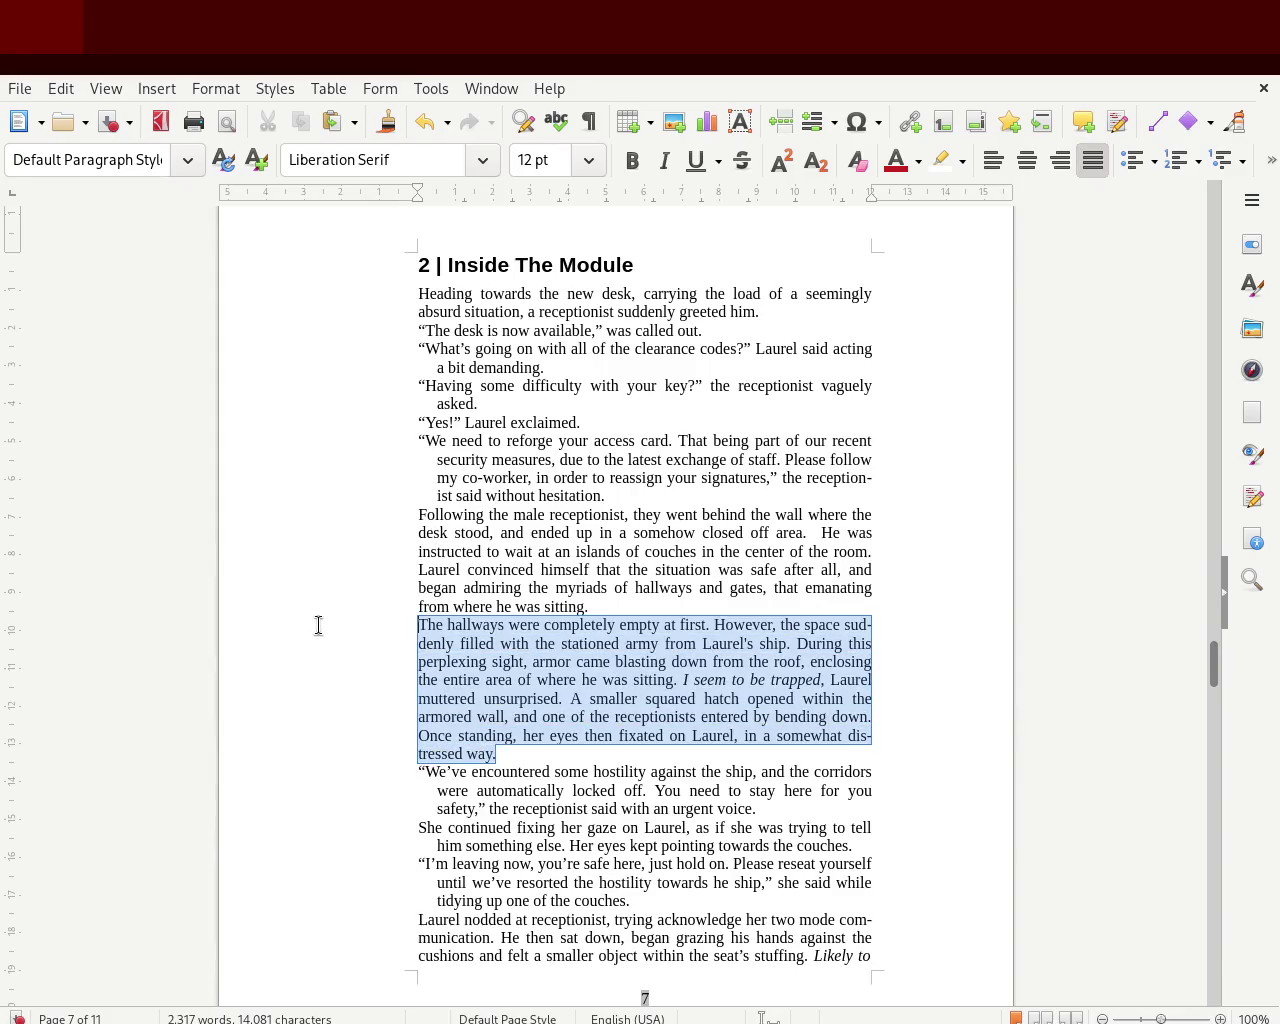
drag(420, 192, 435, 192)
click(251, 491)
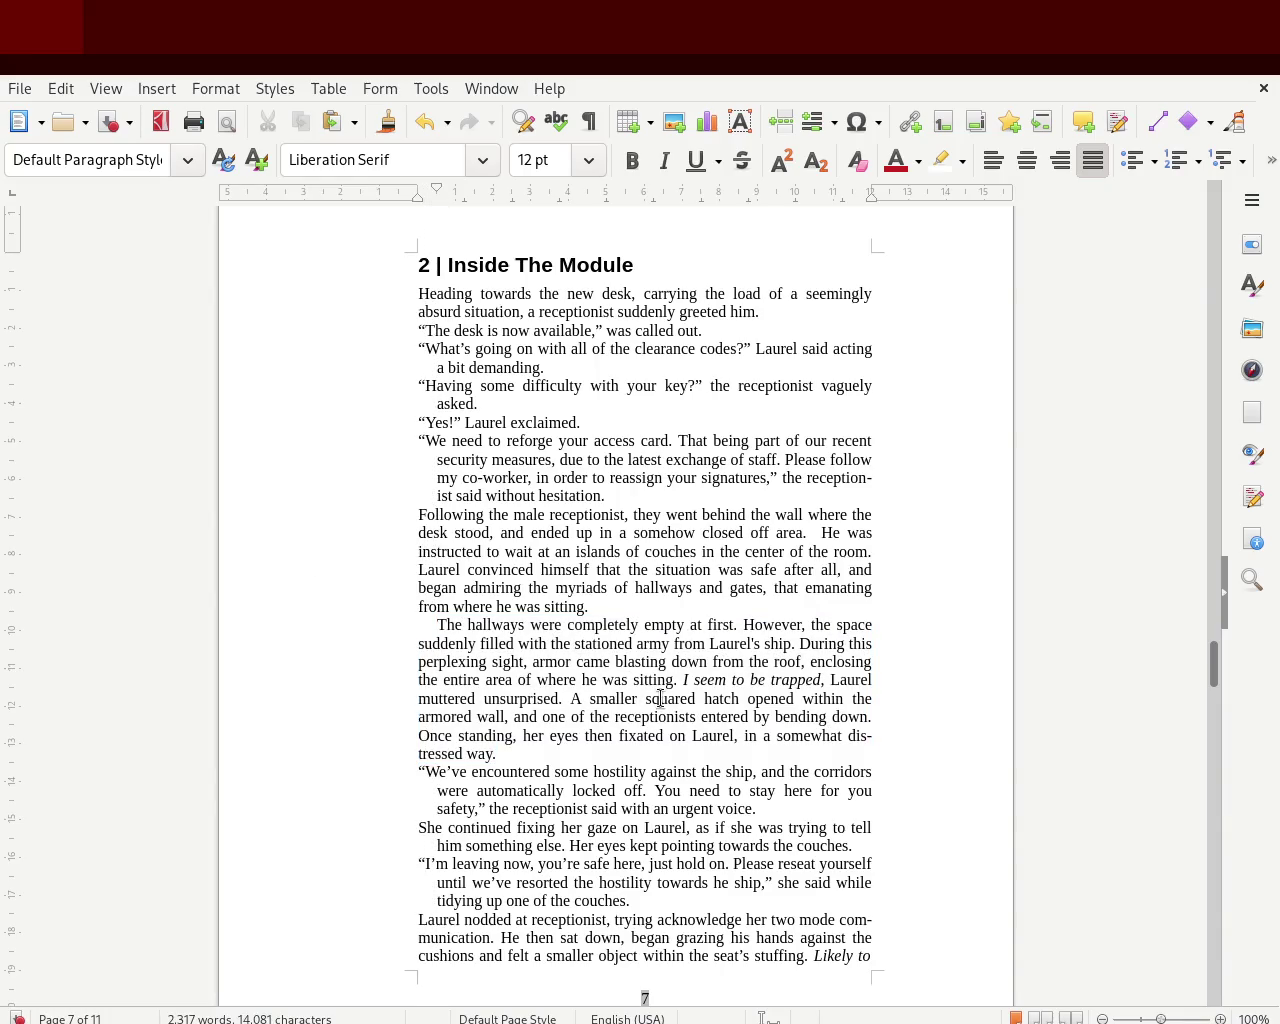
key(ctrl+s)
drag(1212, 662, 1217, 670)
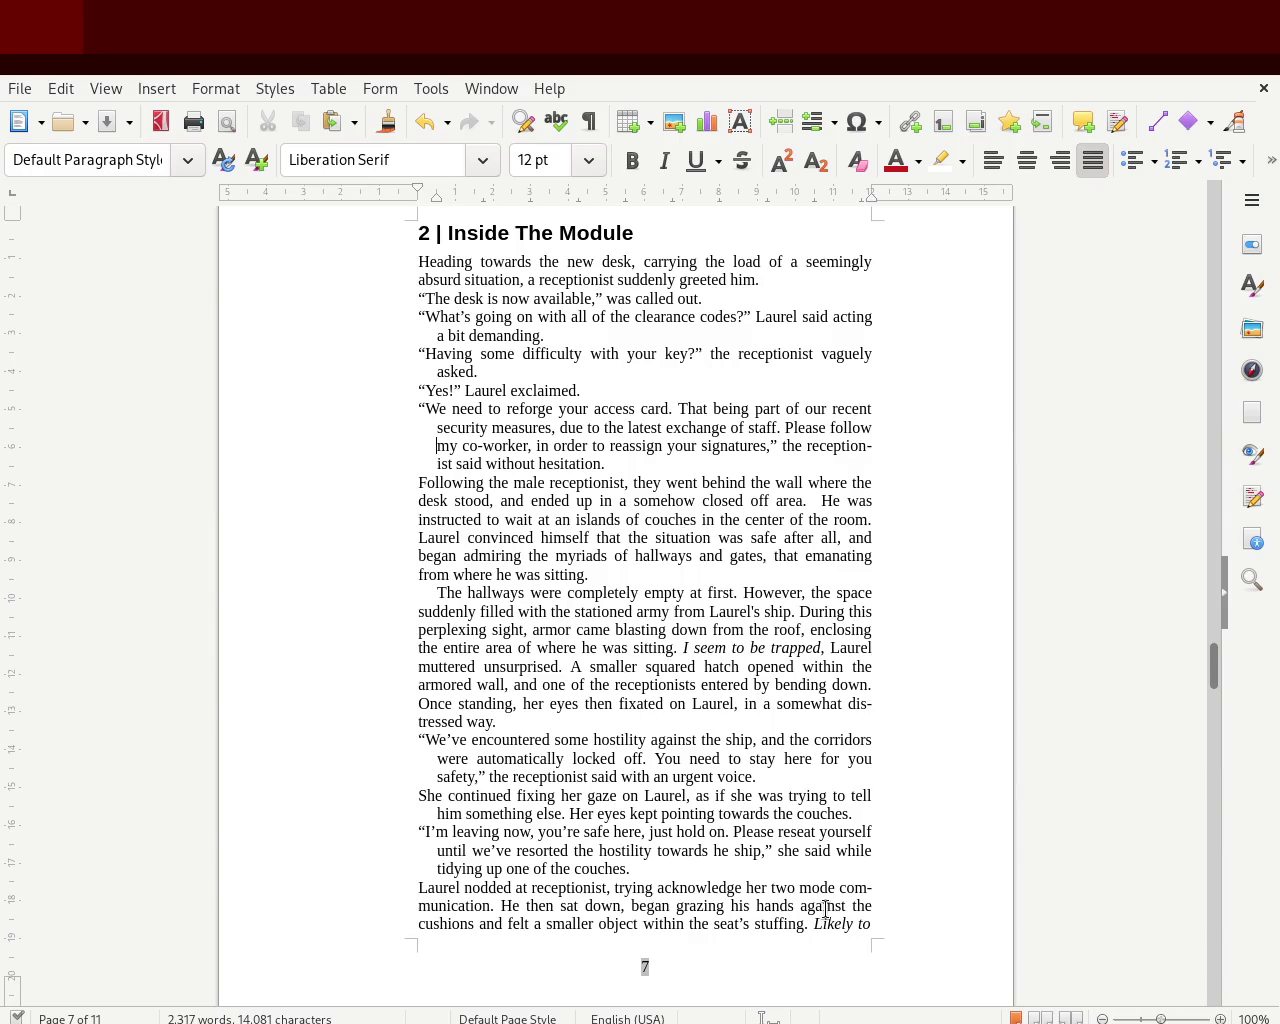
drag(1214, 665, 1214, 745)
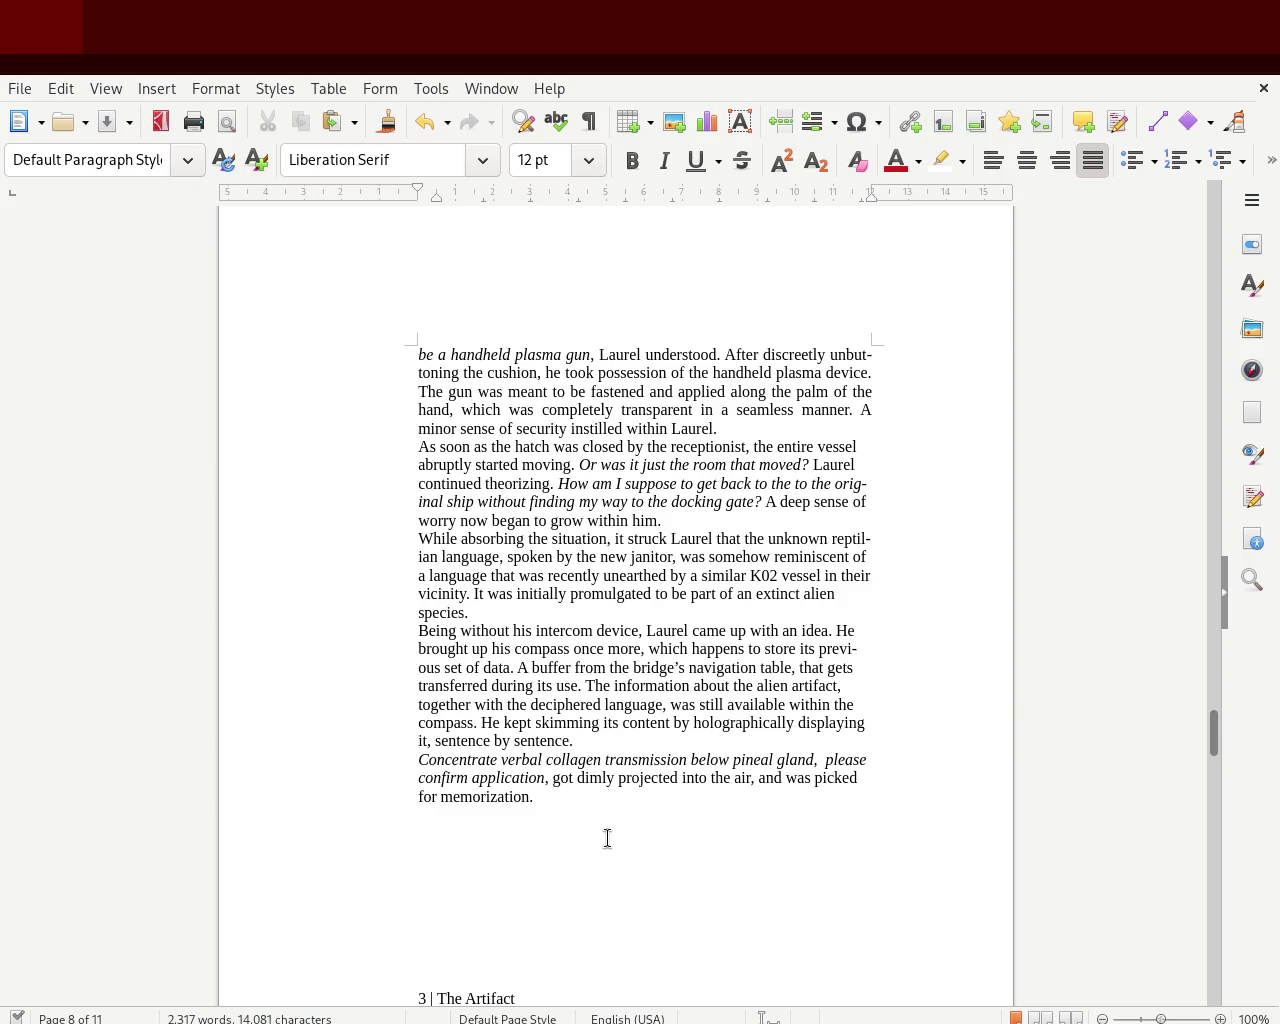
- Give the page 8 paragraphs after the plasma gun paragraph a first-line indent
mouse_move(560, 797)
mouse_down()
mouse_move(354, 627)
mouse_move(354, 449)
mouse_up()
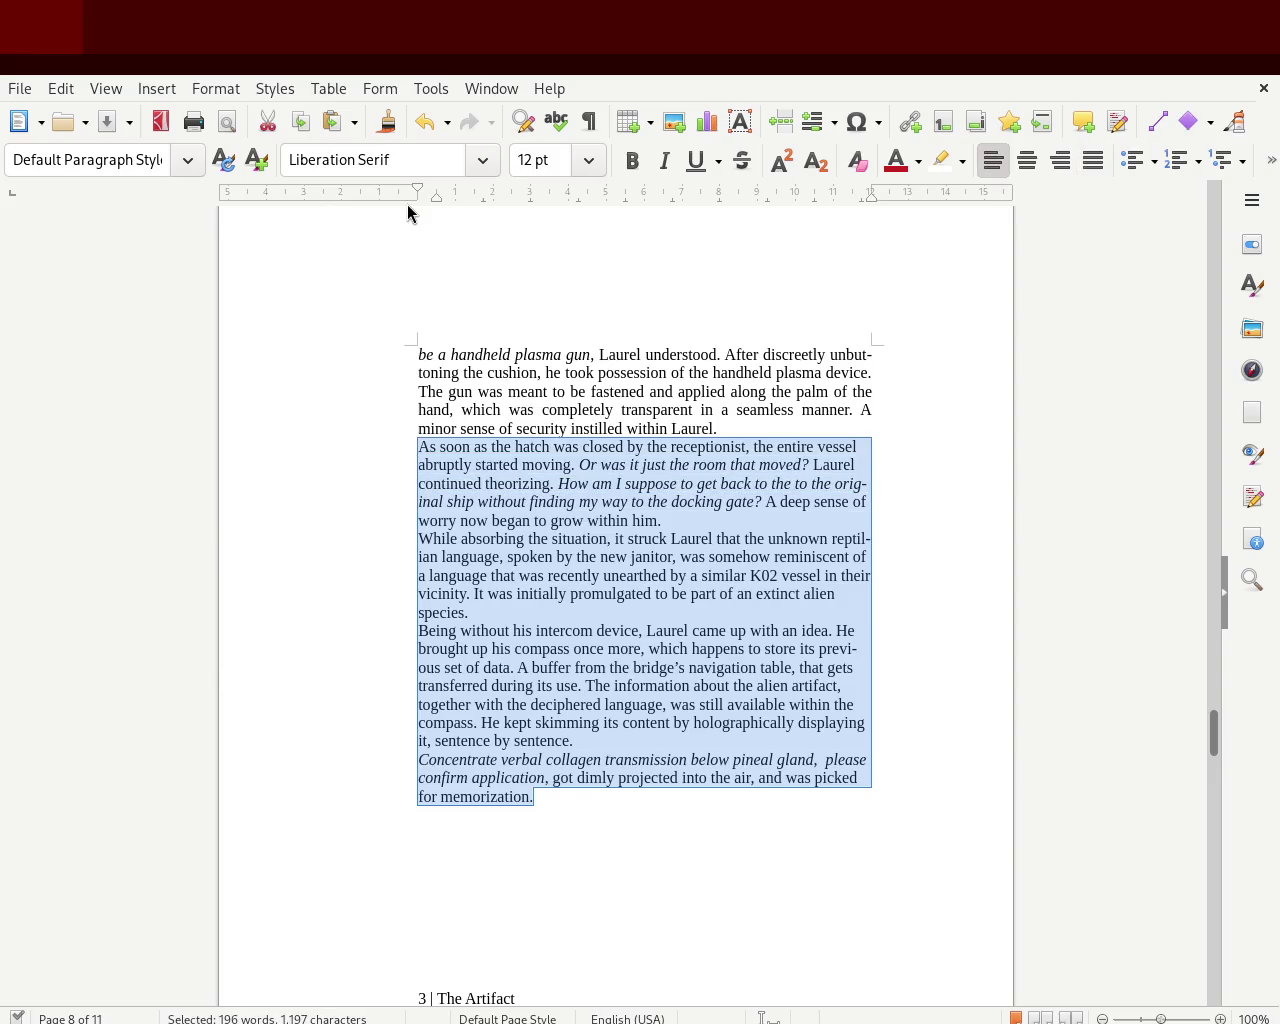
drag(425, 192, 435, 195)
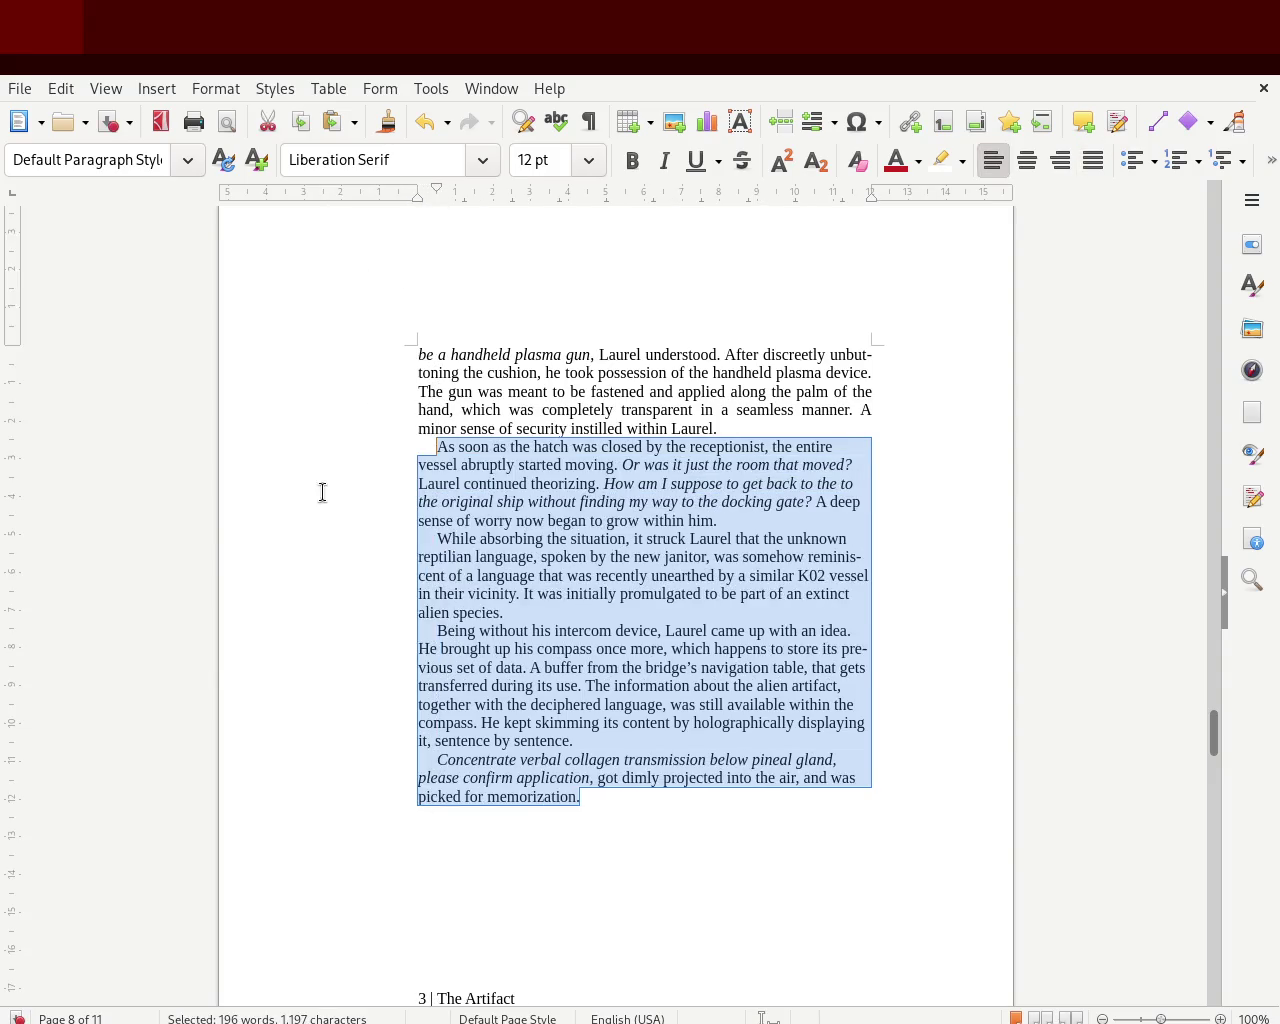
click(154, 570)
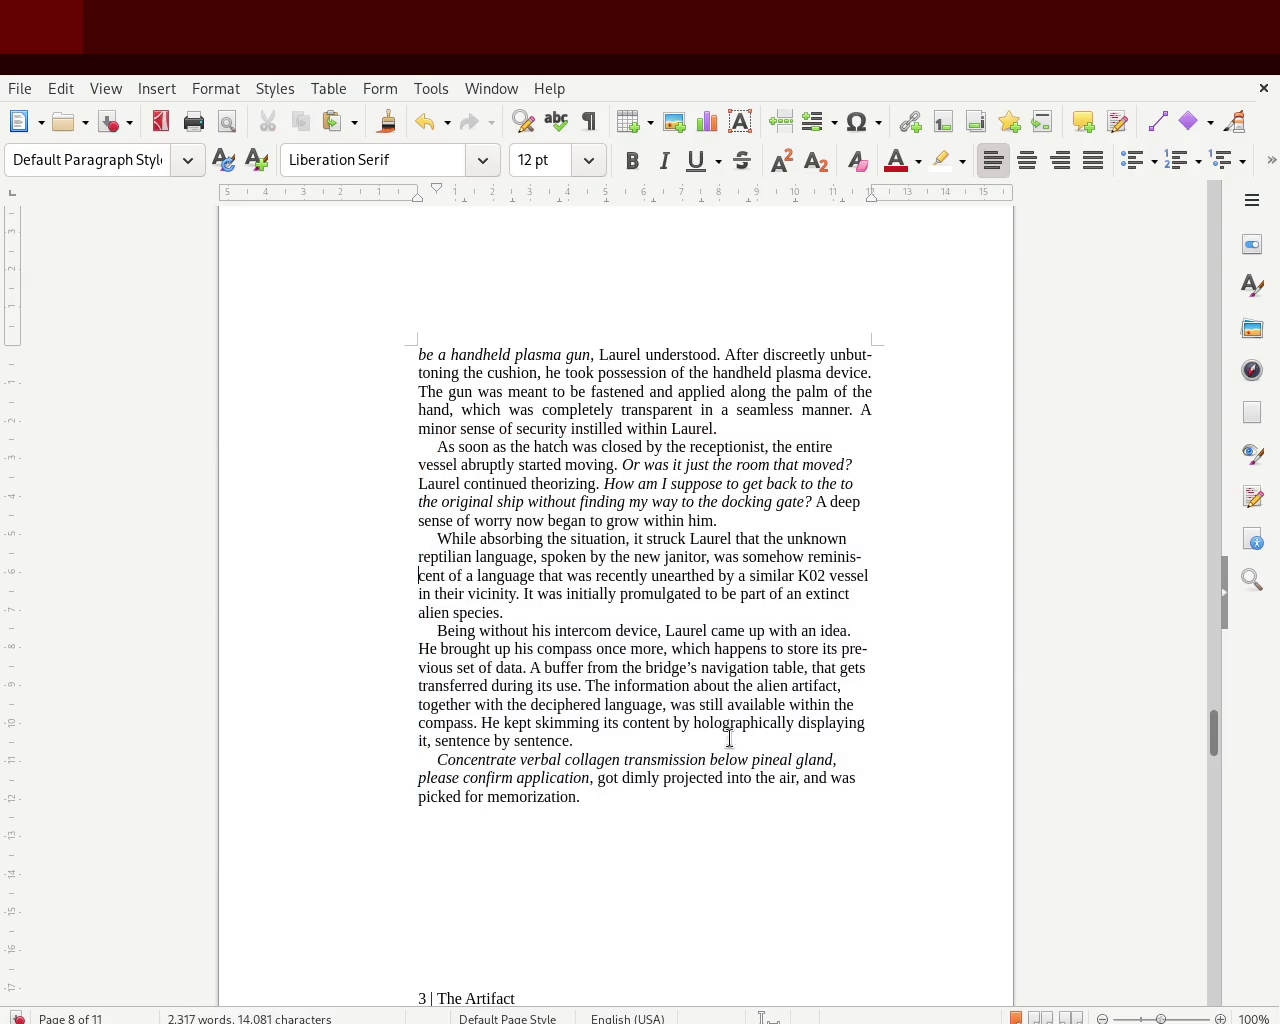
- Save the manuscript and scroll back up to chapter 1
key(ctrl+s)
drag(1213, 740, 1223, 688)
drag(1225, 684, 1217, 452)
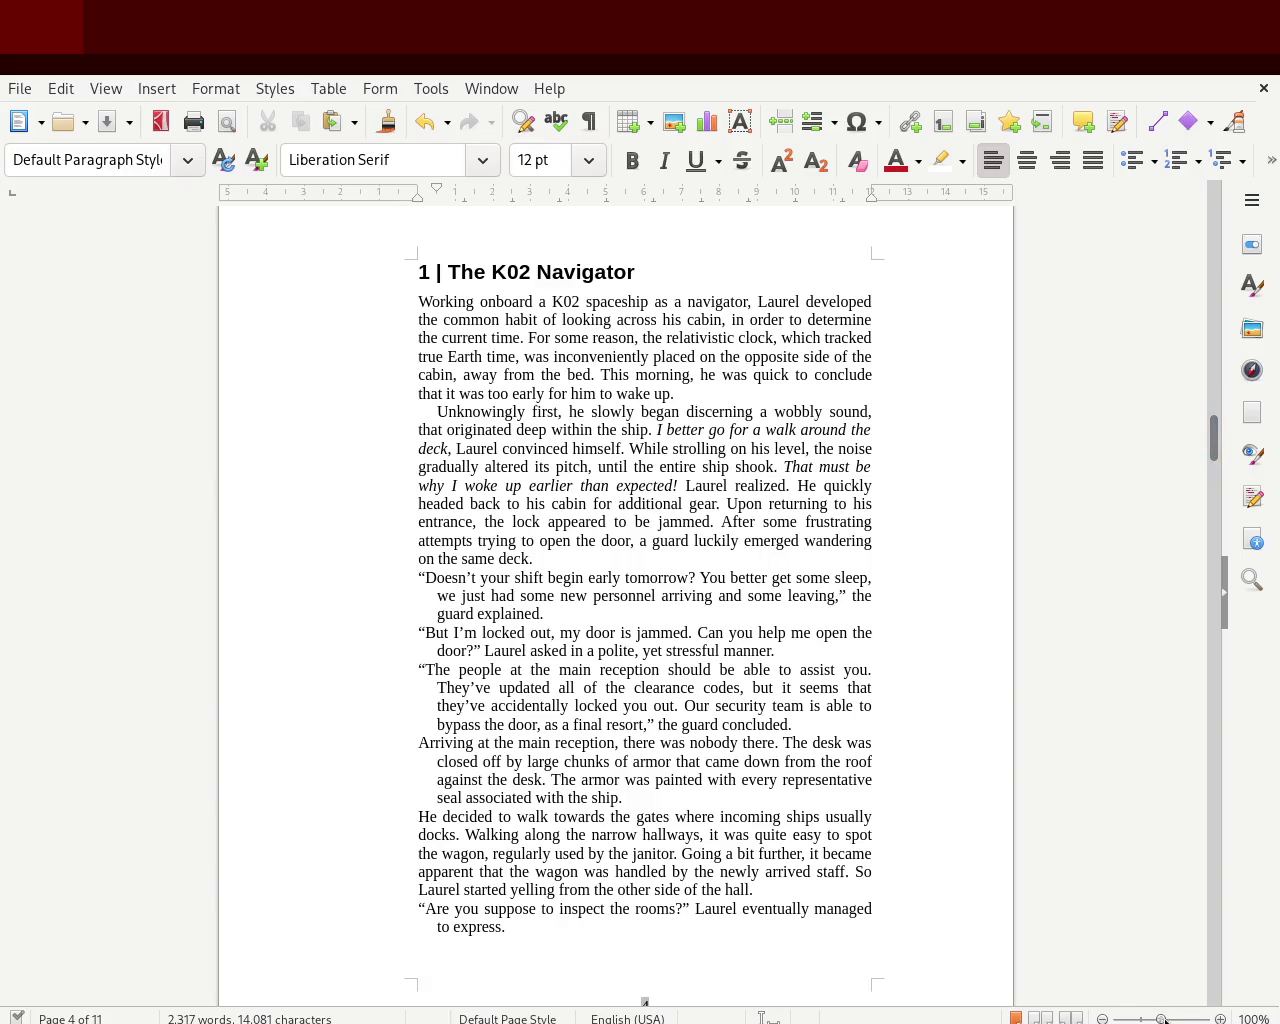
drag(1163, 1018, 1165, 1020)
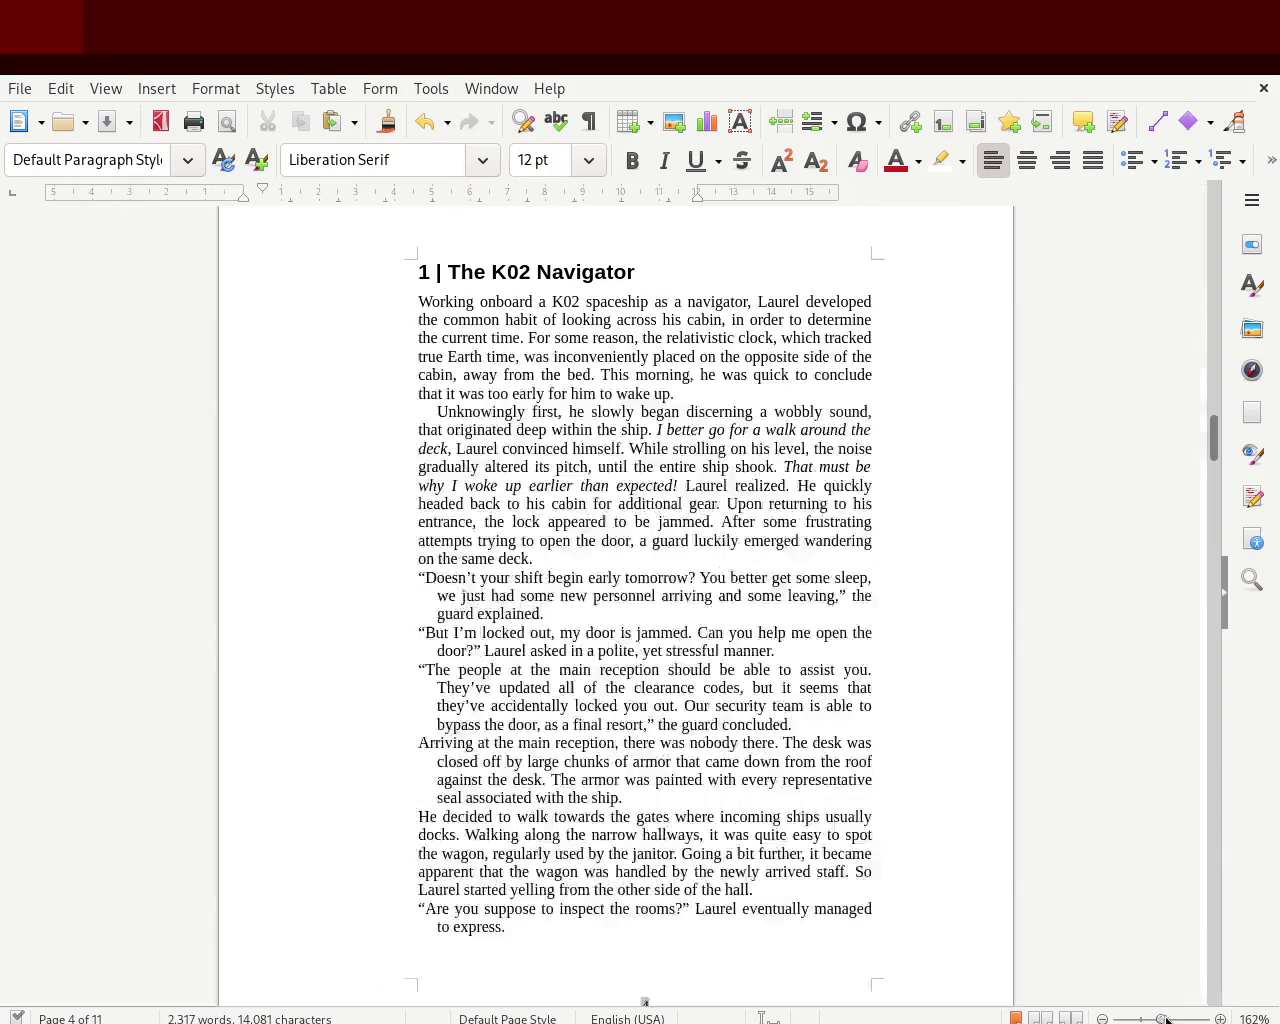
click(1166, 1018)
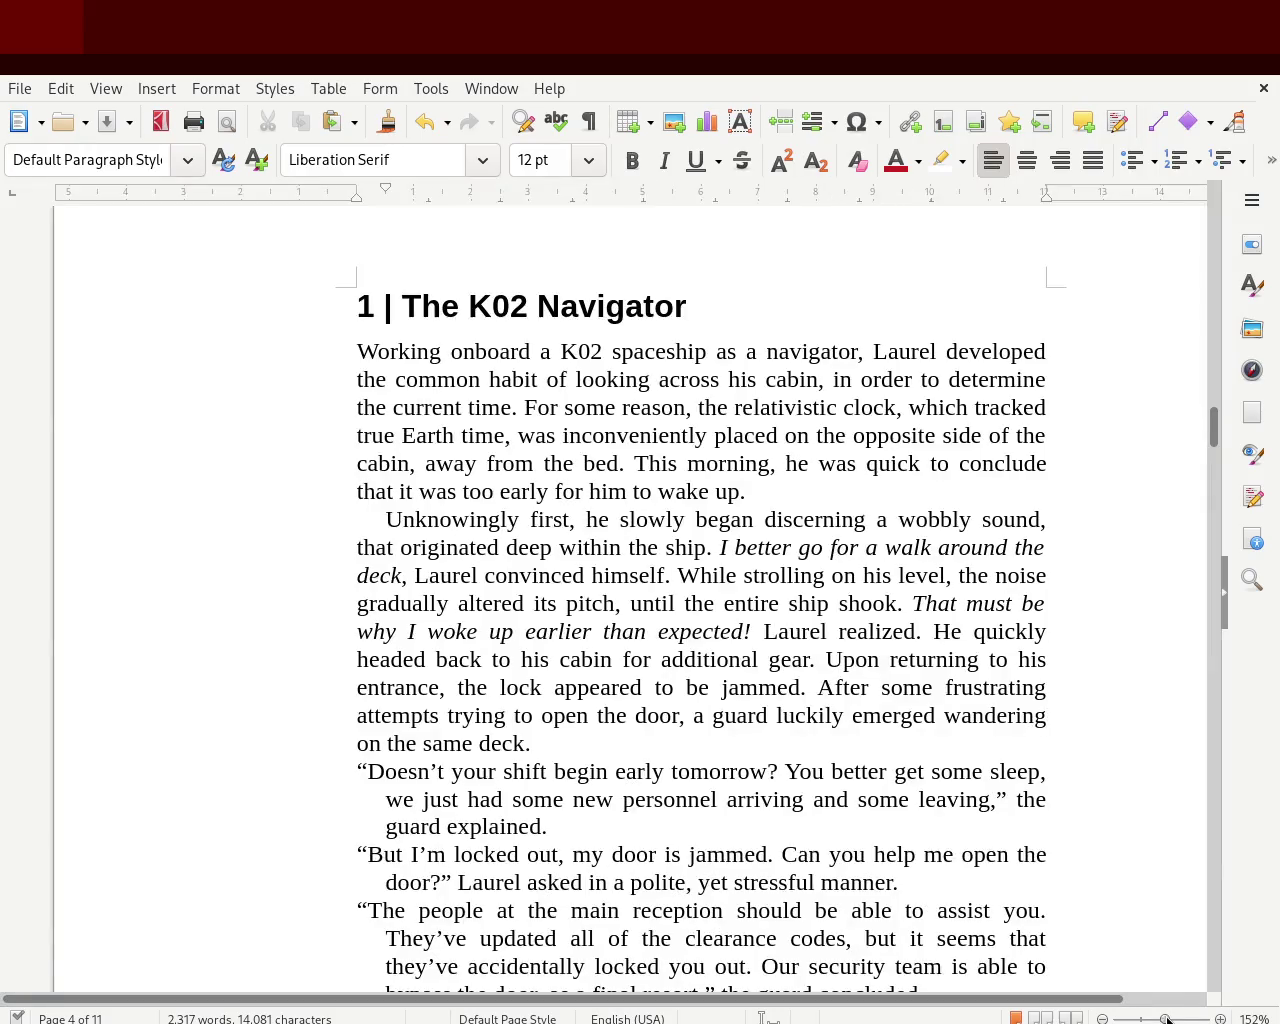
click(1163, 1019)
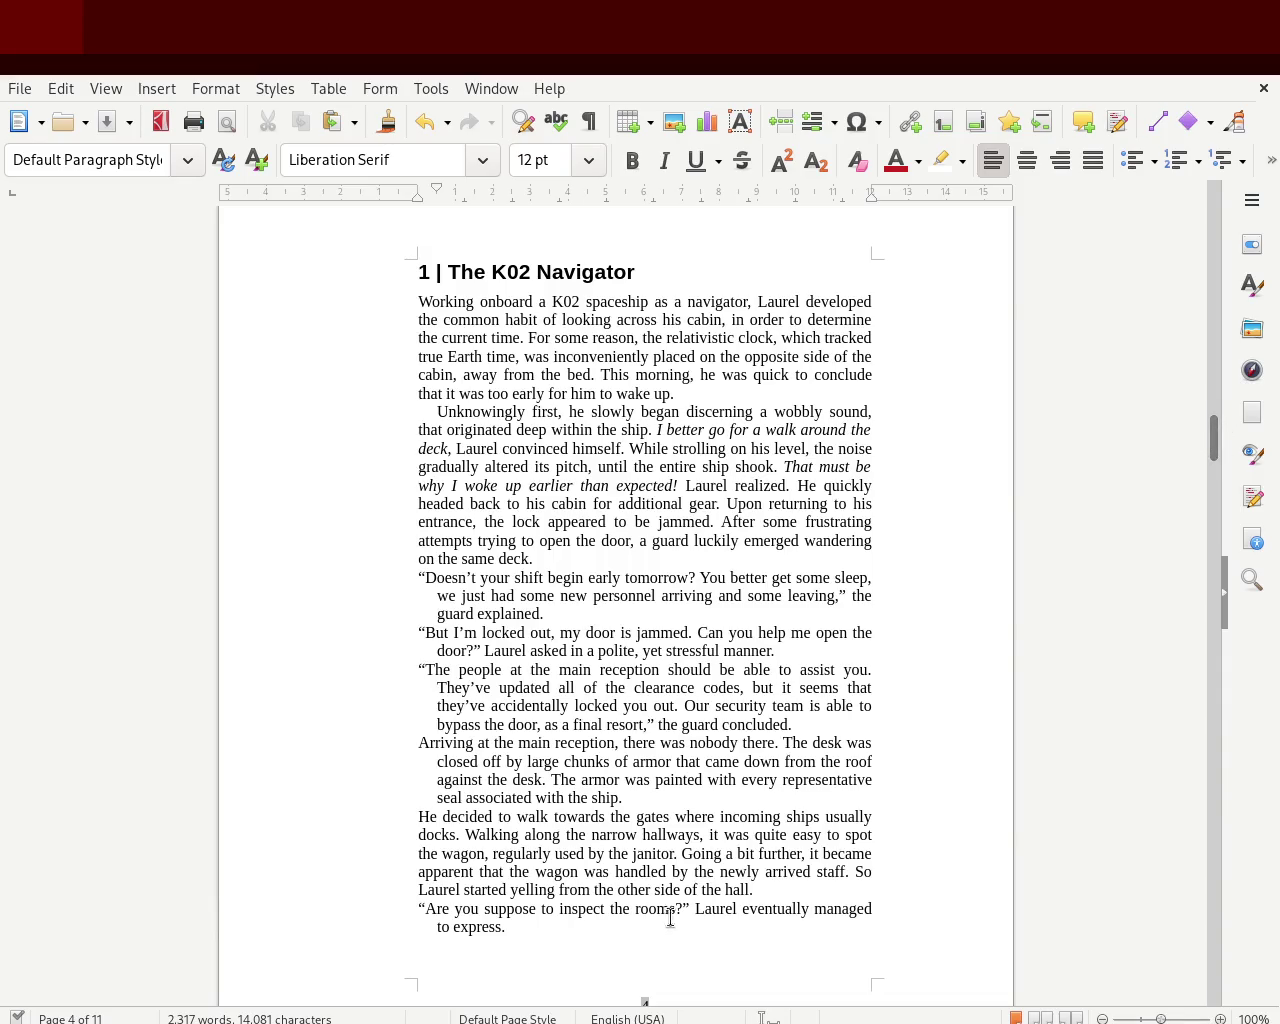
drag(514, 928, 317, 301)
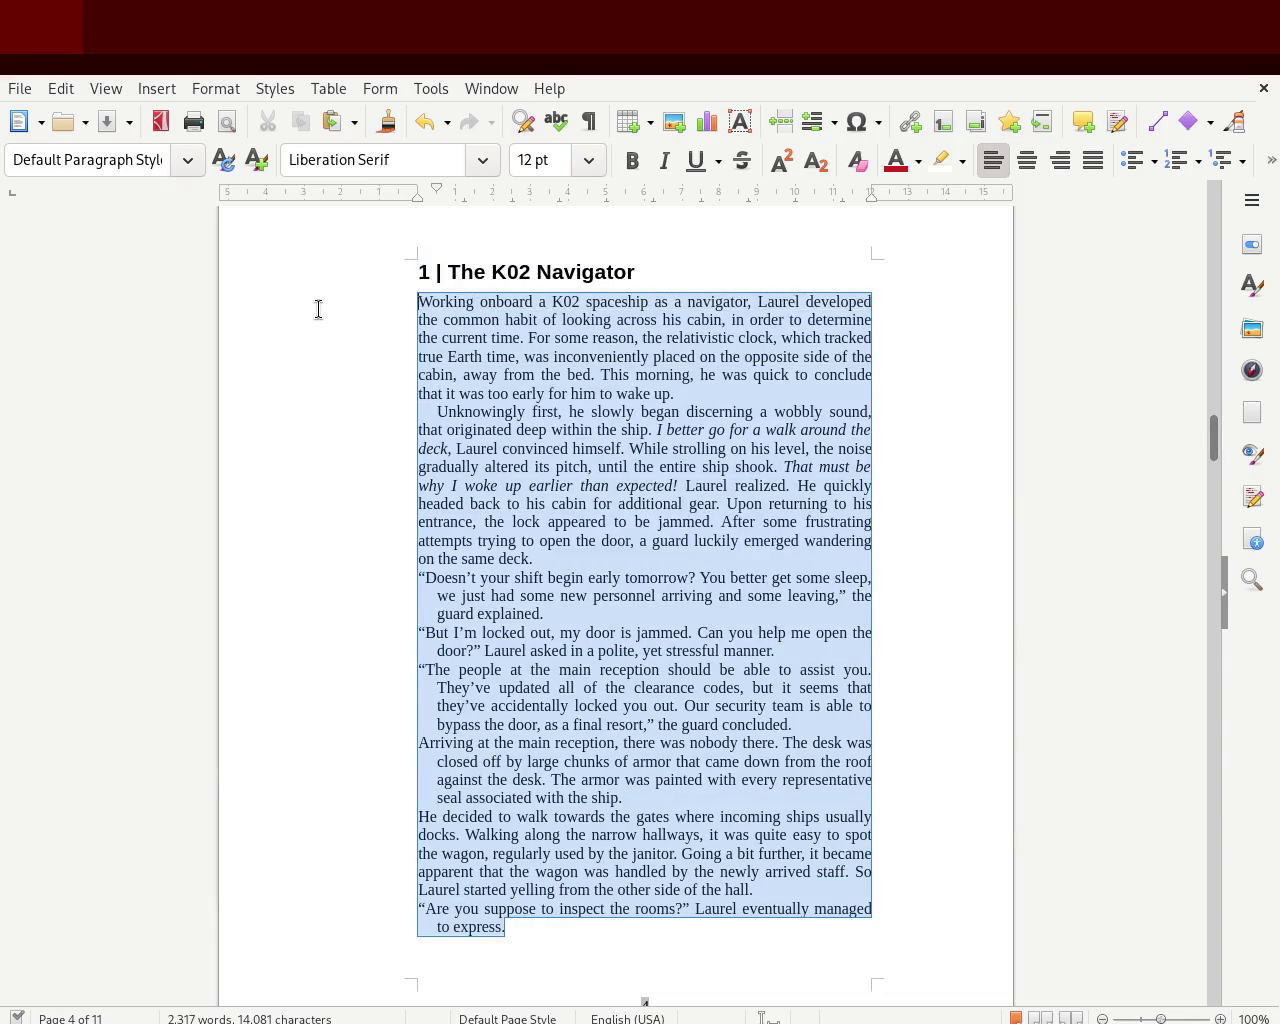
click(419, 383)
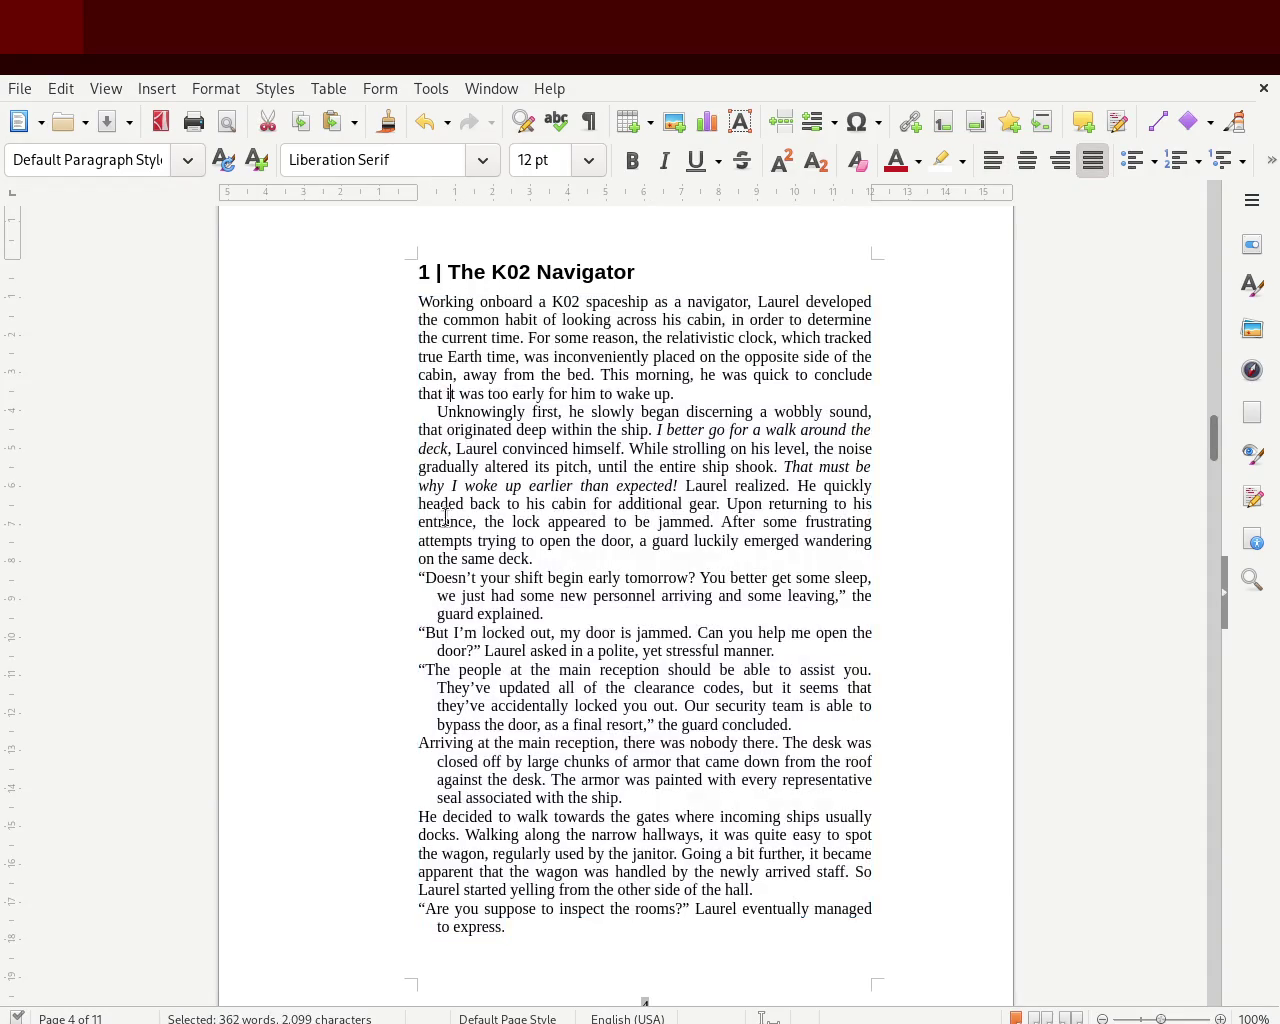
drag(540, 560, 281, 309)
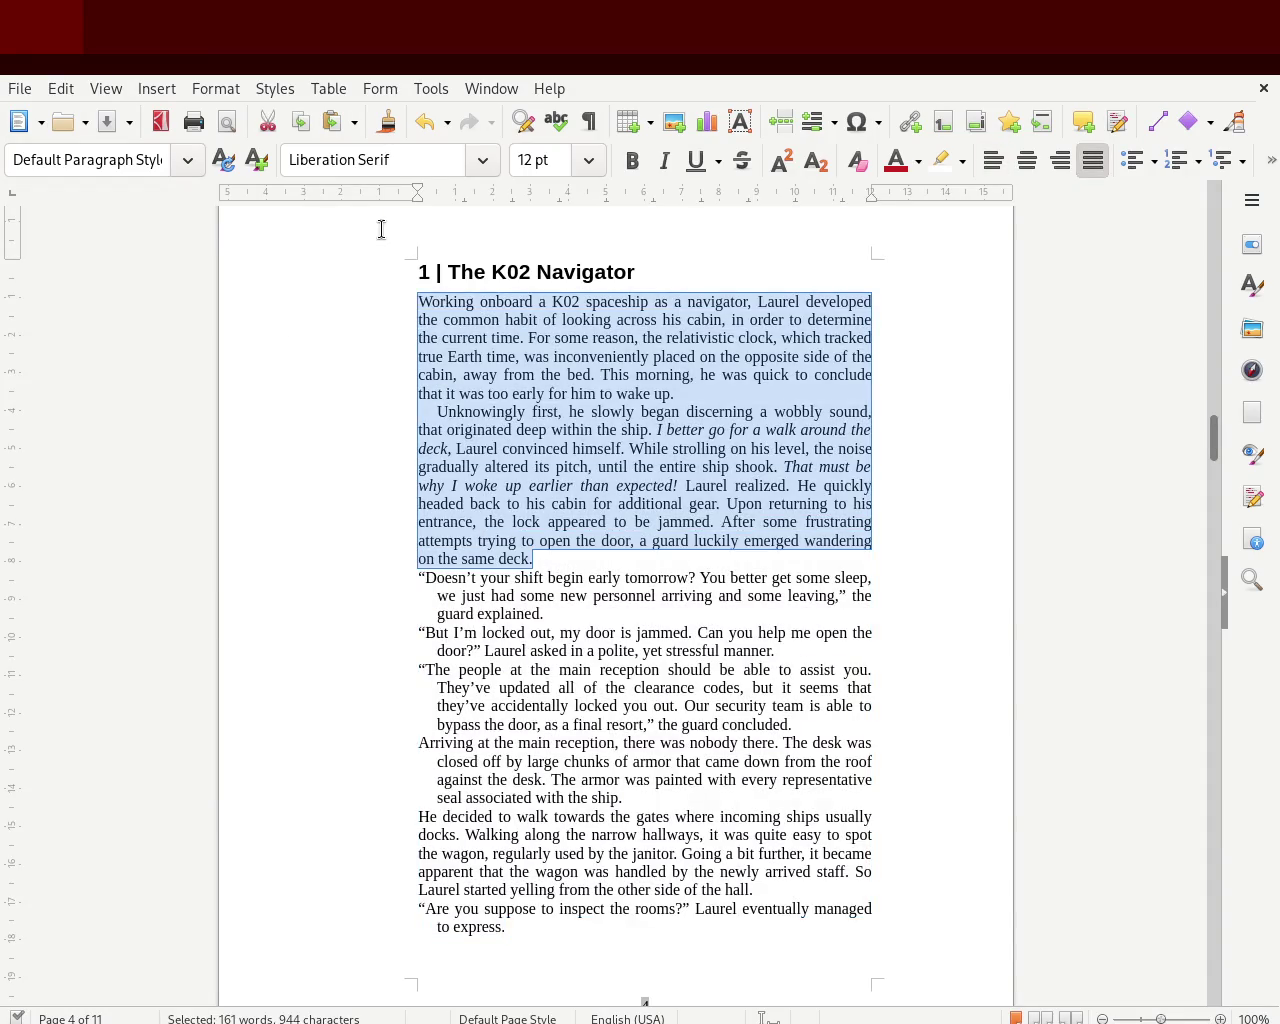
click(479, 479)
drag(548, 558, 375, 402)
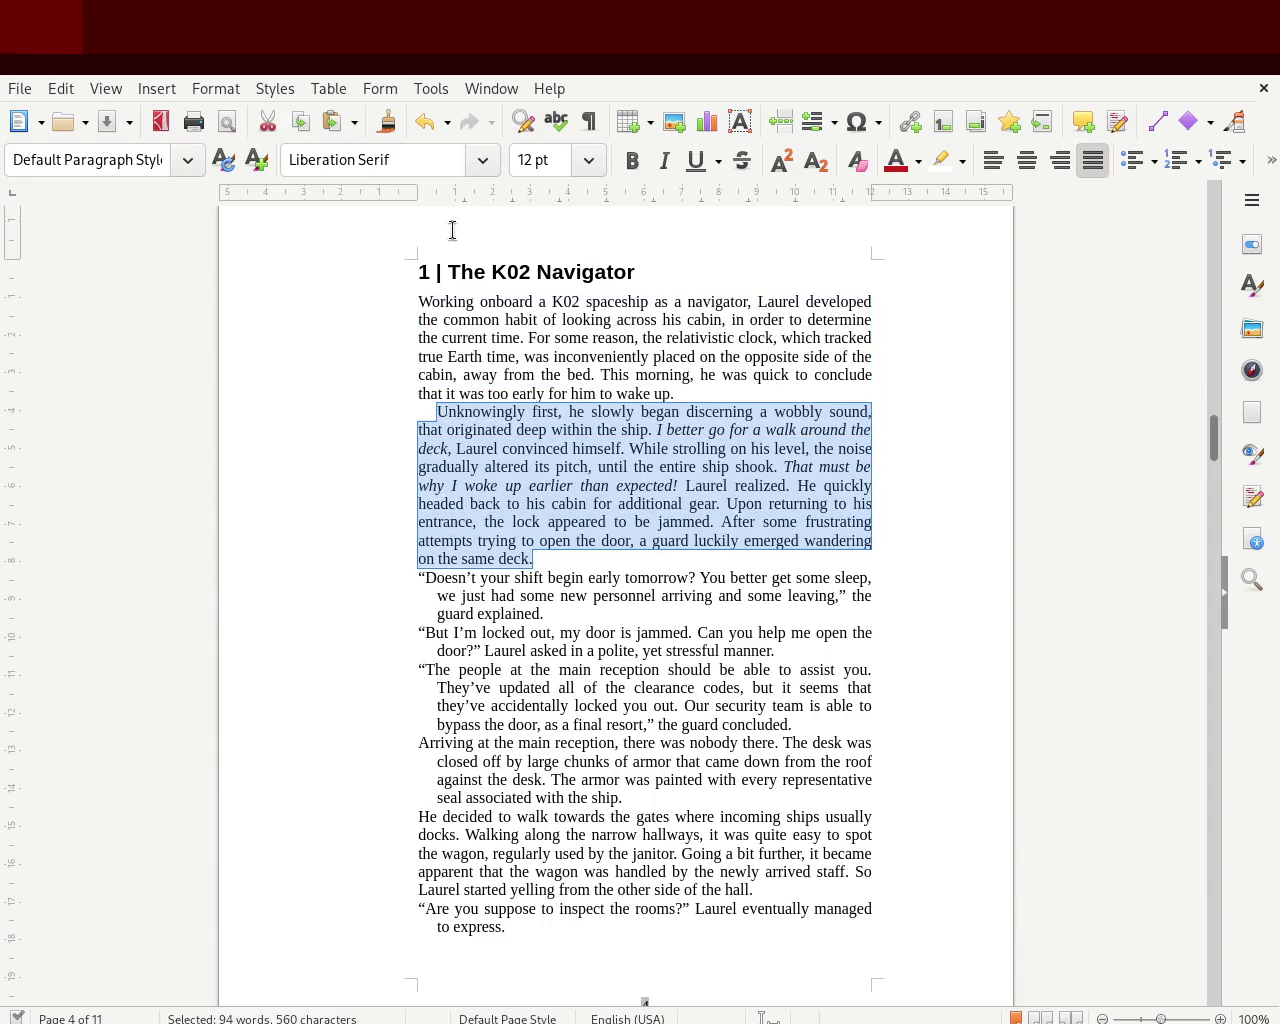
drag(437, 191, 454, 192)
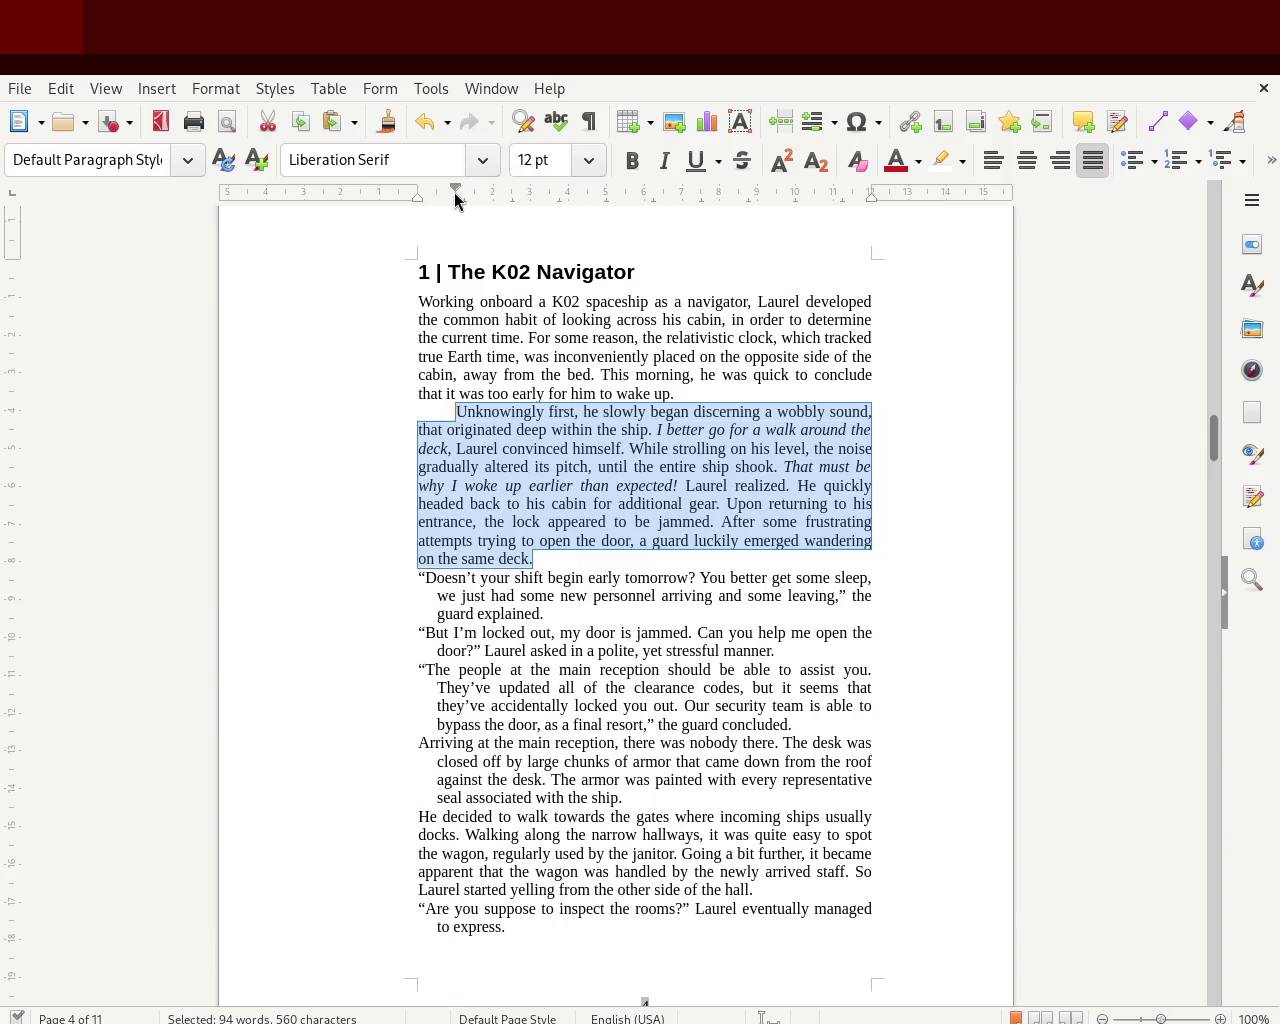
click(197, 470)
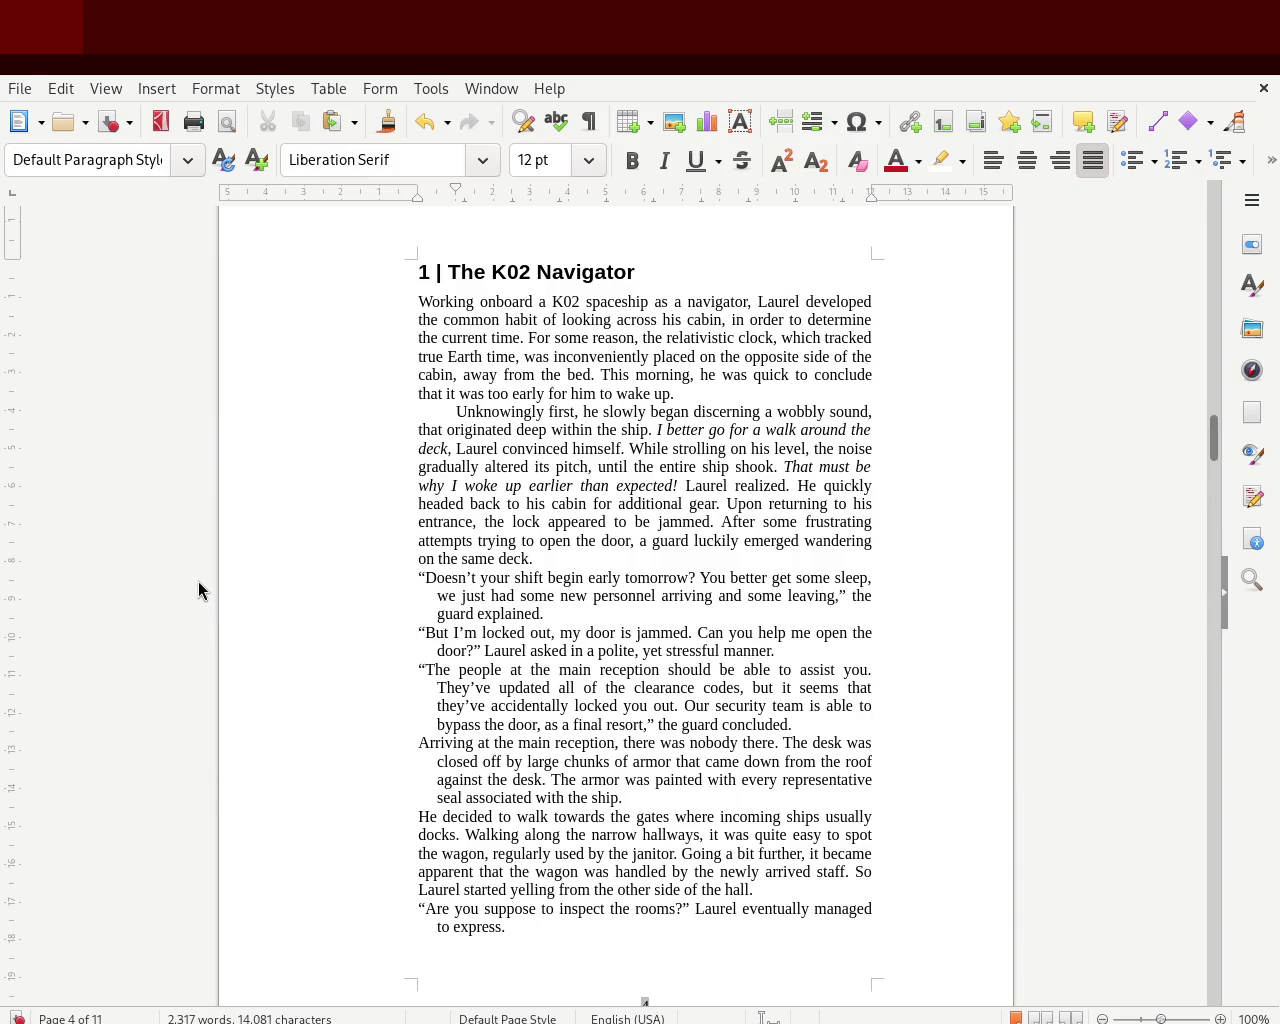
key(ctrl+z)
click(358, 490)
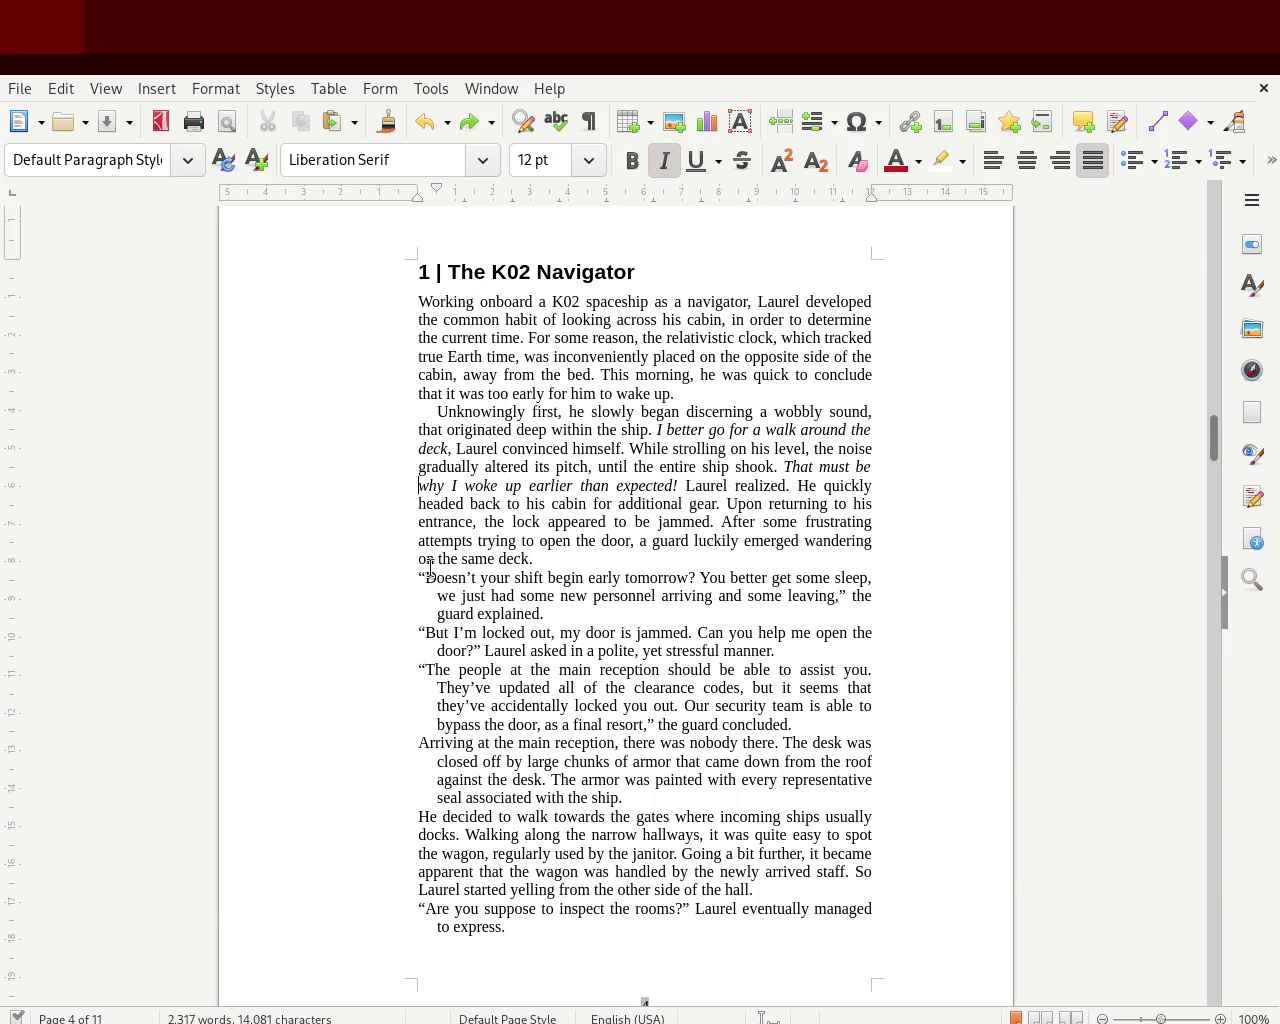
drag(419, 577, 556, 614)
click(550, 614)
click(451, 393)
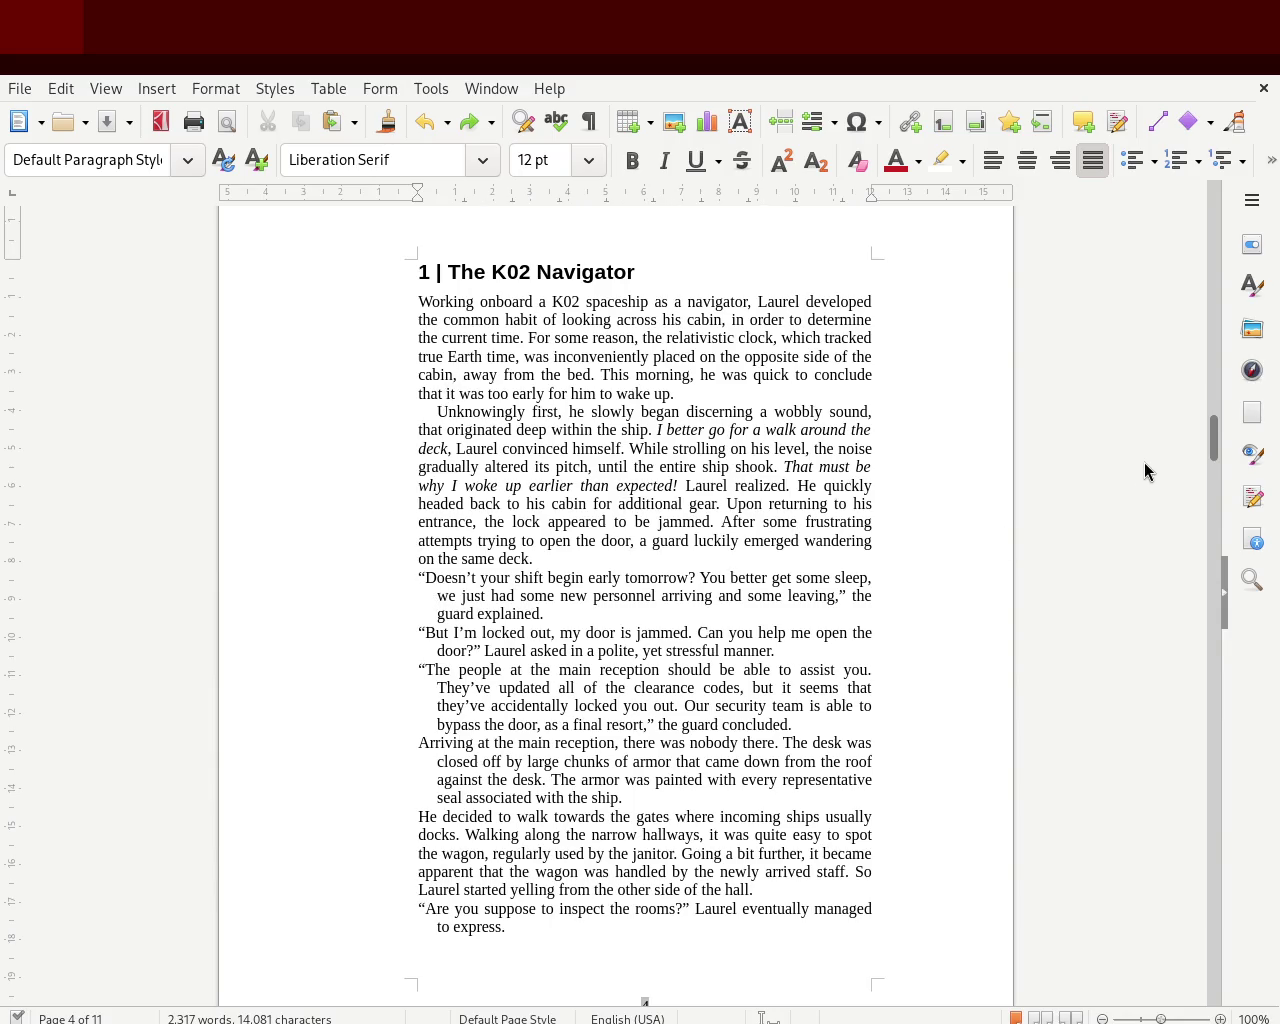
mouse_move(1212, 437)
mouse_down()
mouse_move(1206, 245)
mouse_move(1204, 287)
mouse_up()
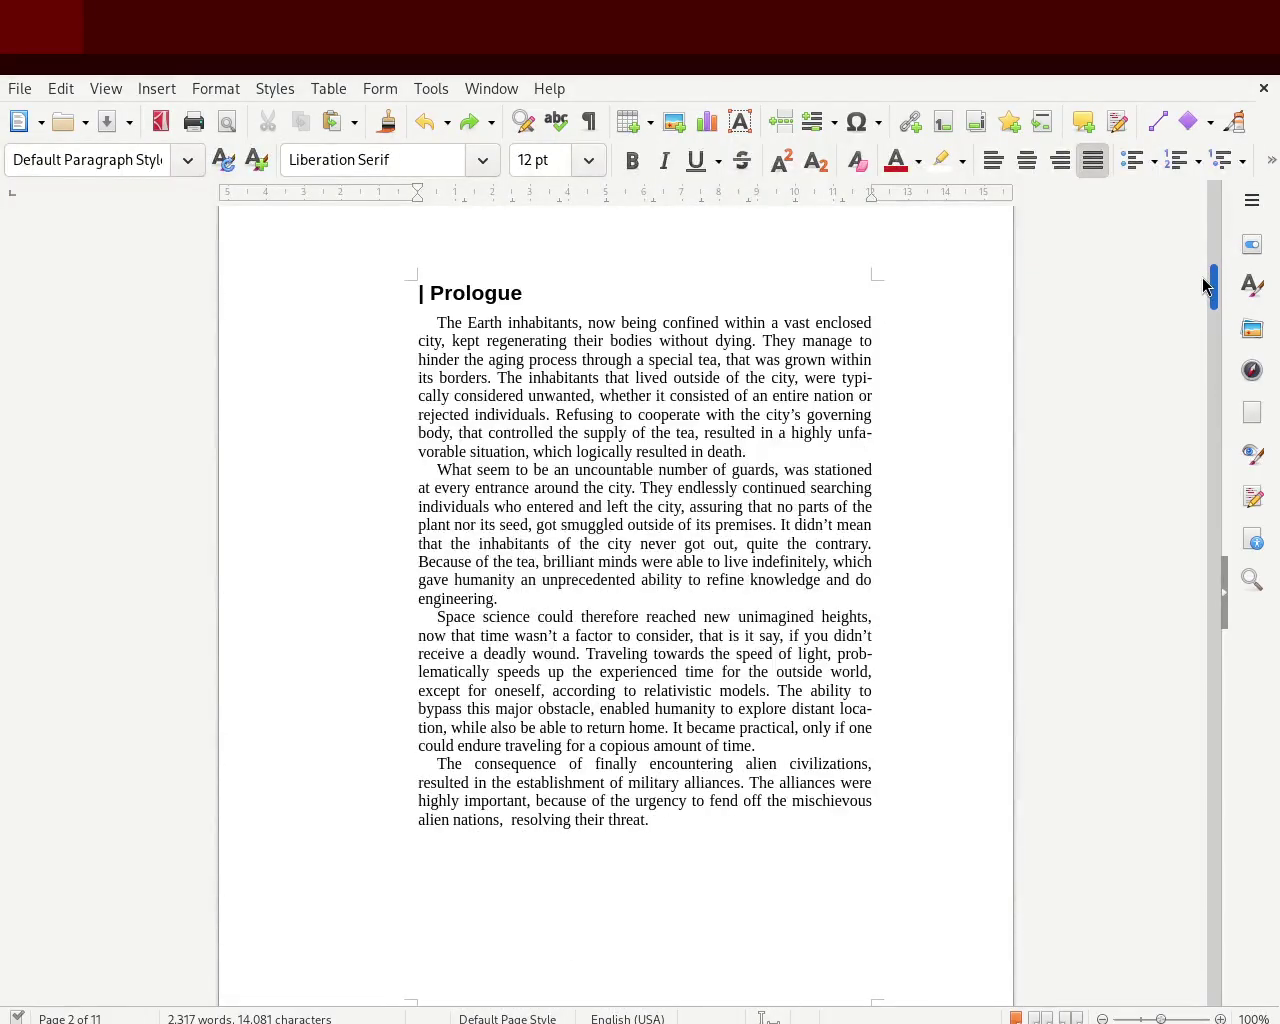
- Remove the first-line indent from the Prologue's first paragraph
click(425, 323)
drag(441, 190, 418, 190)
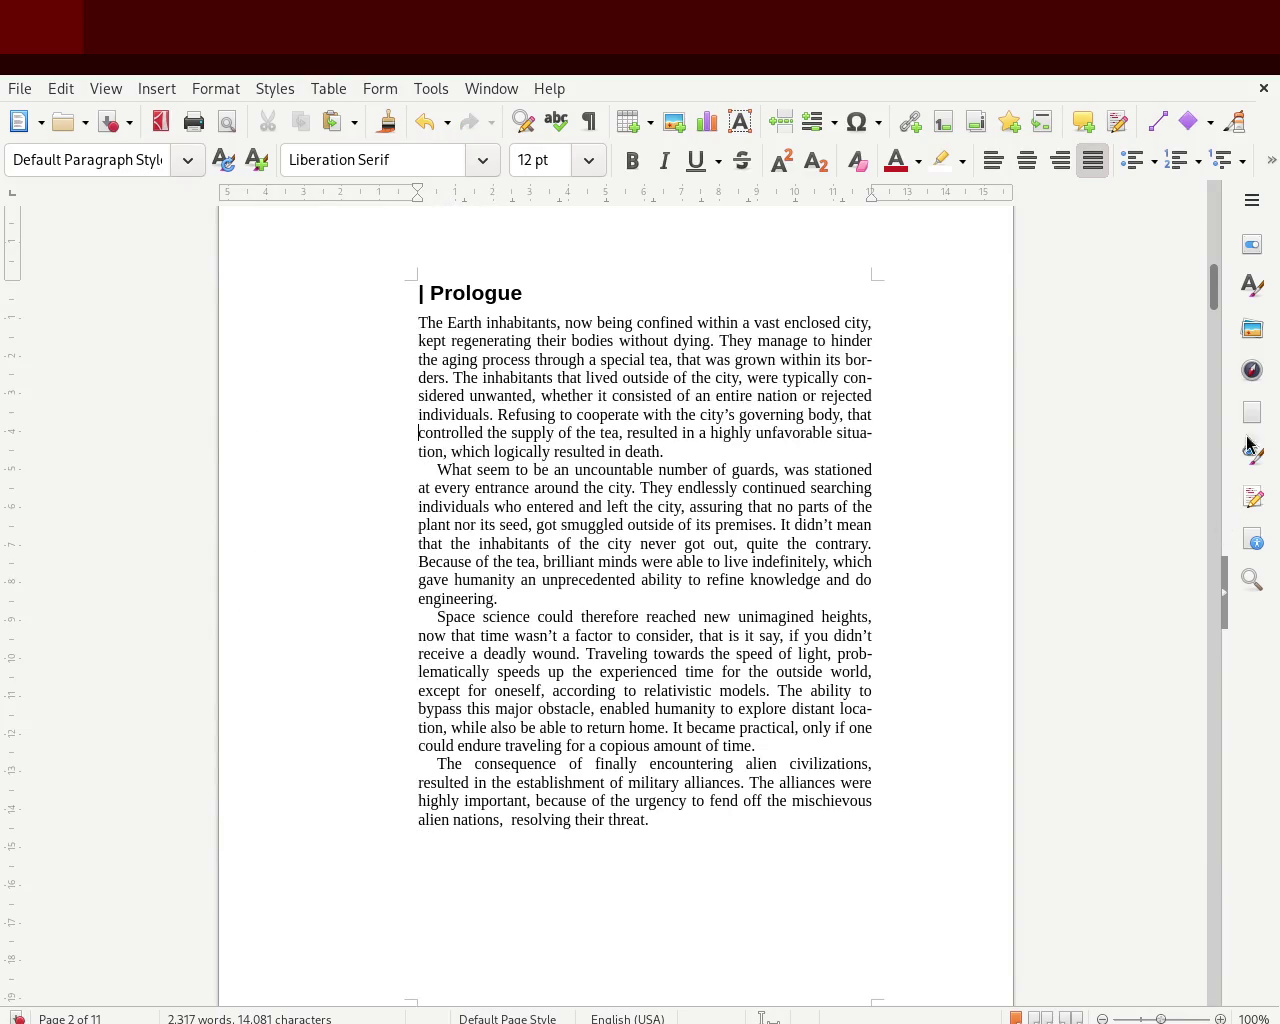
mouse_move(1218, 305)
mouse_down()
mouse_move(1216, 450)
mouse_move(1223, 298)
mouse_up()
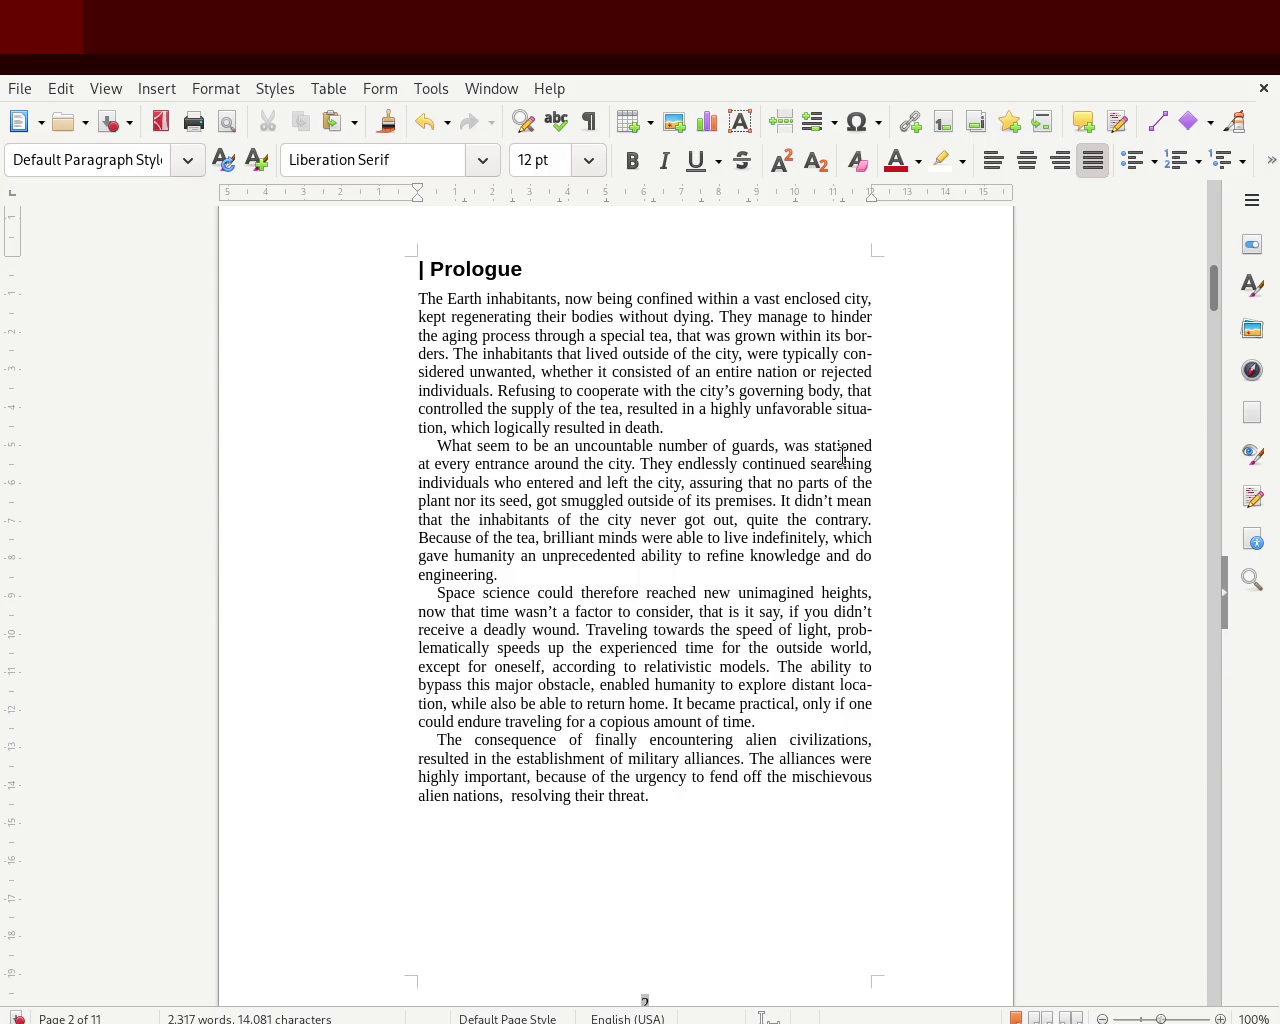
- Edit the sentence to read 'the process of aging through a special kind of tea' and save
click(650, 336)
text(kind of)
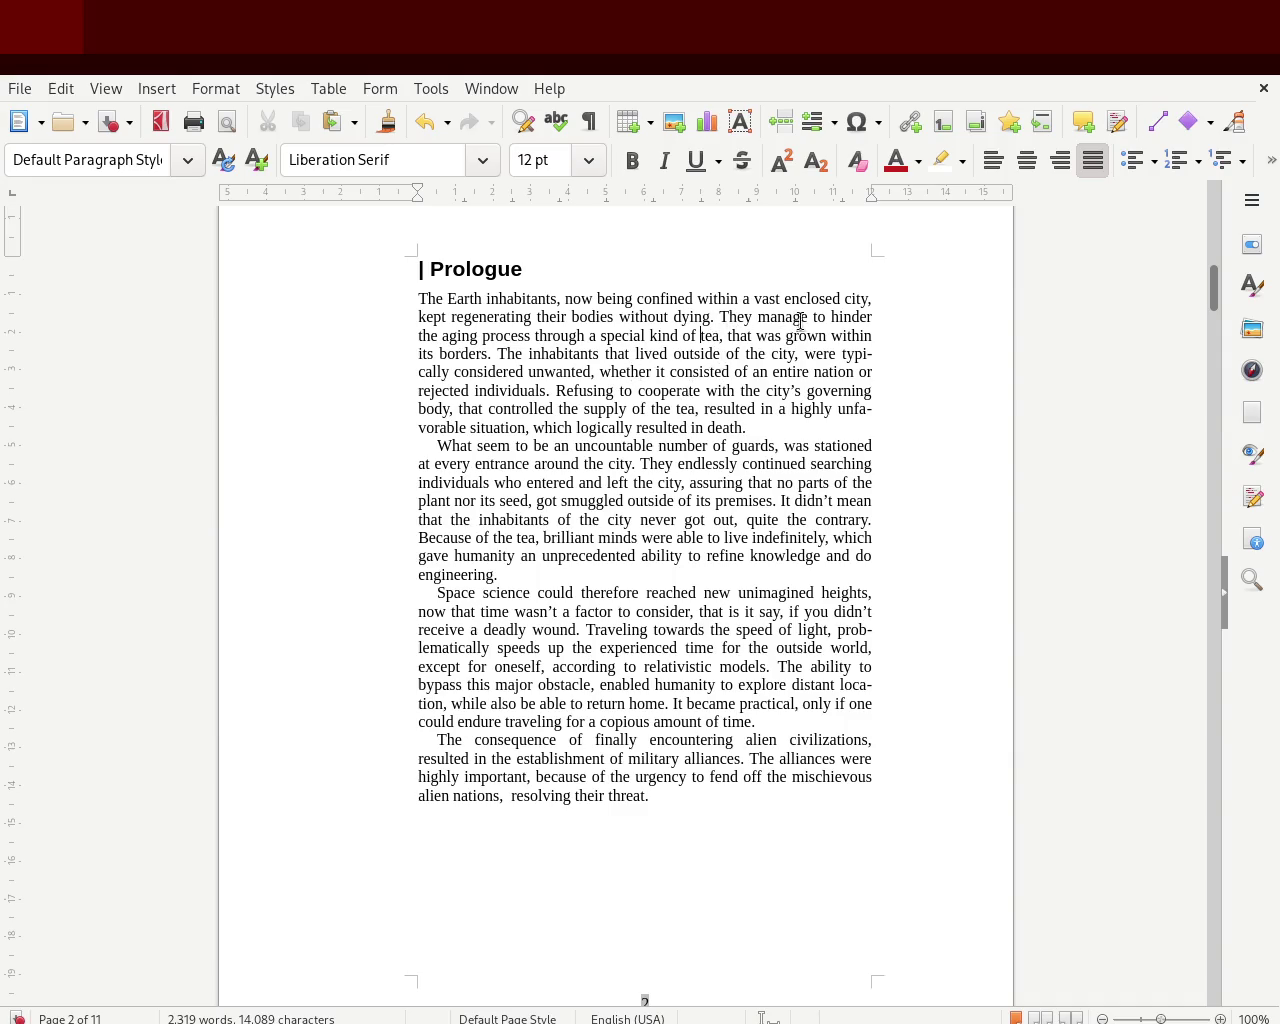
double_click(458, 335)
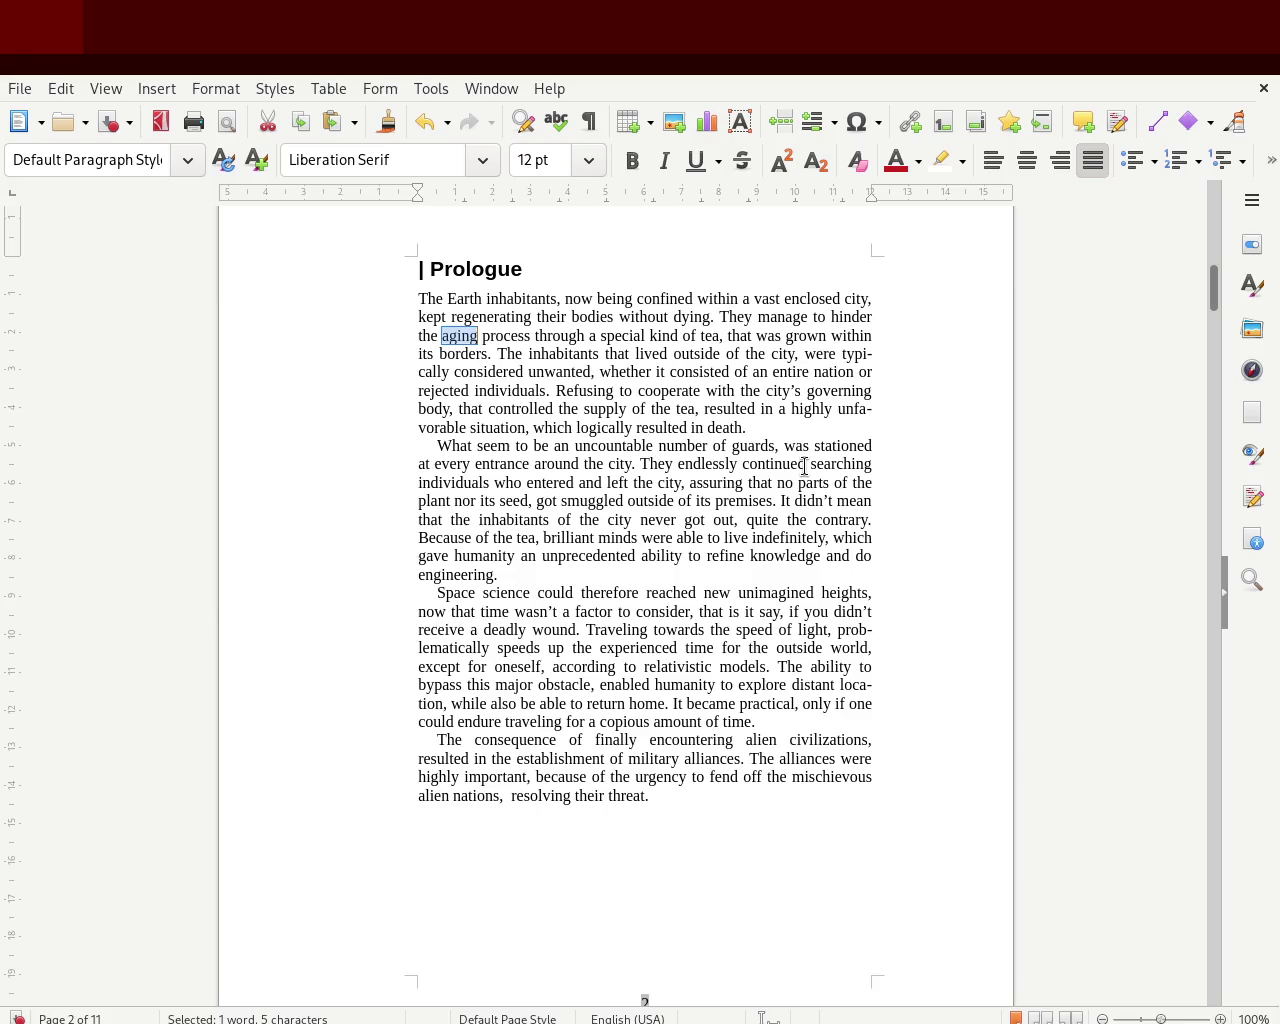
key(Delete)
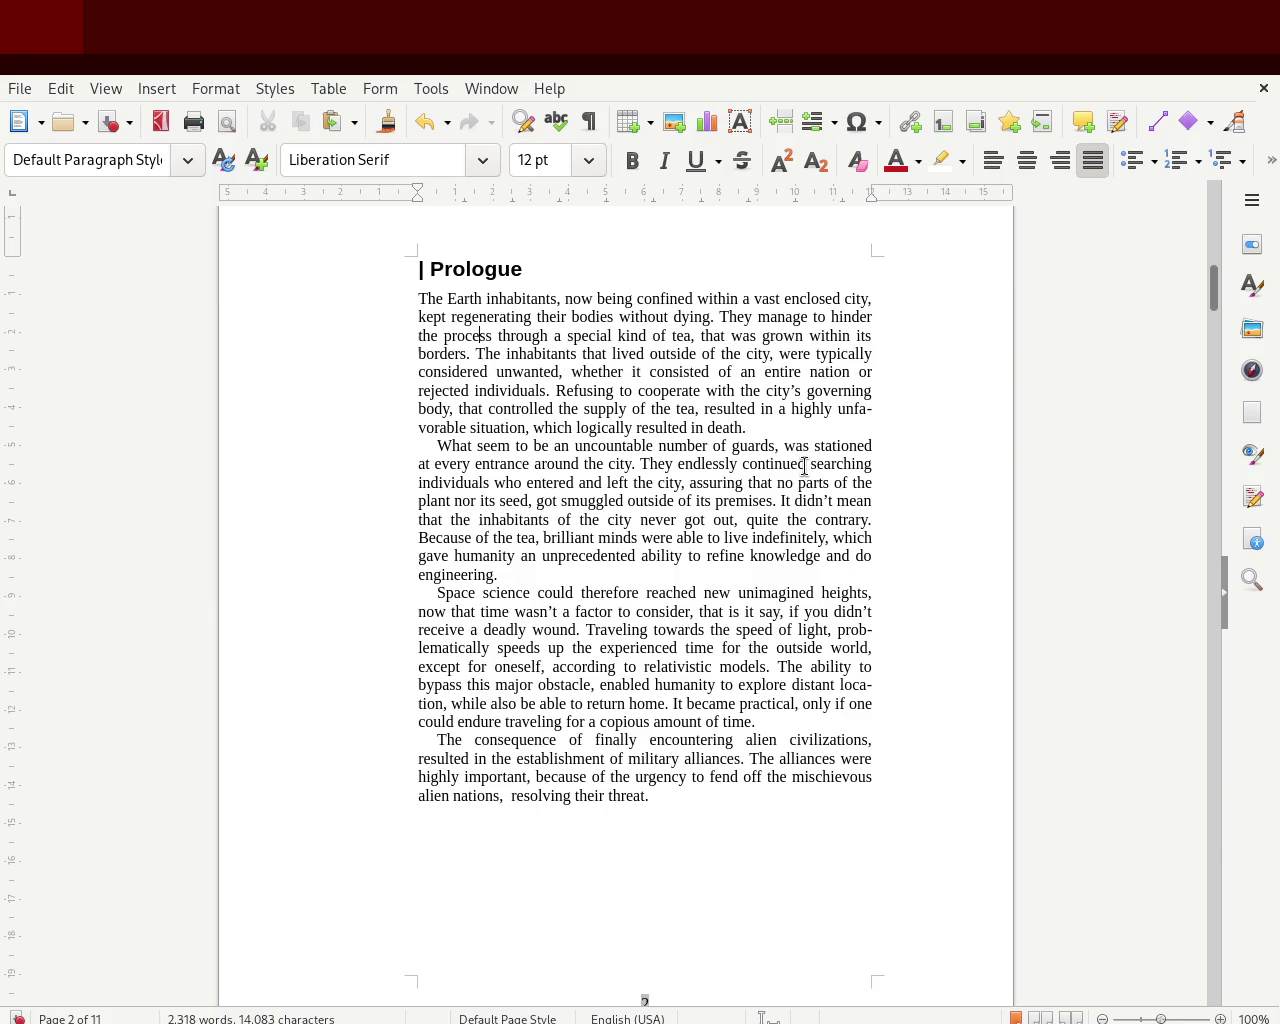
text(of aging)
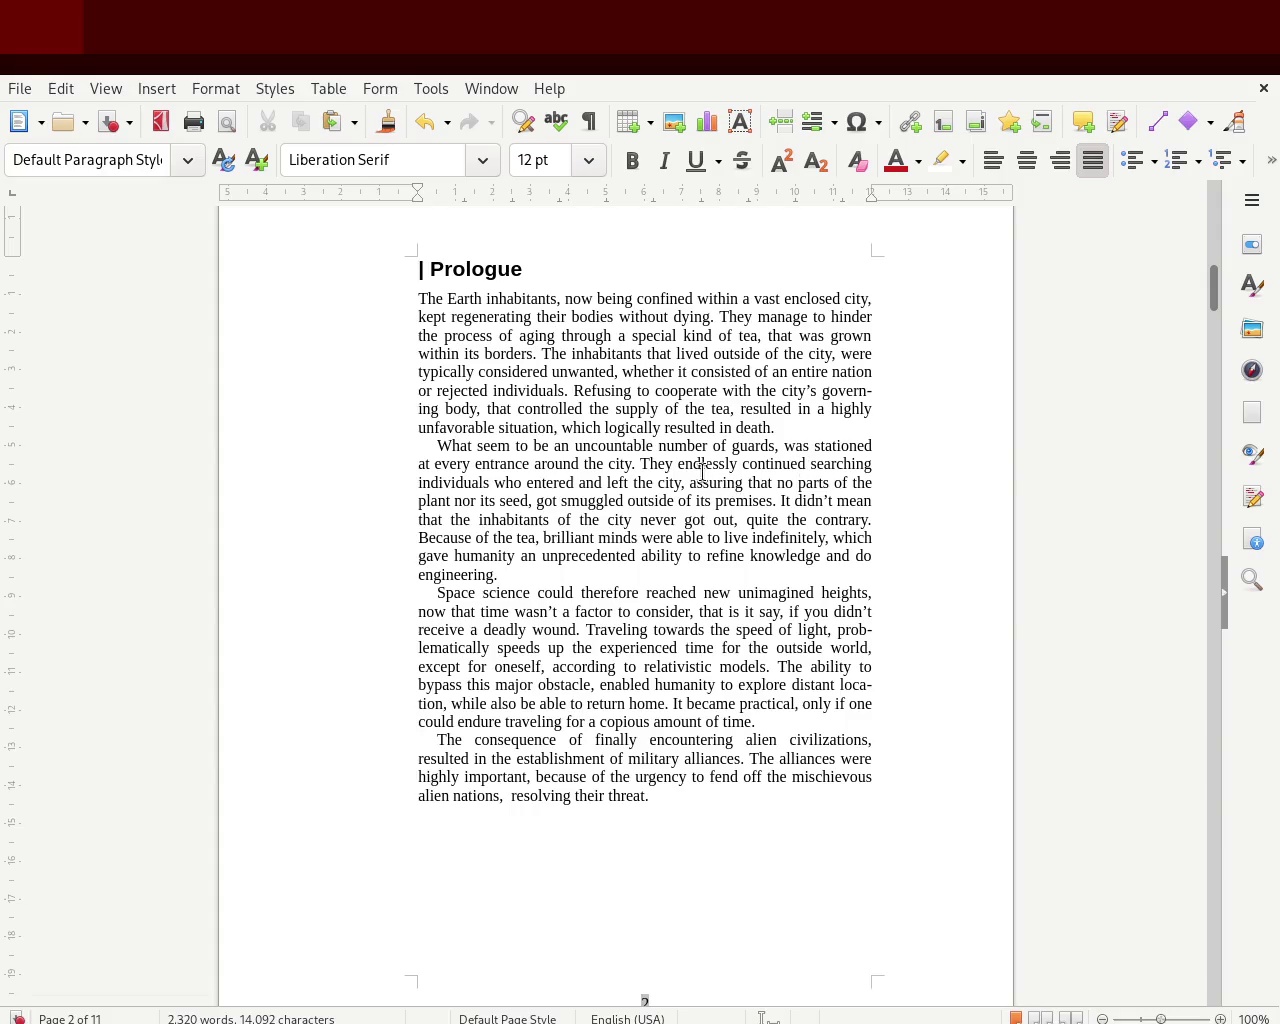
key(ctrl+s)
mouse_move(1214, 290)
mouse_down()
mouse_move(1217, 200)
mouse_move(1194, 357)
mouse_move(1186, 746)
mouse_up()
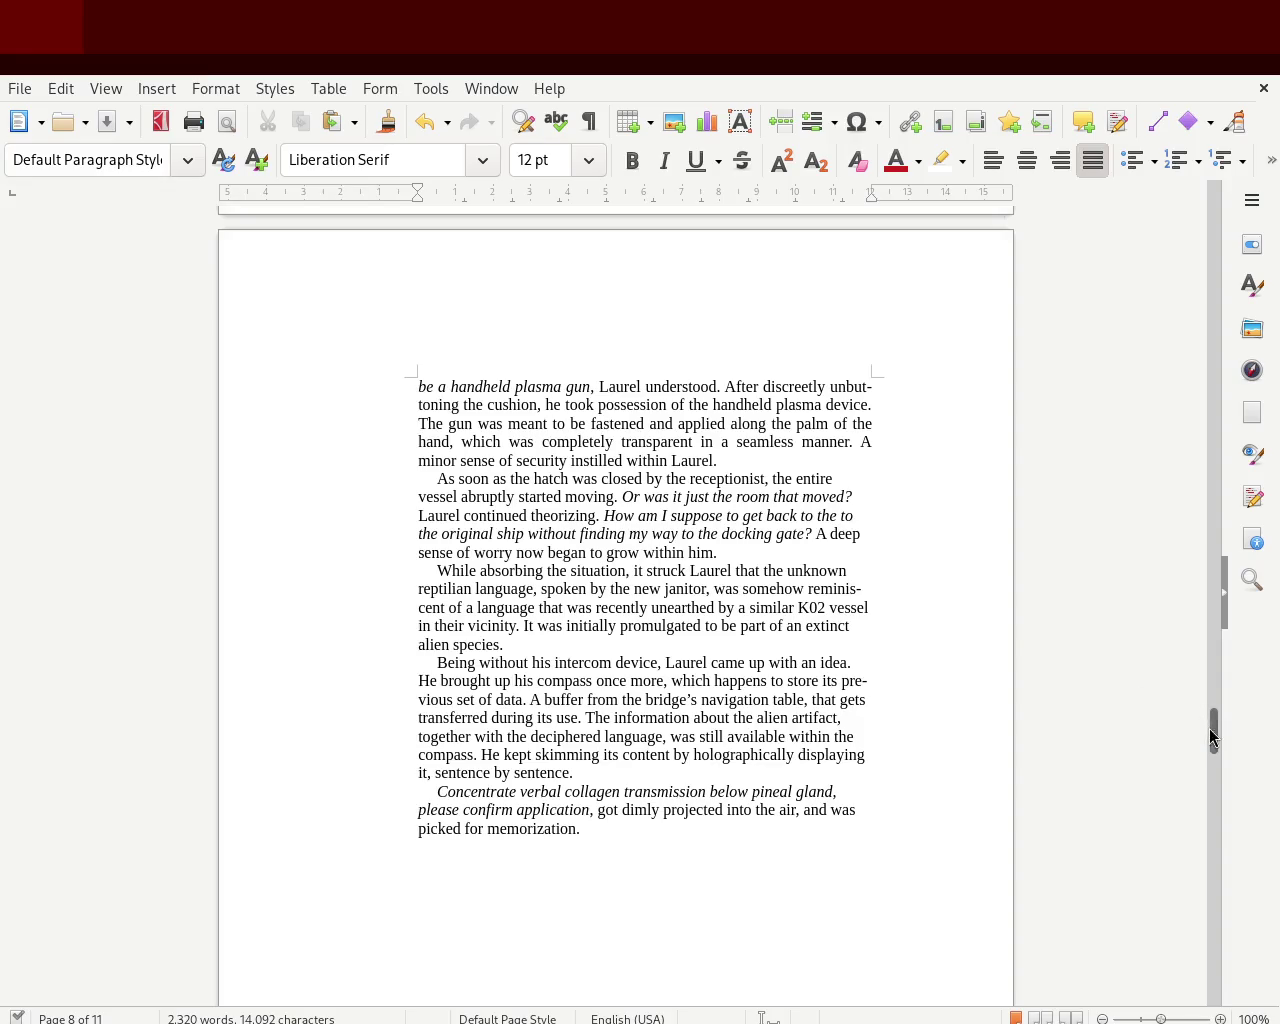
- Insert two blank lines before '3 | The Artifact' so it opens page 9, then select it
drag(1215, 740, 1215, 778)
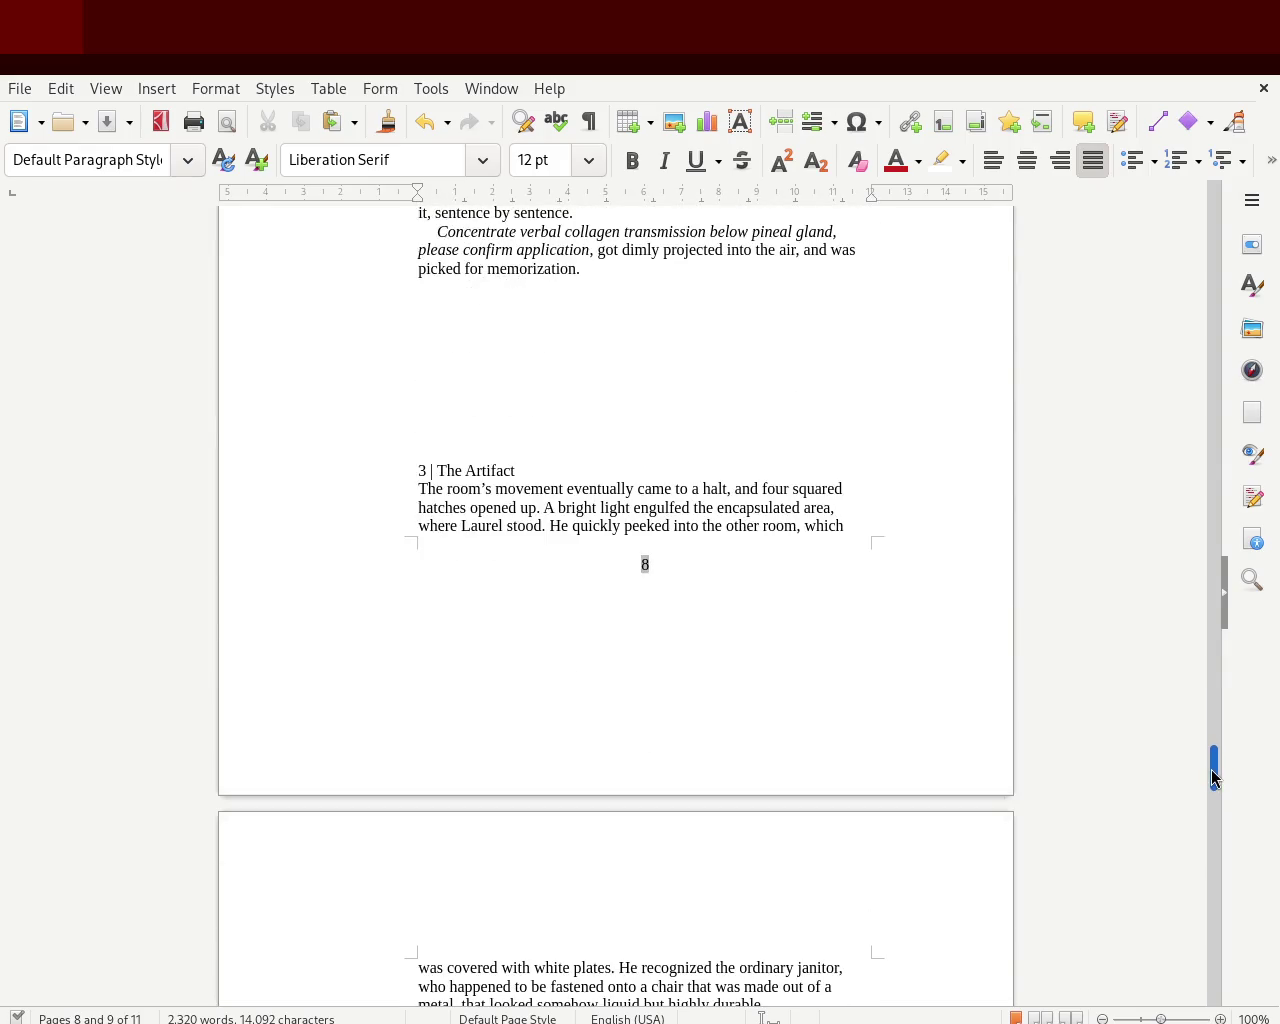
click(540, 451)
key(Return)
key(Return)
key(Return)
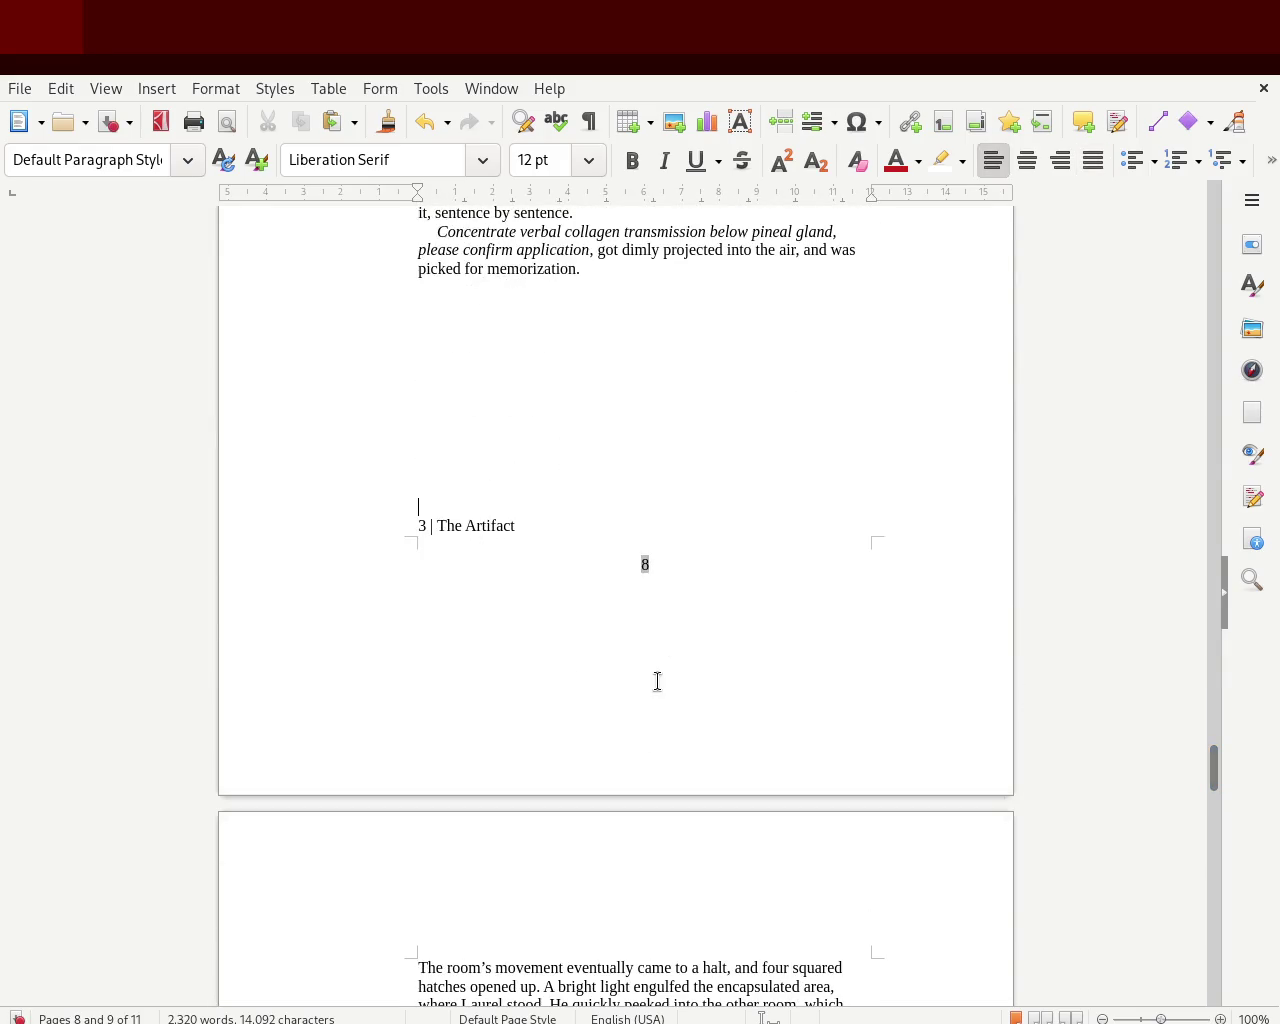
key(Return)
key(Down)
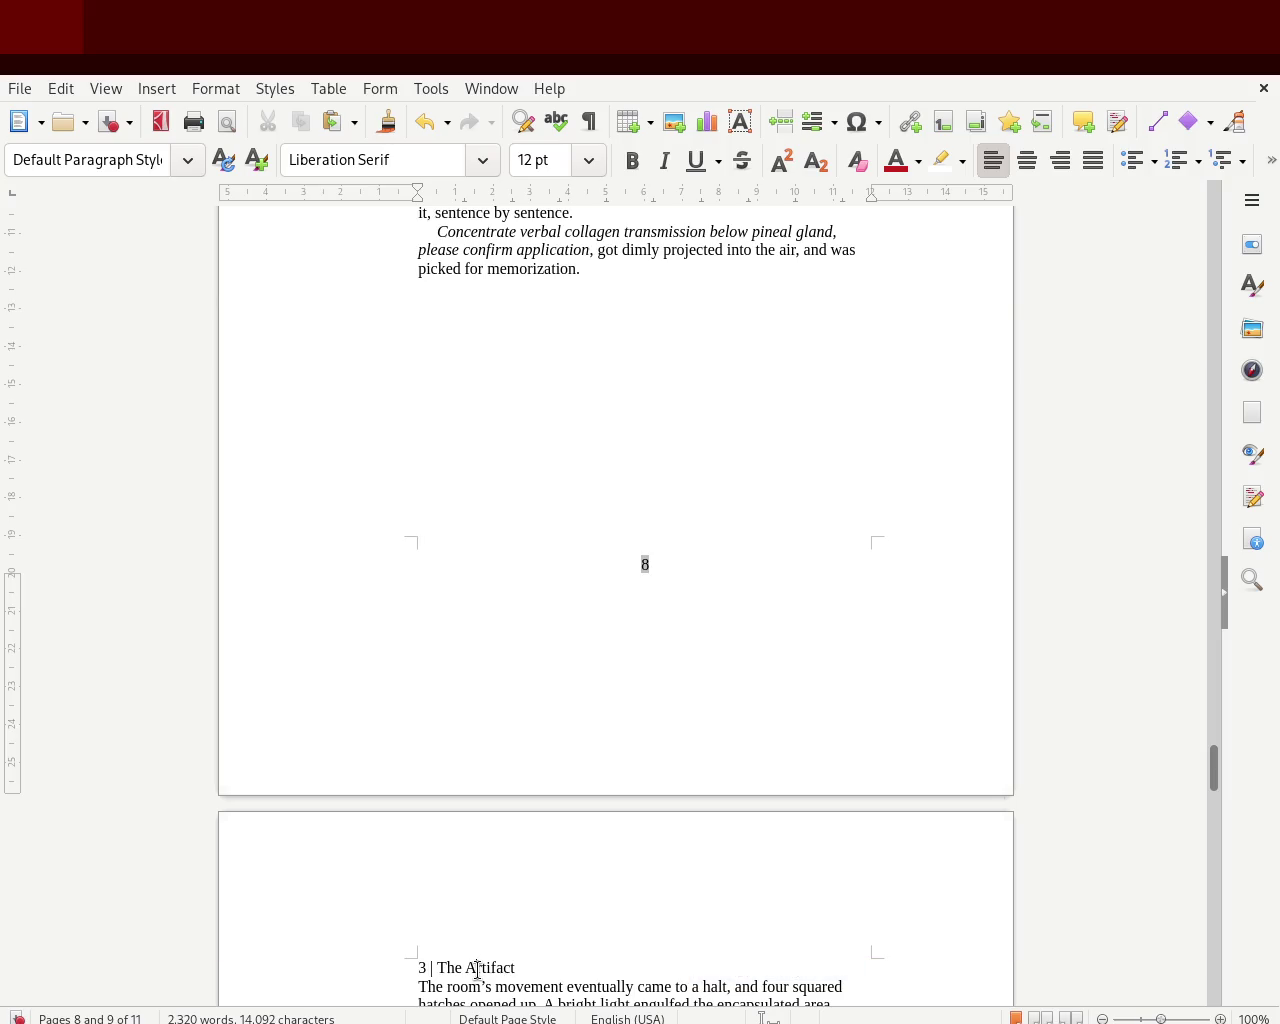
triple_click(477, 968)
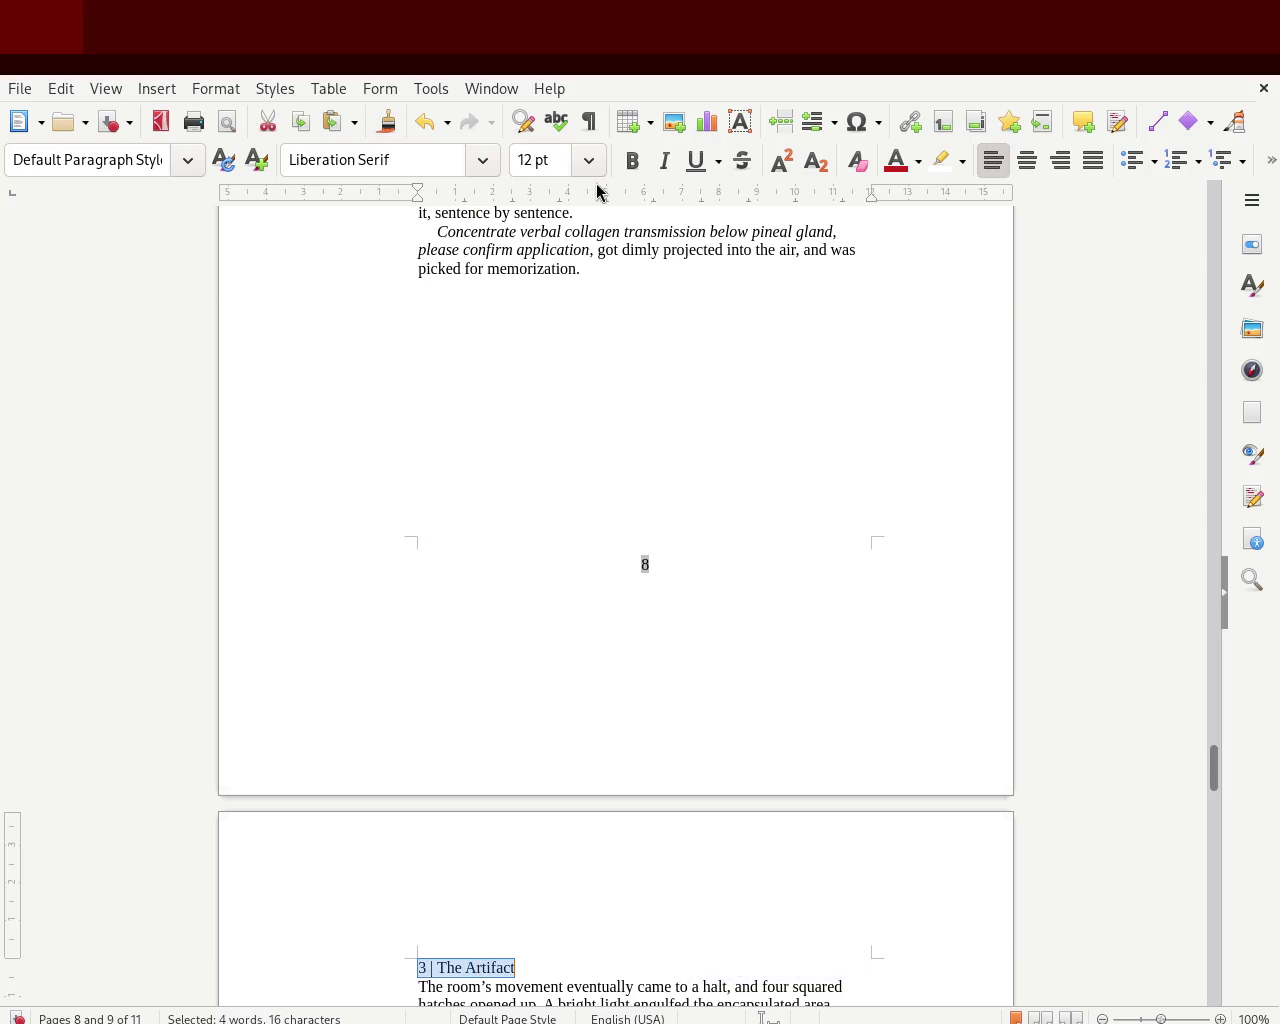
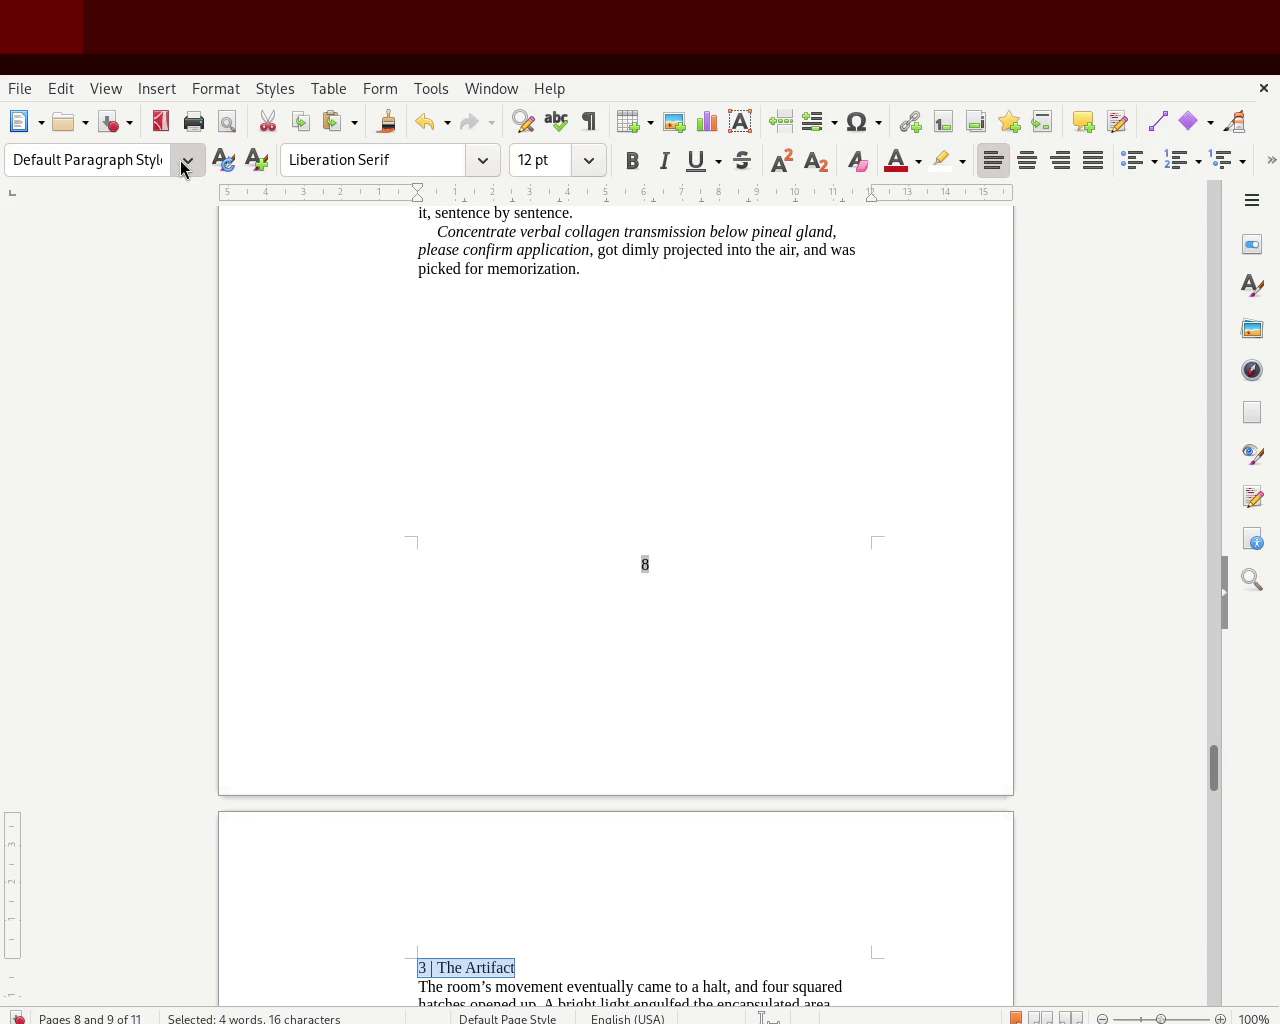
- Make '3 | The Artifact' a Heading 2 title and justify Chapter 3's body paragraphs
key(ctrl+2)
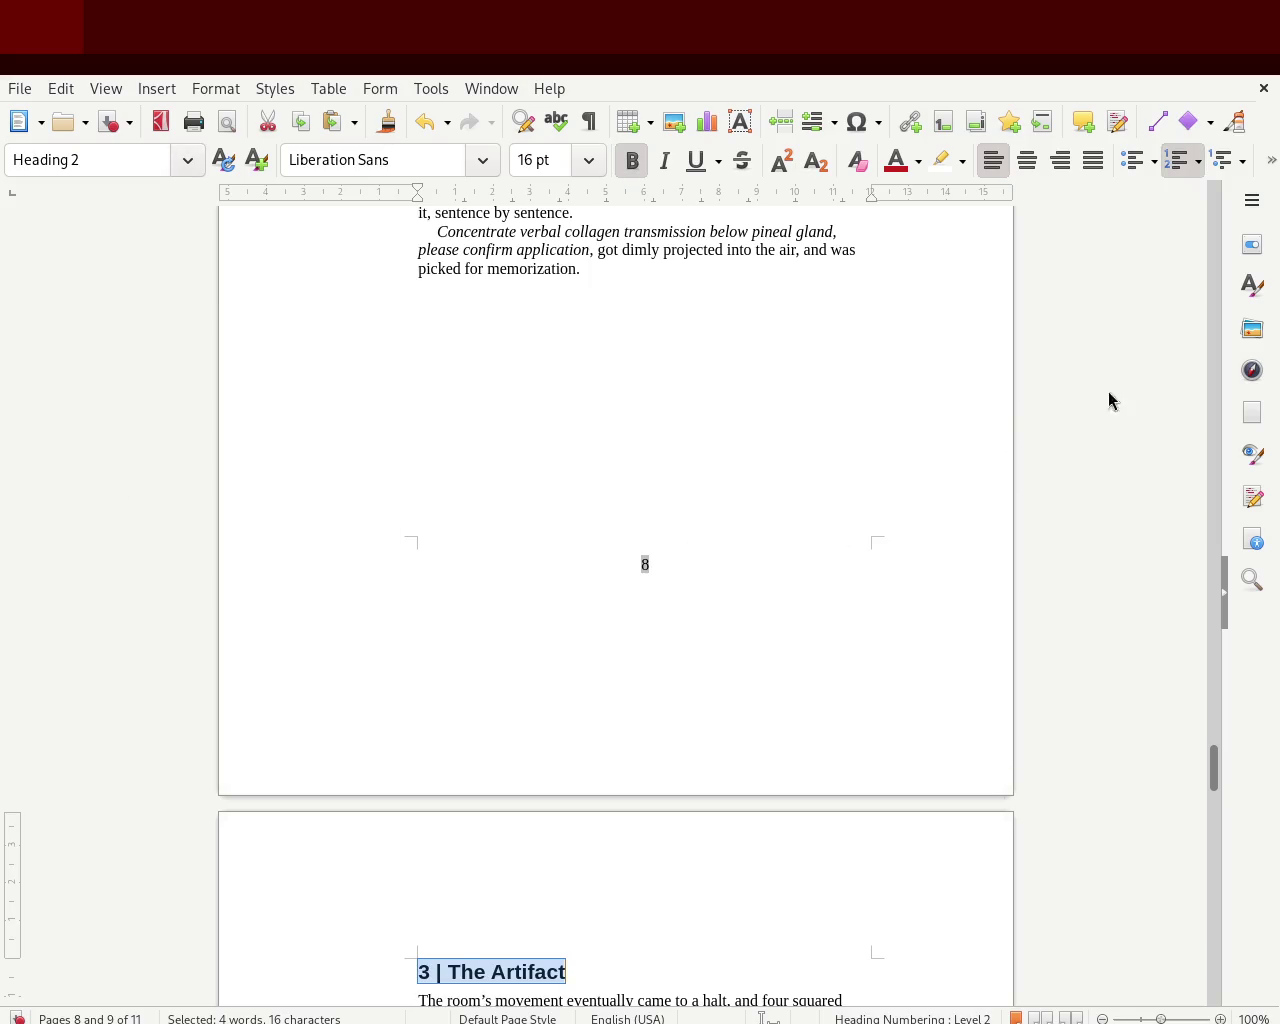
scroll(1213, 795, down, 3)
drag(1213, 795, 1215, 828)
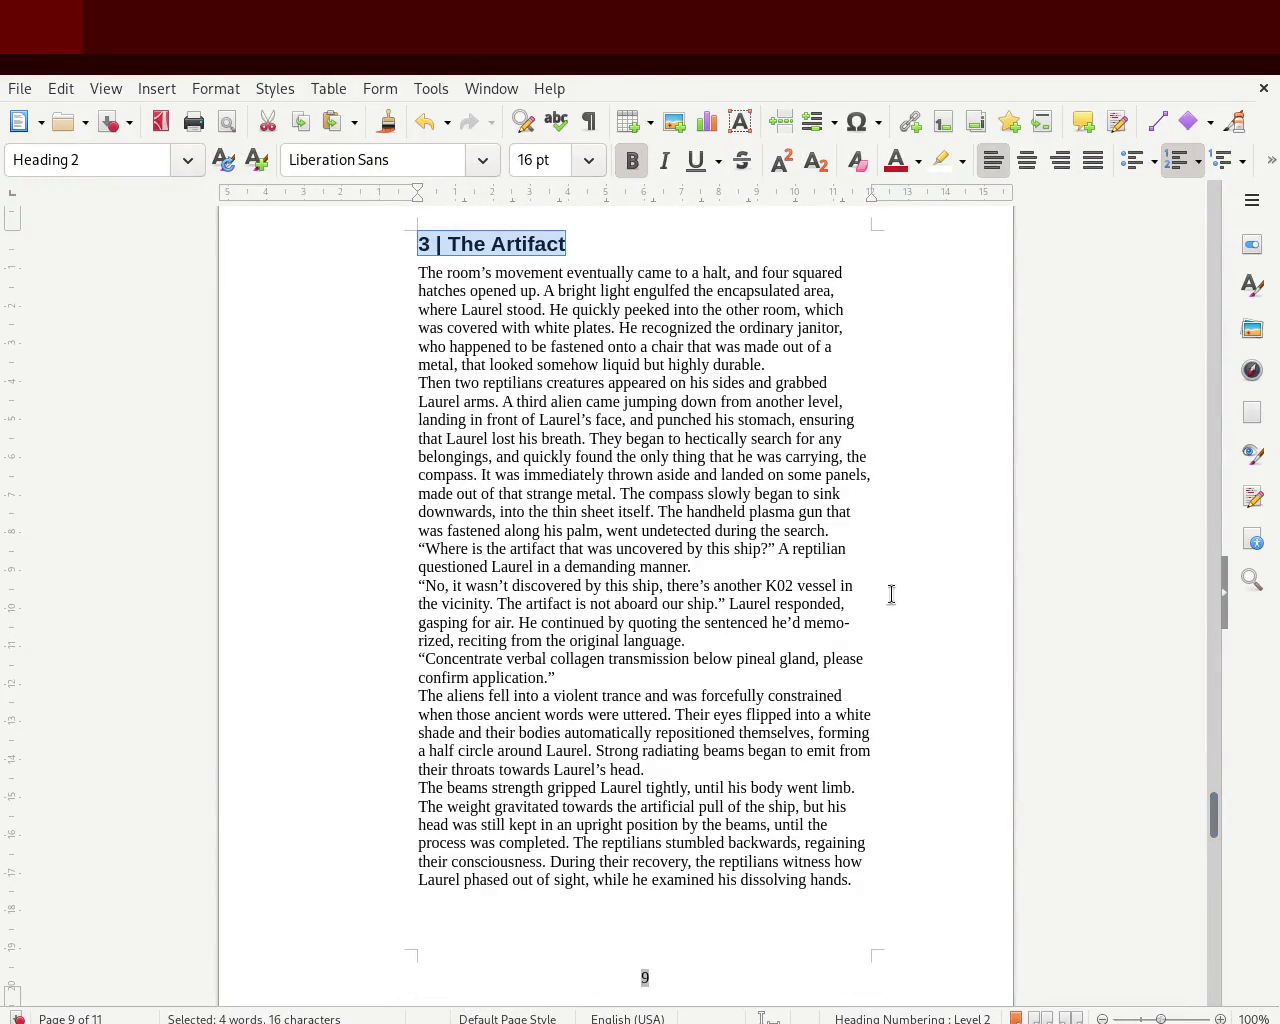
mouse_move(868, 882)
mouse_down()
mouse_move(700, 750)
mouse_move(318, 339)
mouse_move(306, 279)
mouse_up()
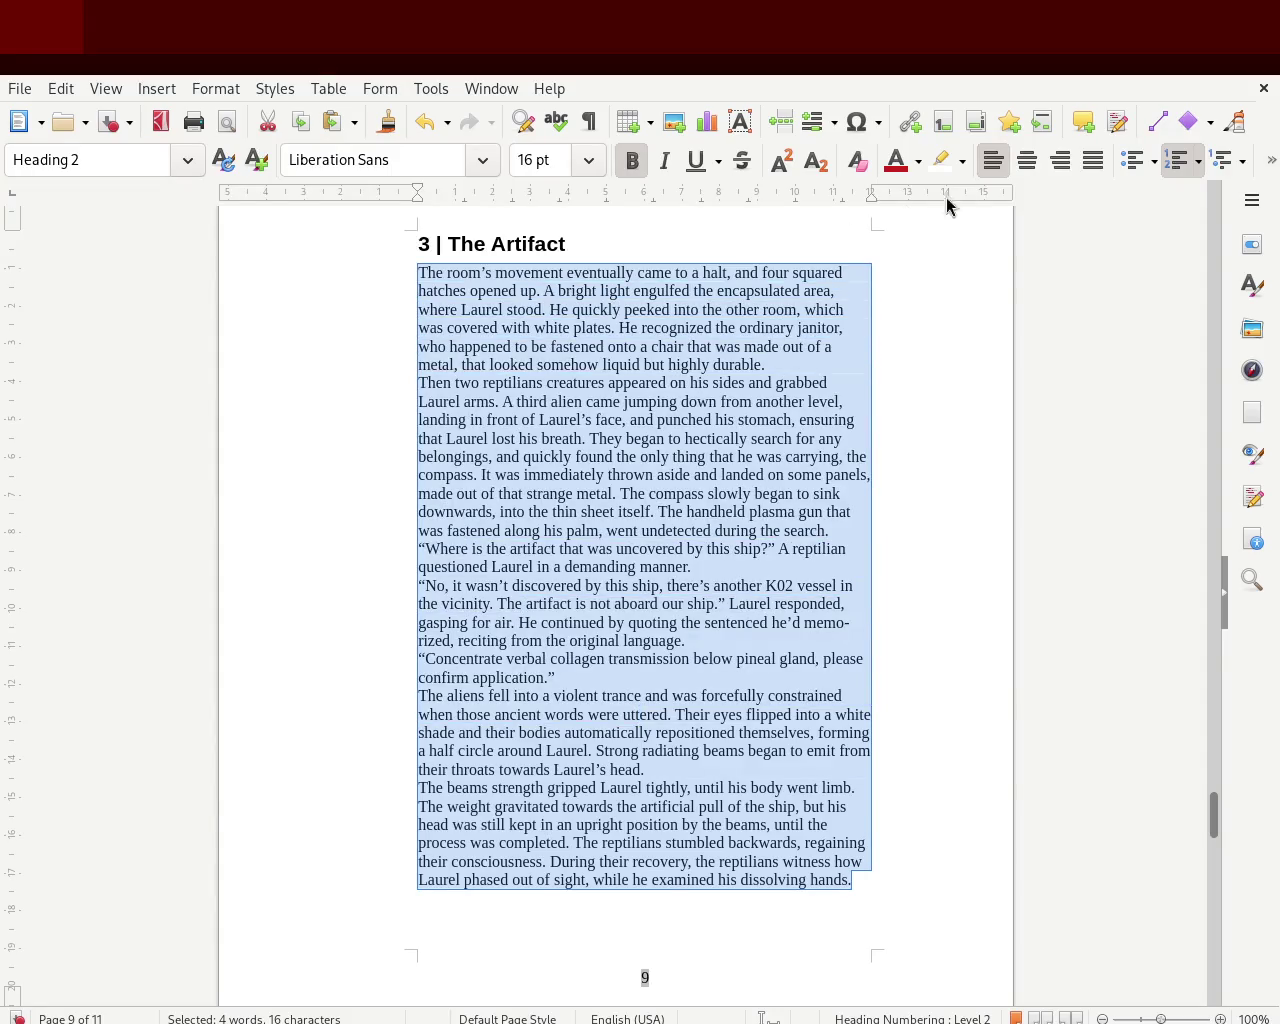
click(1091, 162)
click(703, 383)
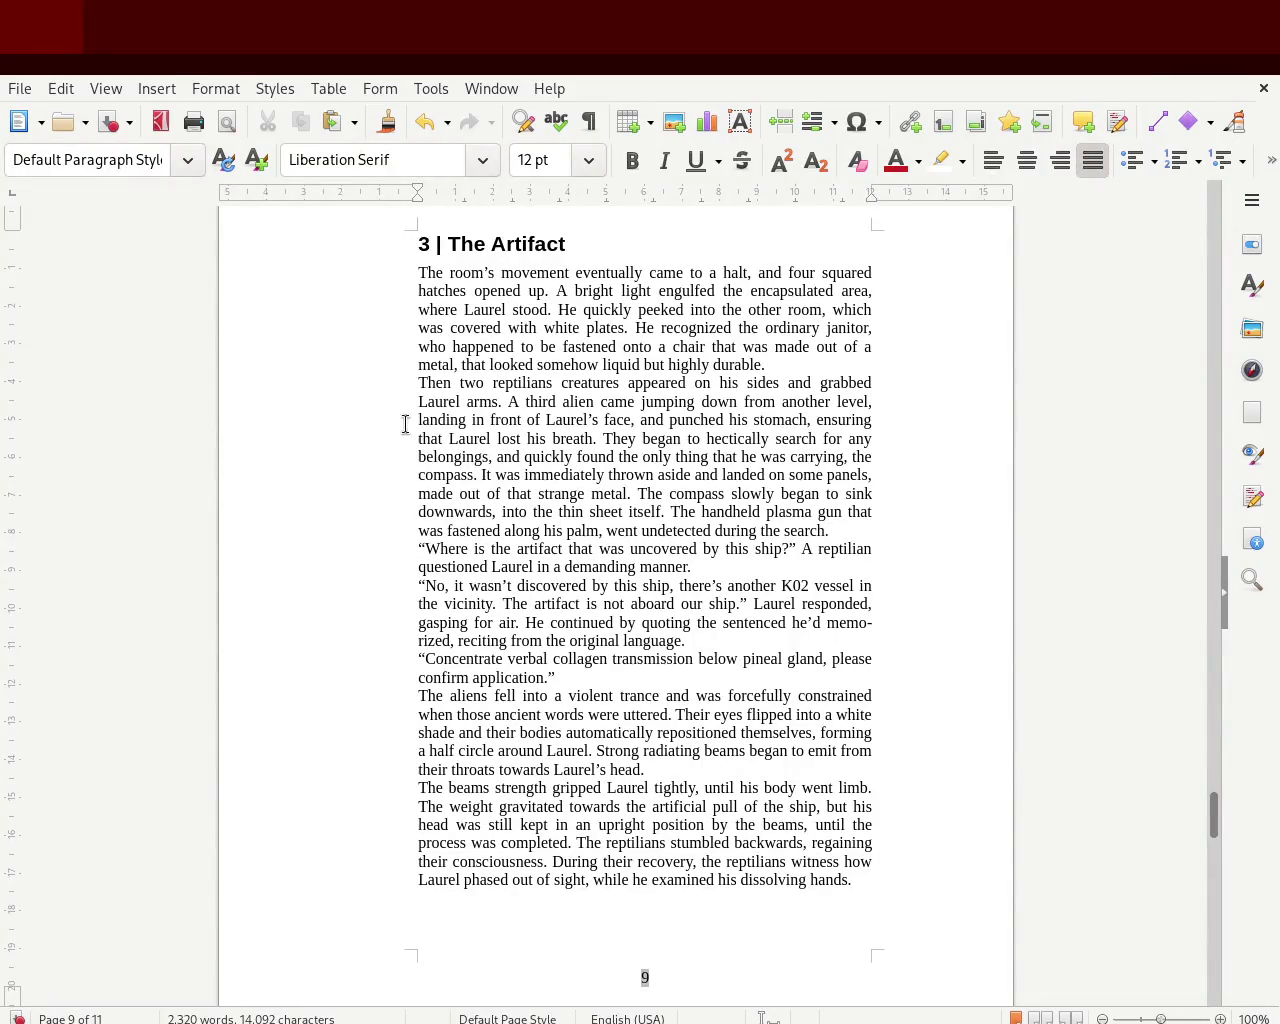
- Give Chapter 3's three dialogue paragraphs a hanging indent with the ruler indent markers
drag(406, 545, 664, 678)
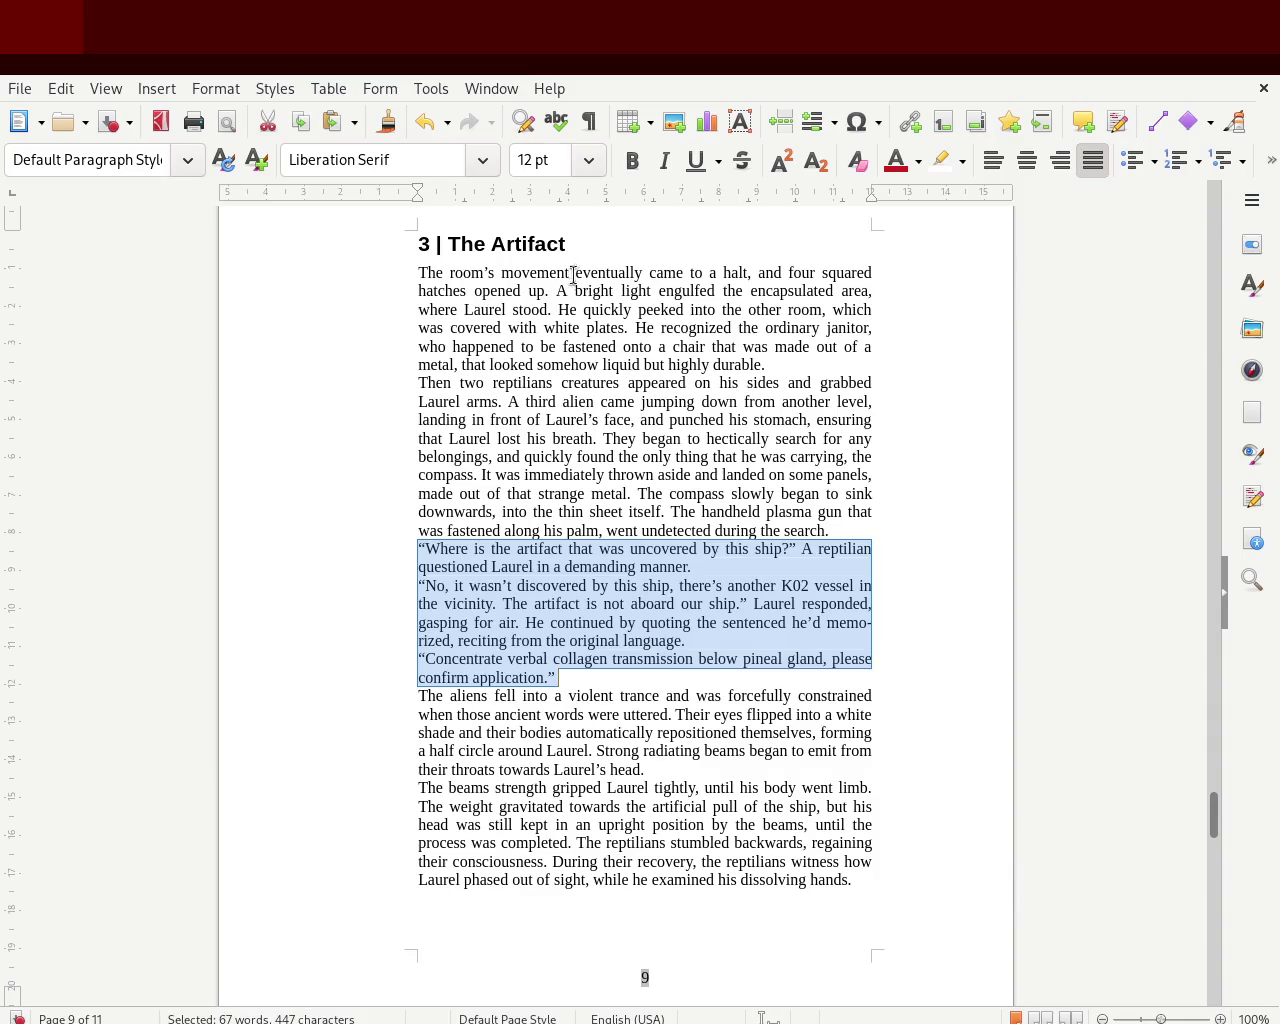
drag(418, 191, 418, 190)
drag(436, 211, 418, 191)
click(478, 418)
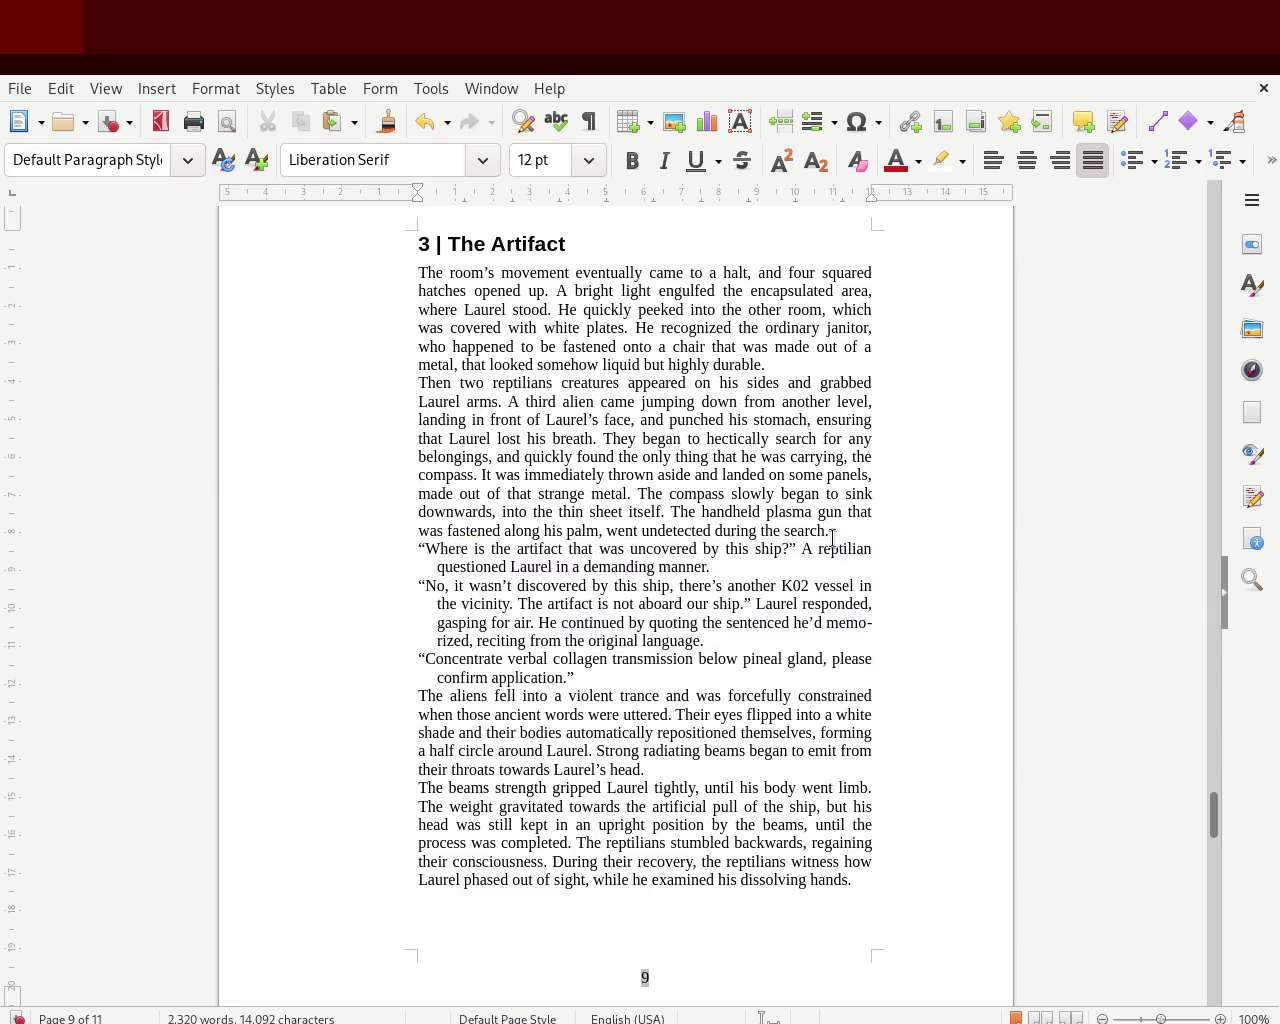
- Add first-line indents to the 'Then two reptilians' paragraph and the chapter's final paragraph, then save
mouse_move(839, 527)
mouse_down()
mouse_move(466, 449)
mouse_move(310, 383)
mouse_up()
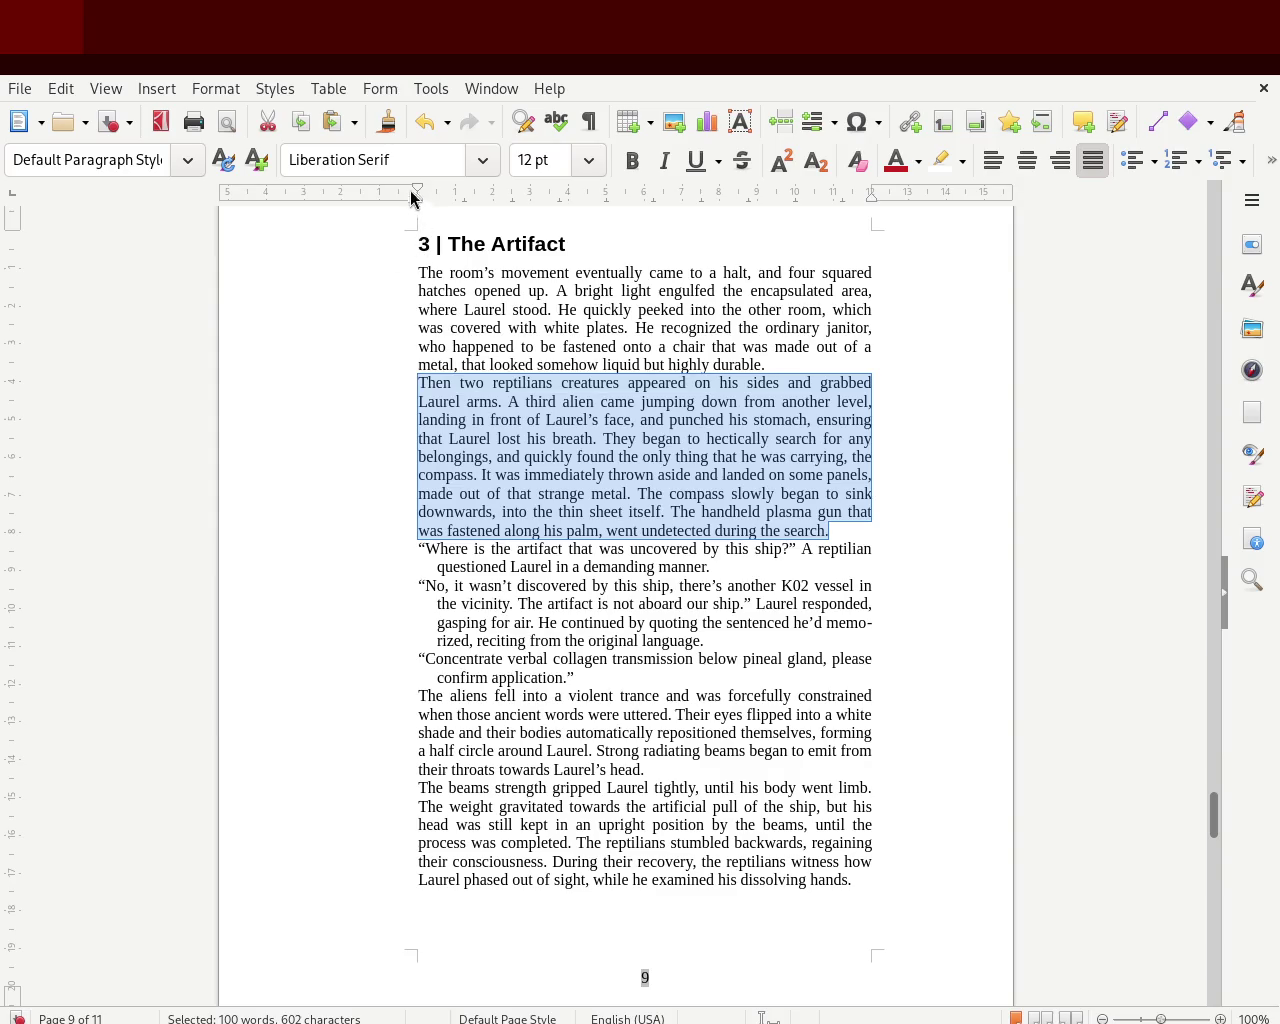
drag(417, 192, 436, 195)
click(254, 352)
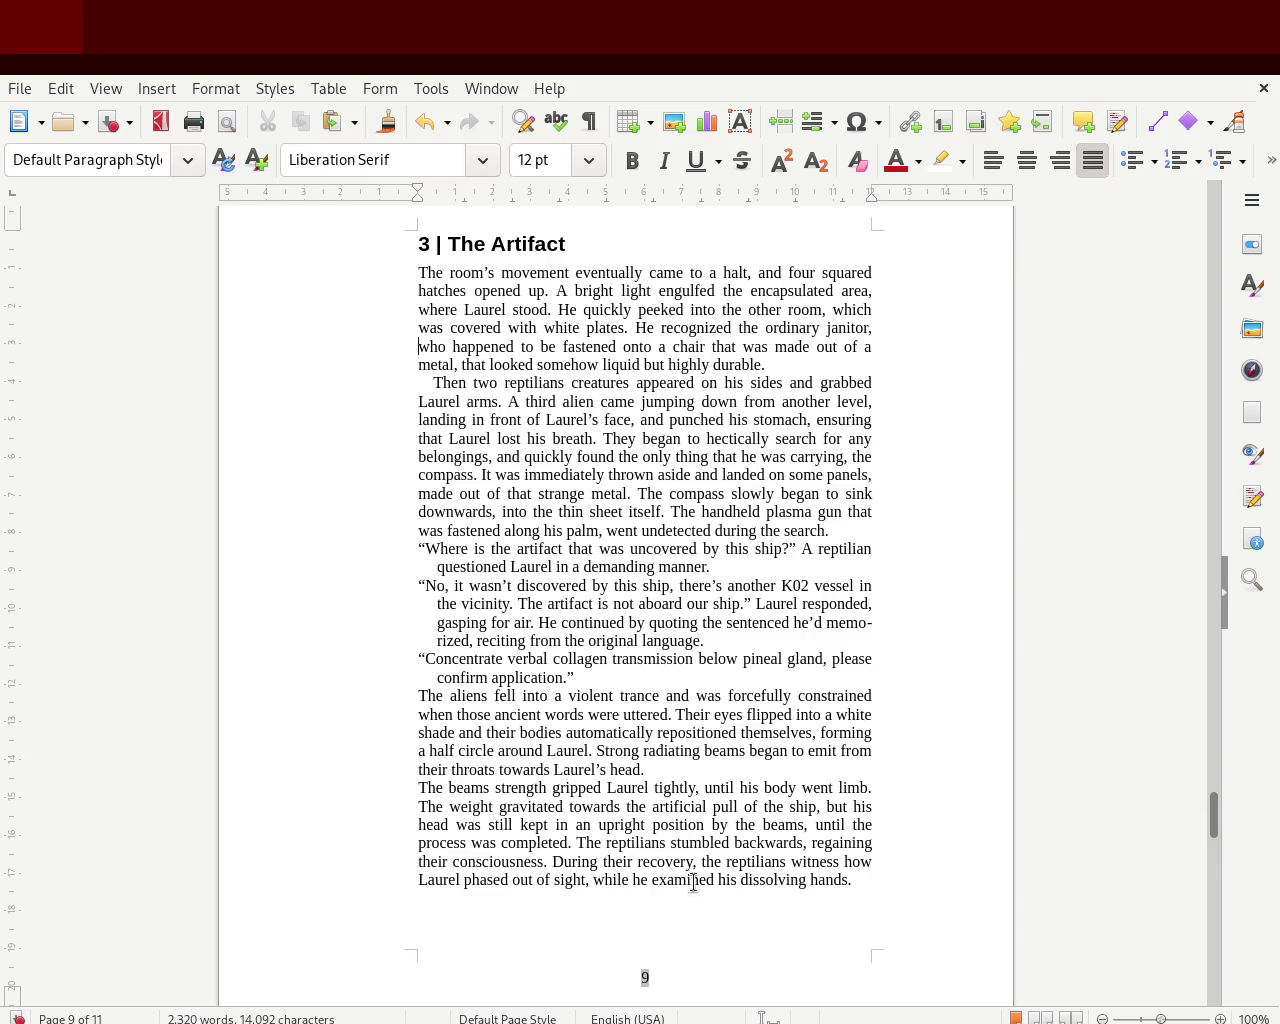
drag(860, 876, 281, 788)
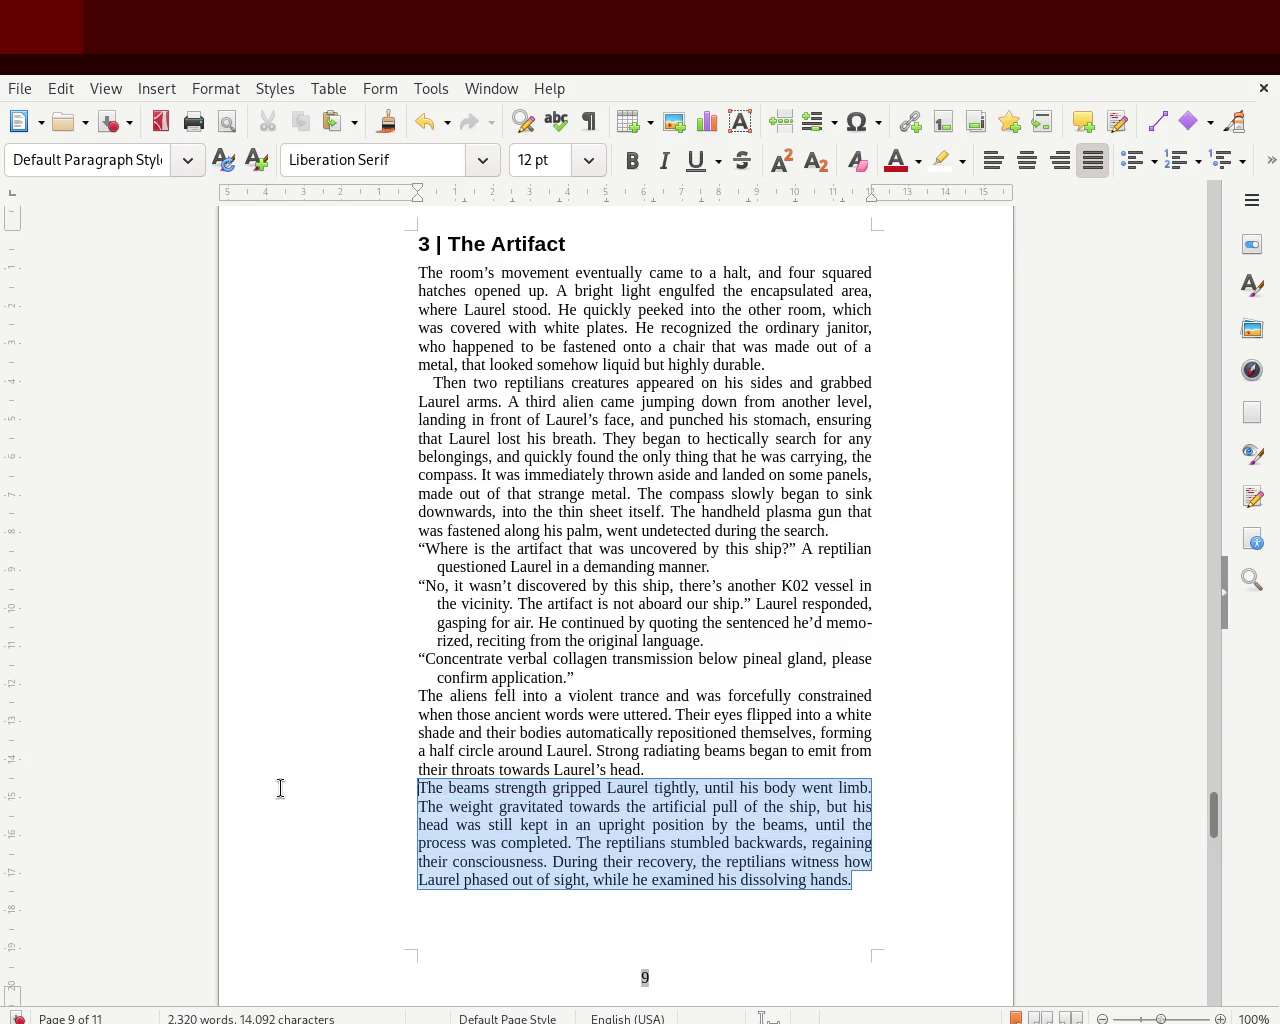
drag(418, 194, 436, 197)
click(283, 725)
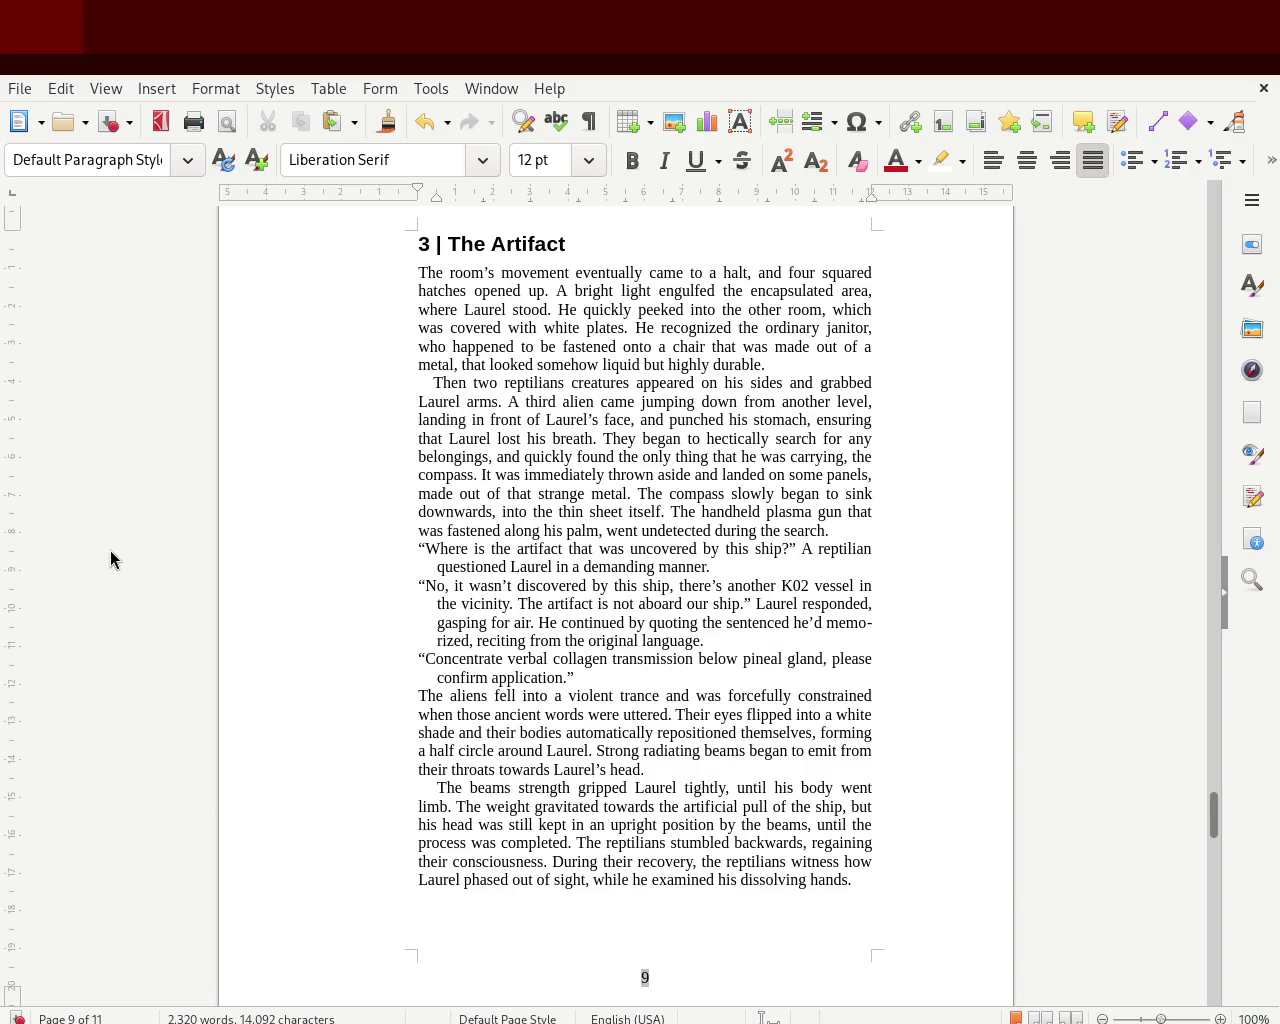
key(ctrl+s)
- Narrow the text block from the right and adjust the bottom margin on the vertical ruler
drag(872, 190, 852, 190)
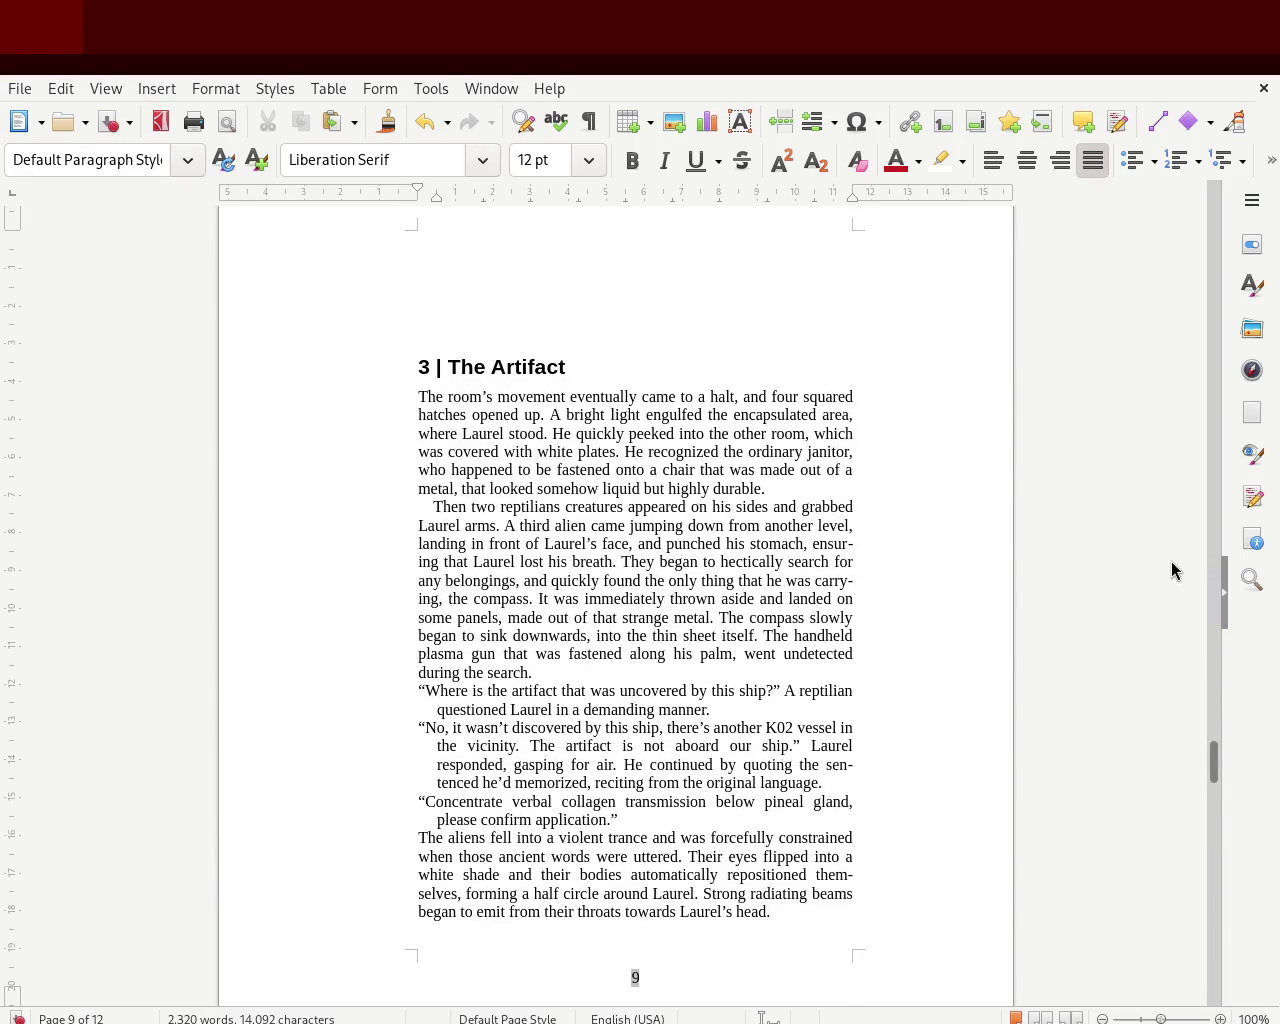
mouse_move(1214, 760)
mouse_down()
mouse_move(1200, 257)
mouse_move(1188, 222)
mouse_move(1177, 286)
mouse_move(1180, 251)
mouse_move(1214, 257)
mouse_move(1211, 320)
mouse_up()
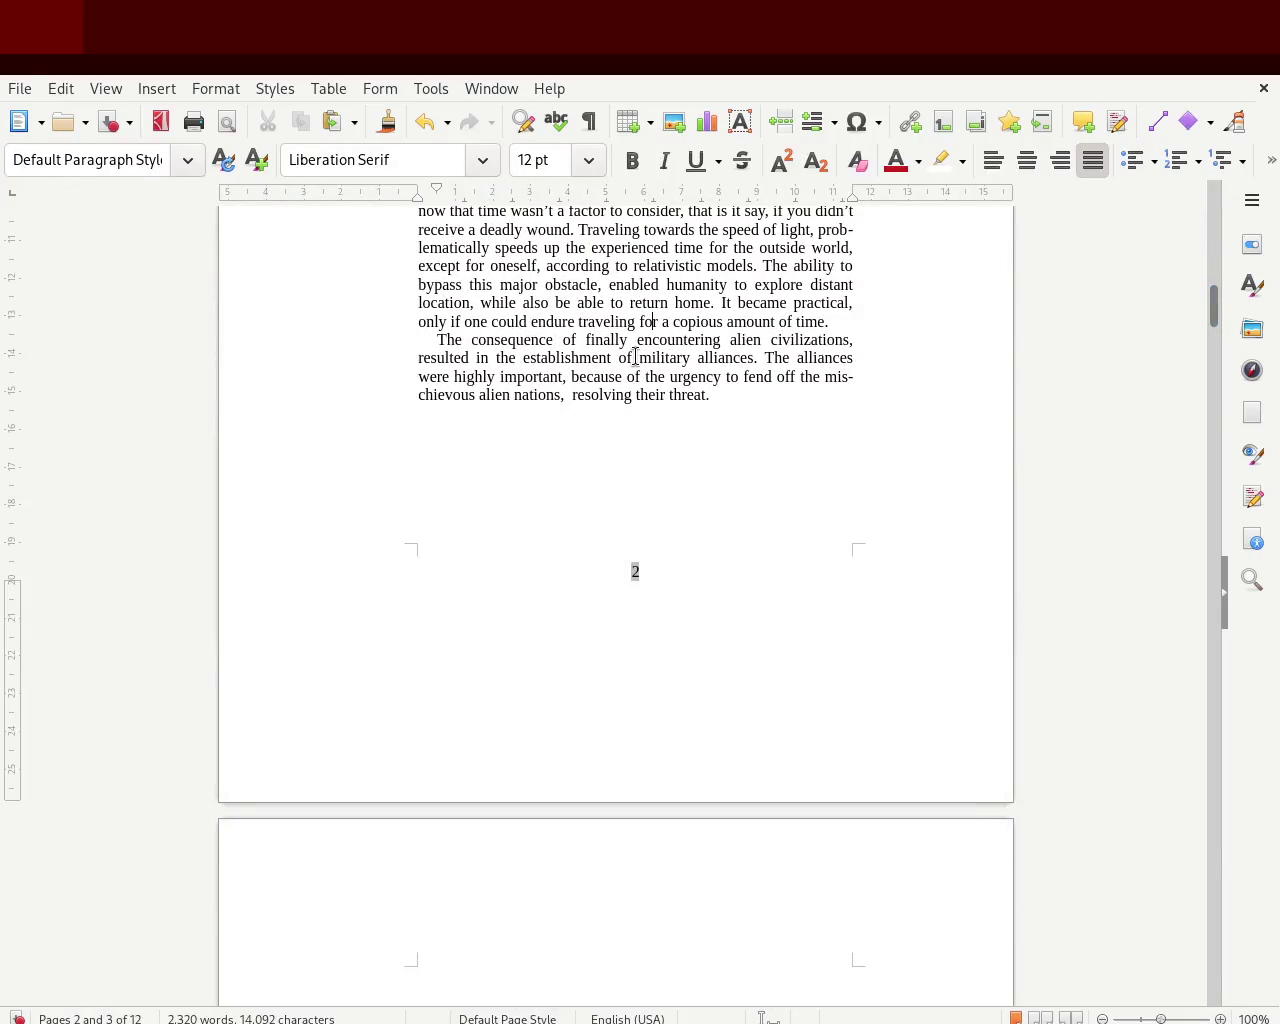
drag(9, 580, 43, 541)
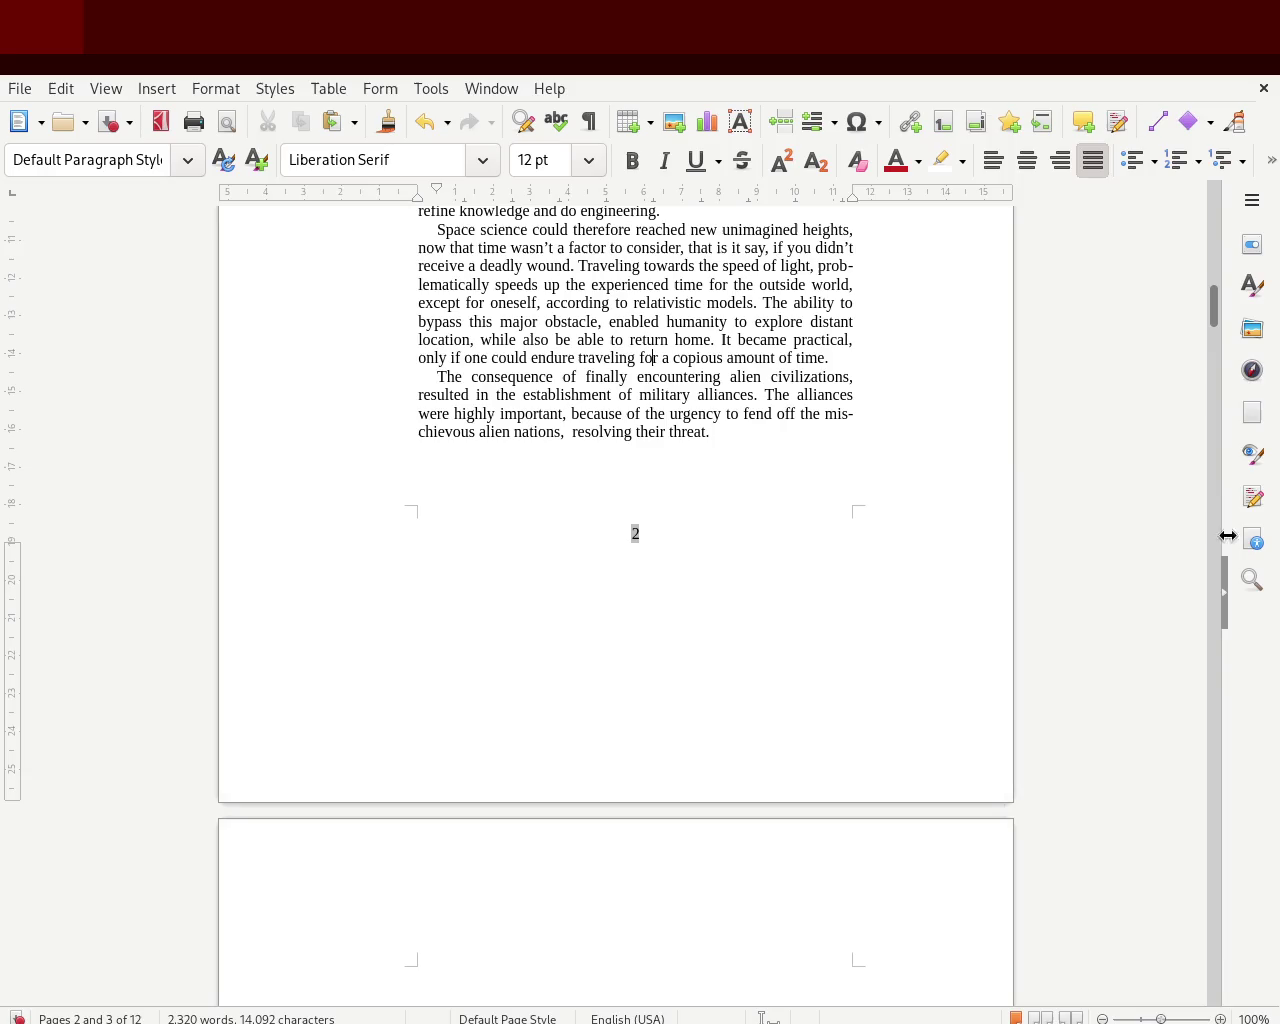
mouse_move(1214, 306)
mouse_down()
mouse_move(1220, 160)
mouse_move(1214, 294)
mouse_up()
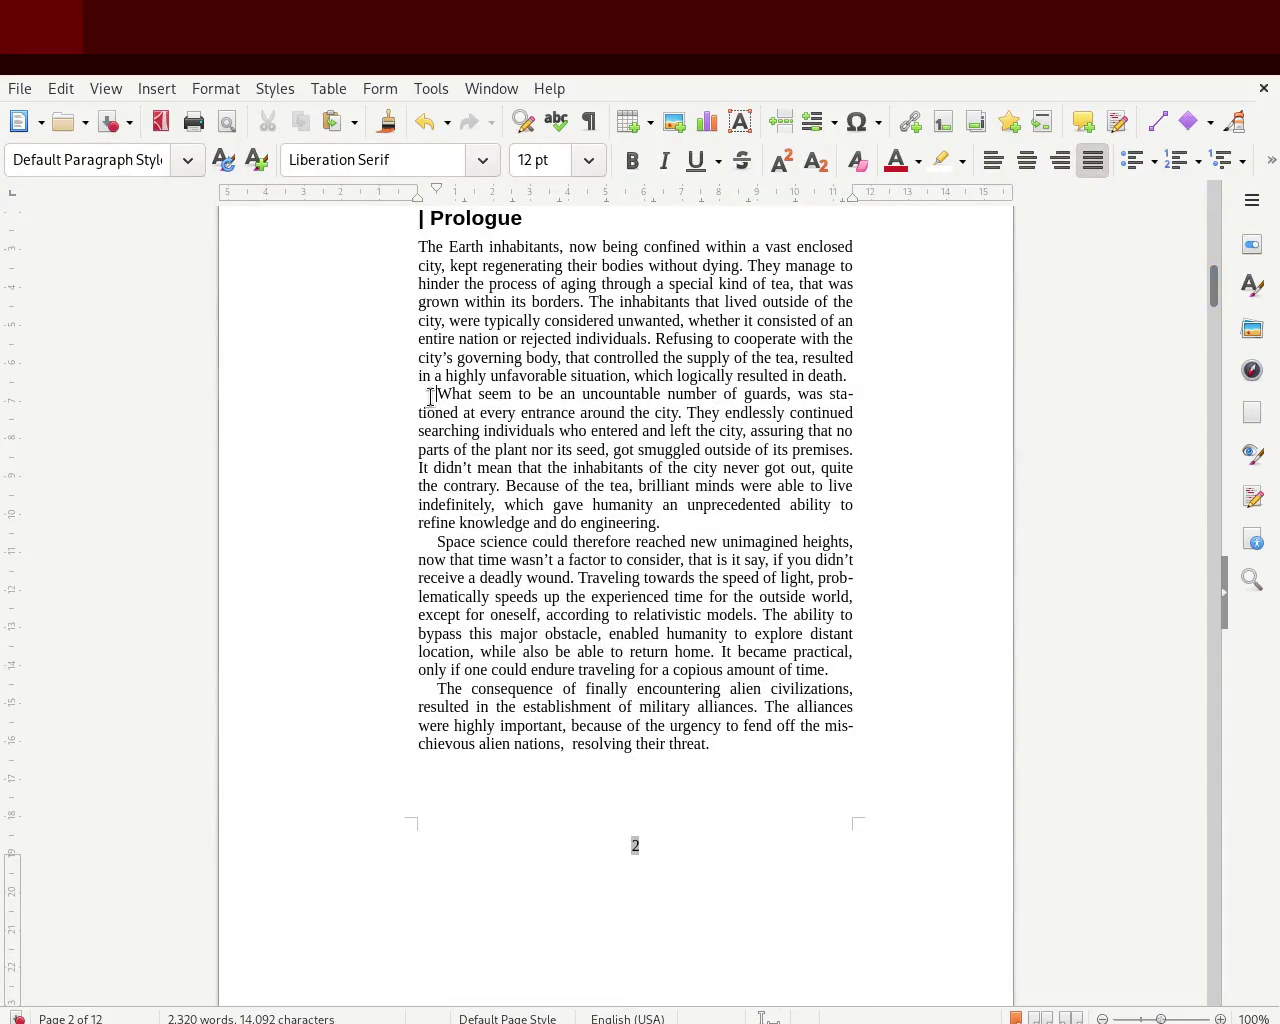
mouse_move(1215, 300)
mouse_down()
mouse_move(1214, 420)
mouse_move(1214, 334)
mouse_move(1214, 380)
mouse_up()
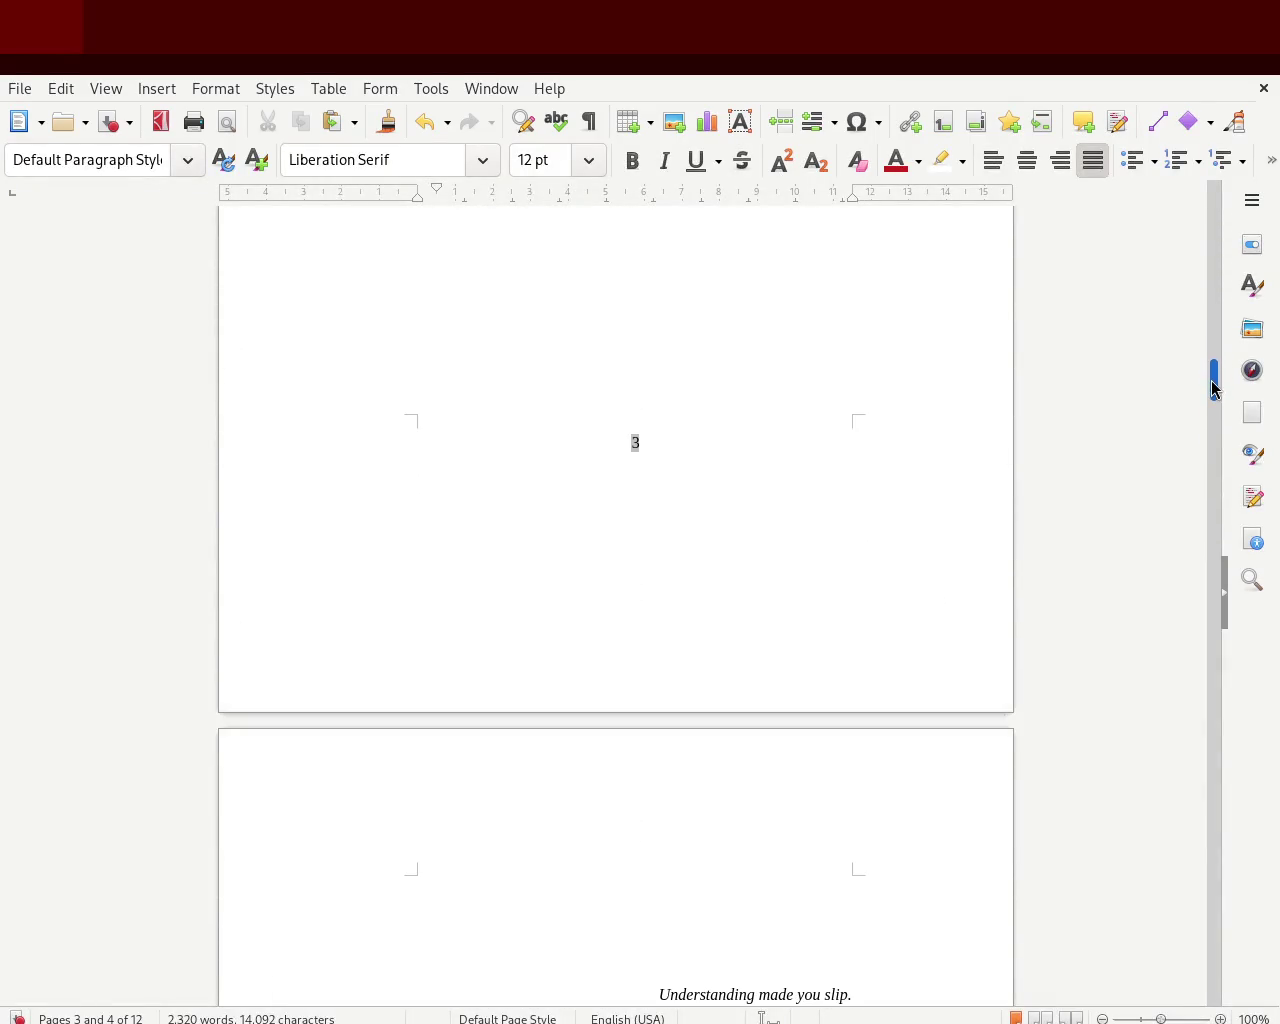
- Delete the break at the top of page 3 so the italic epigraph sits at page 3's foot
click(695, 240)
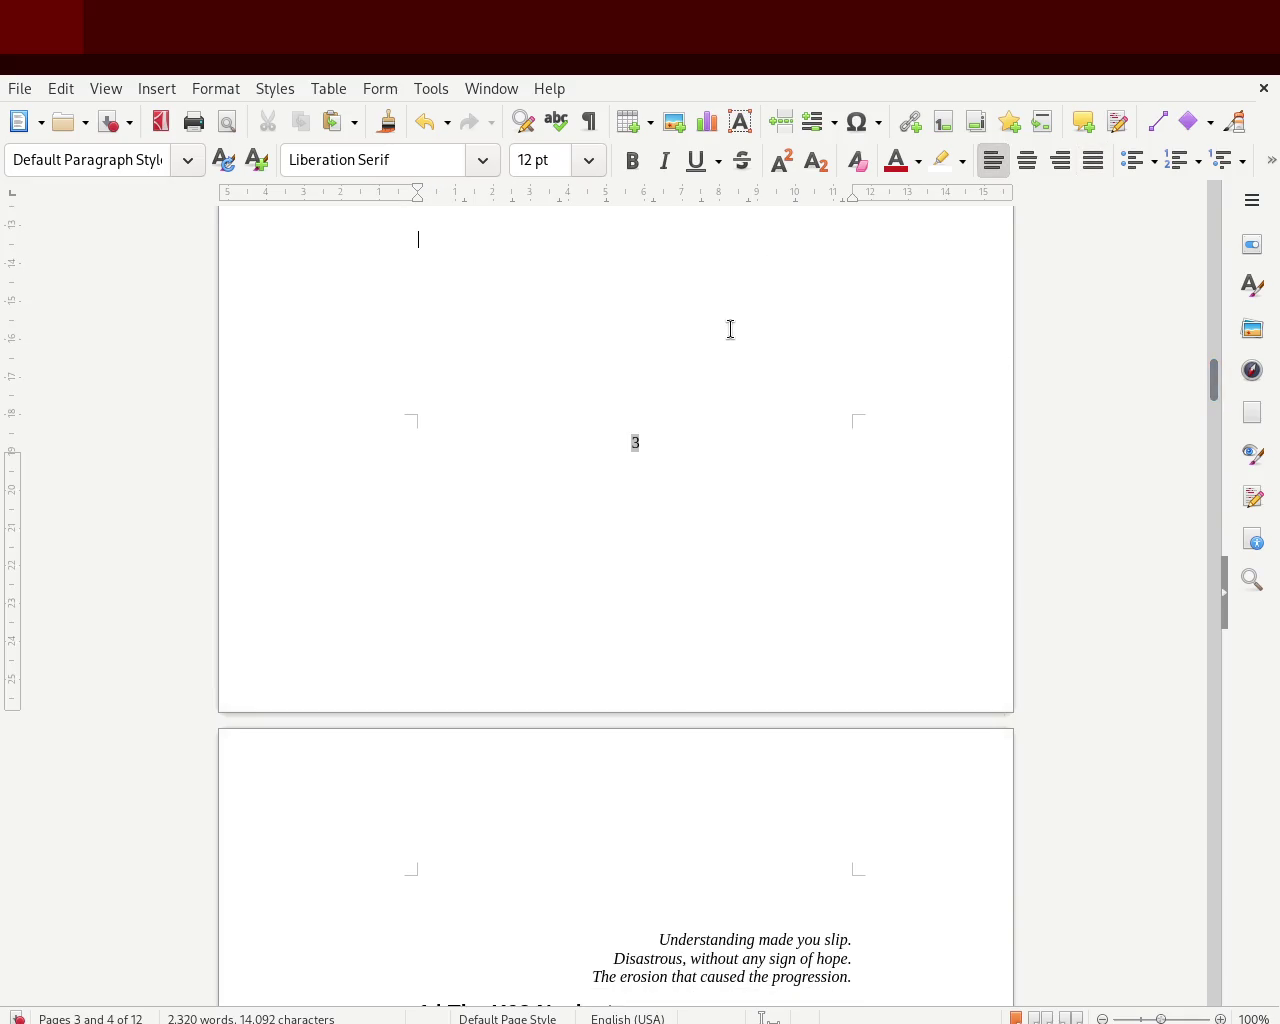
key(Delete)
key(Delete)
key(Delete)
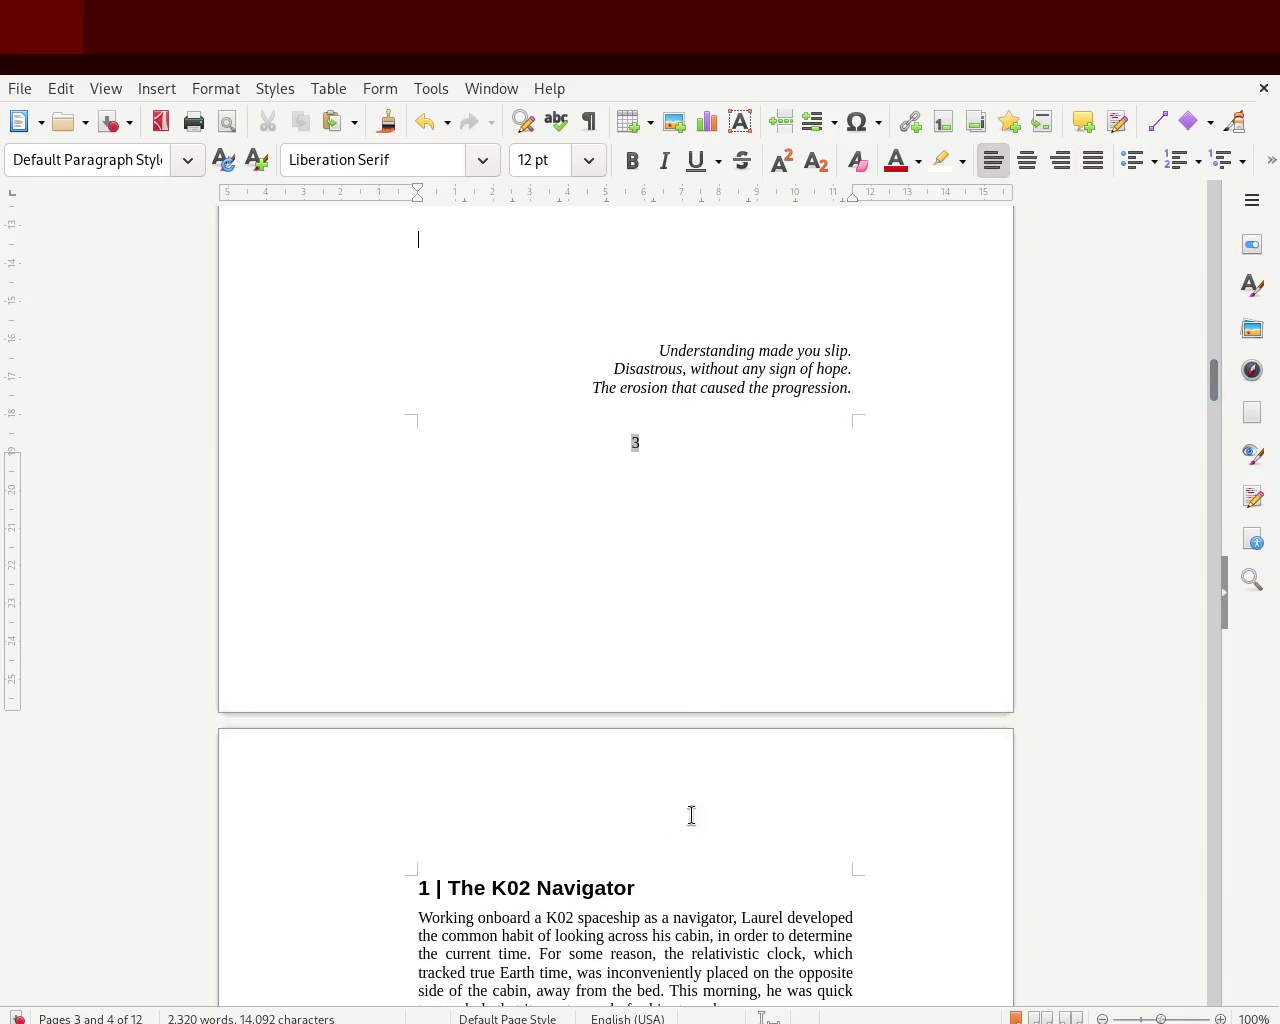
mouse_move(1207, 383)
mouse_down()
mouse_move(1209, 430)
mouse_move(1209, 416)
mouse_up()
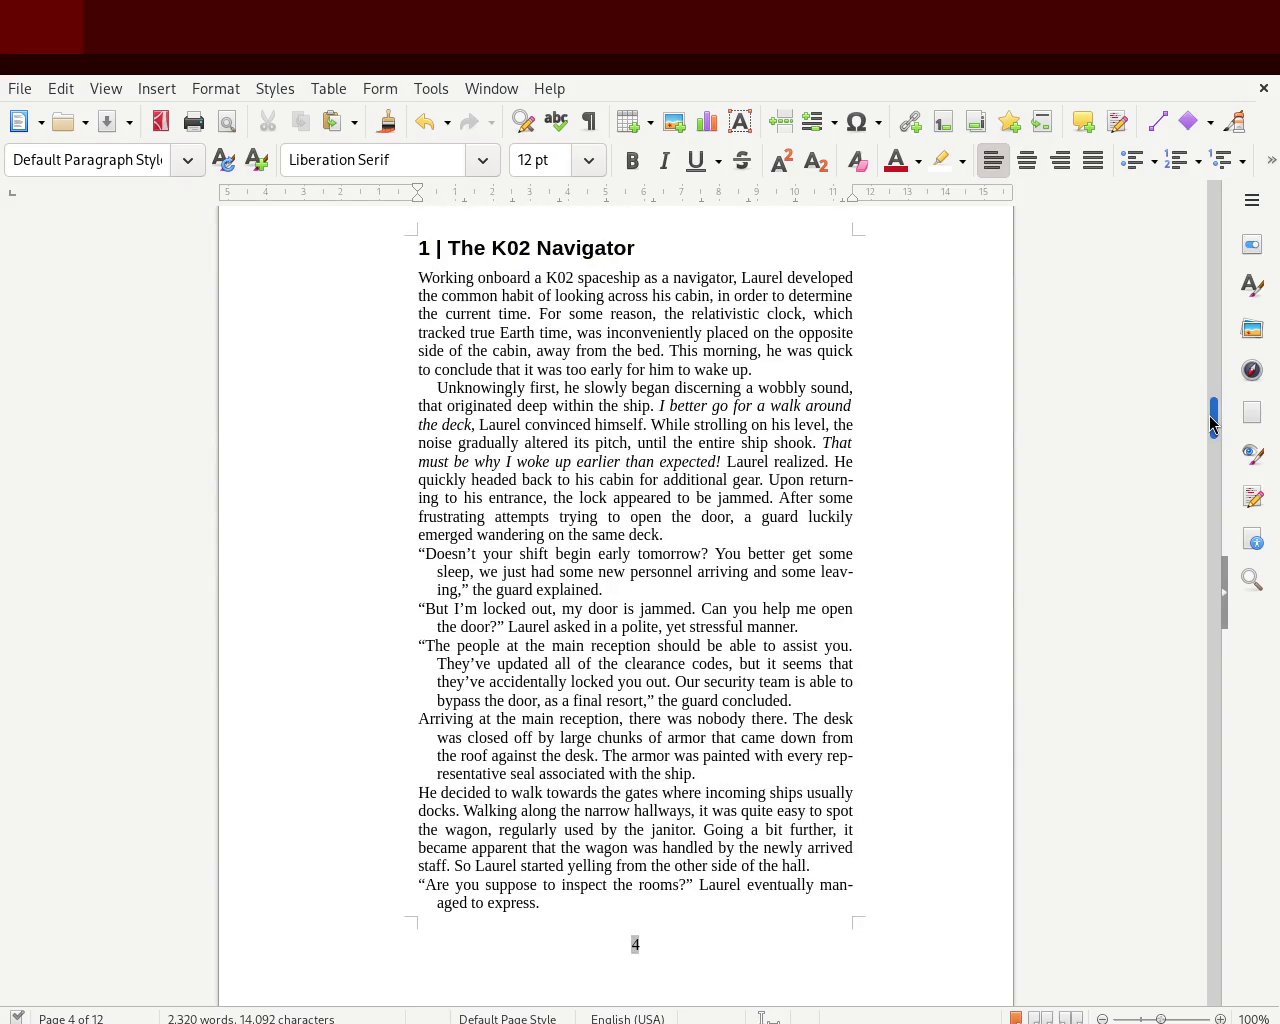
click(437, 391)
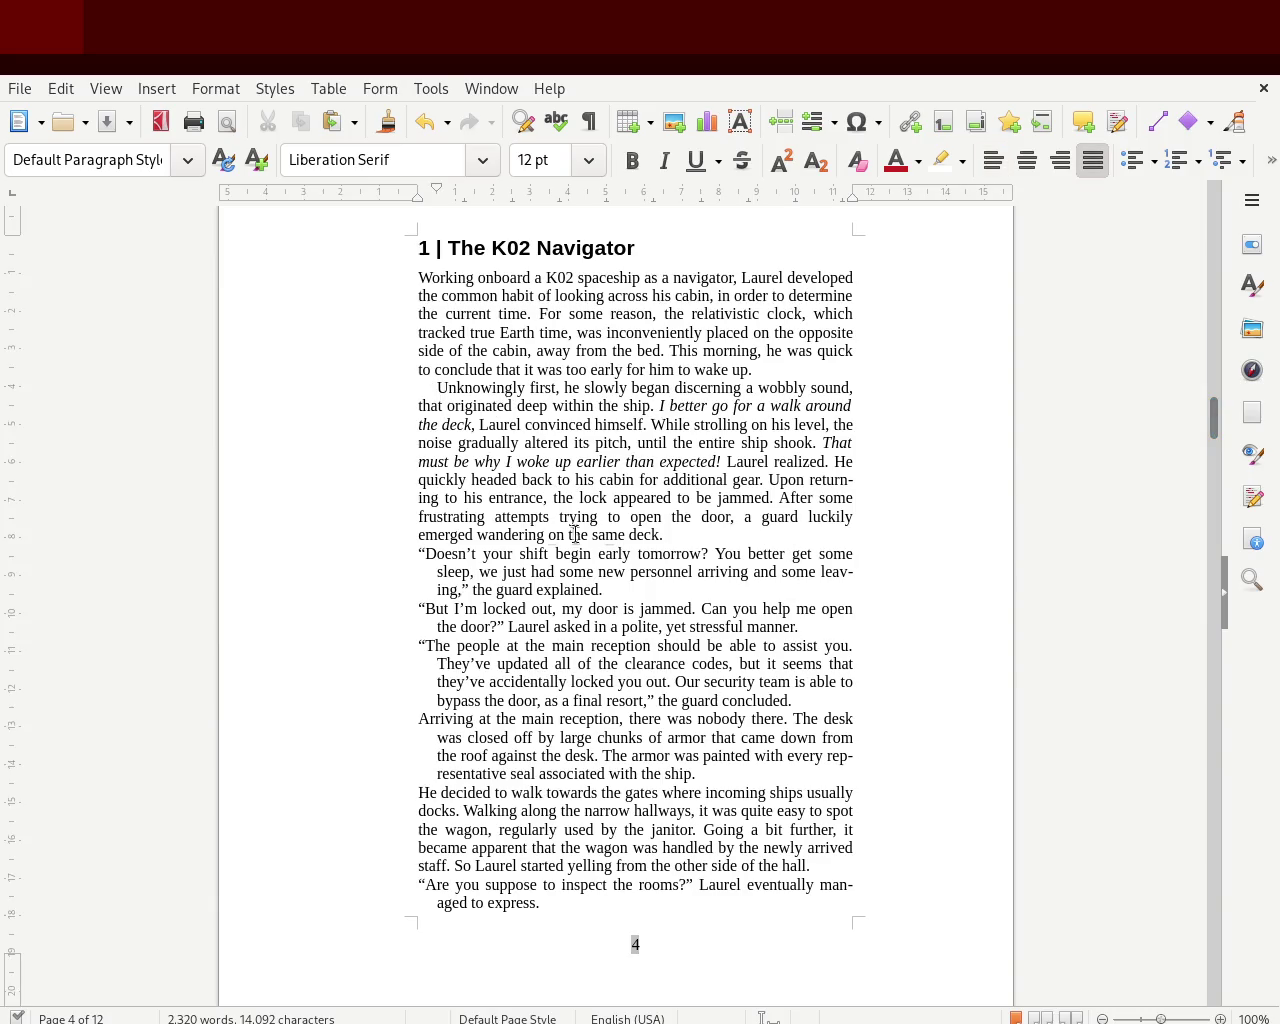
click(856, 352)
mouse_move(1213, 418)
mouse_down()
mouse_move(1213, 256)
mouse_move(1205, 285)
mouse_up()
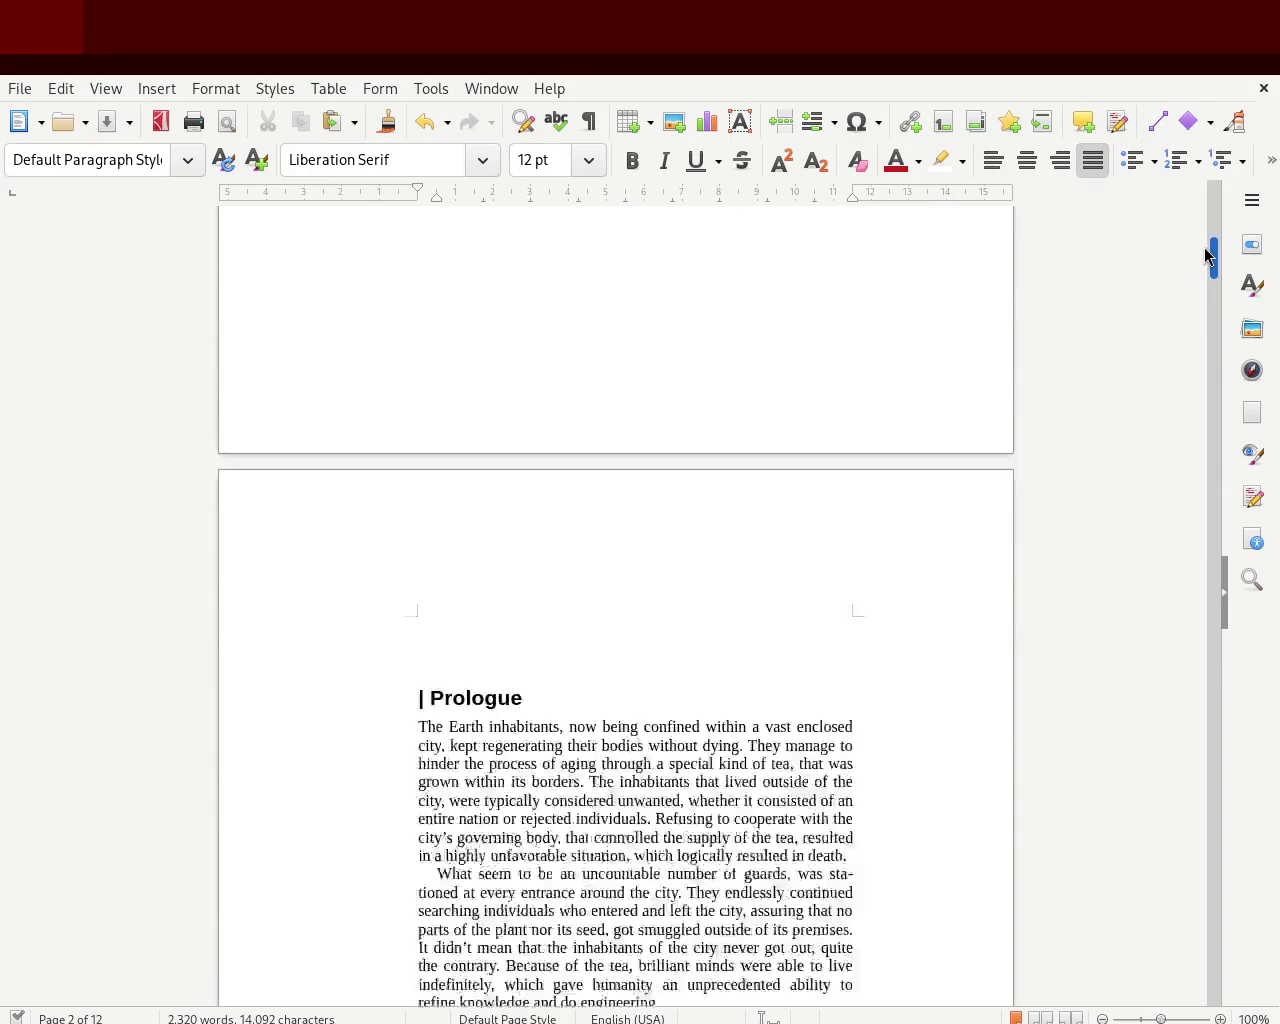
mouse_move(1205, 285)
mouse_down()
mouse_move(1200, 234)
mouse_move(1194, 427)
mouse_up()
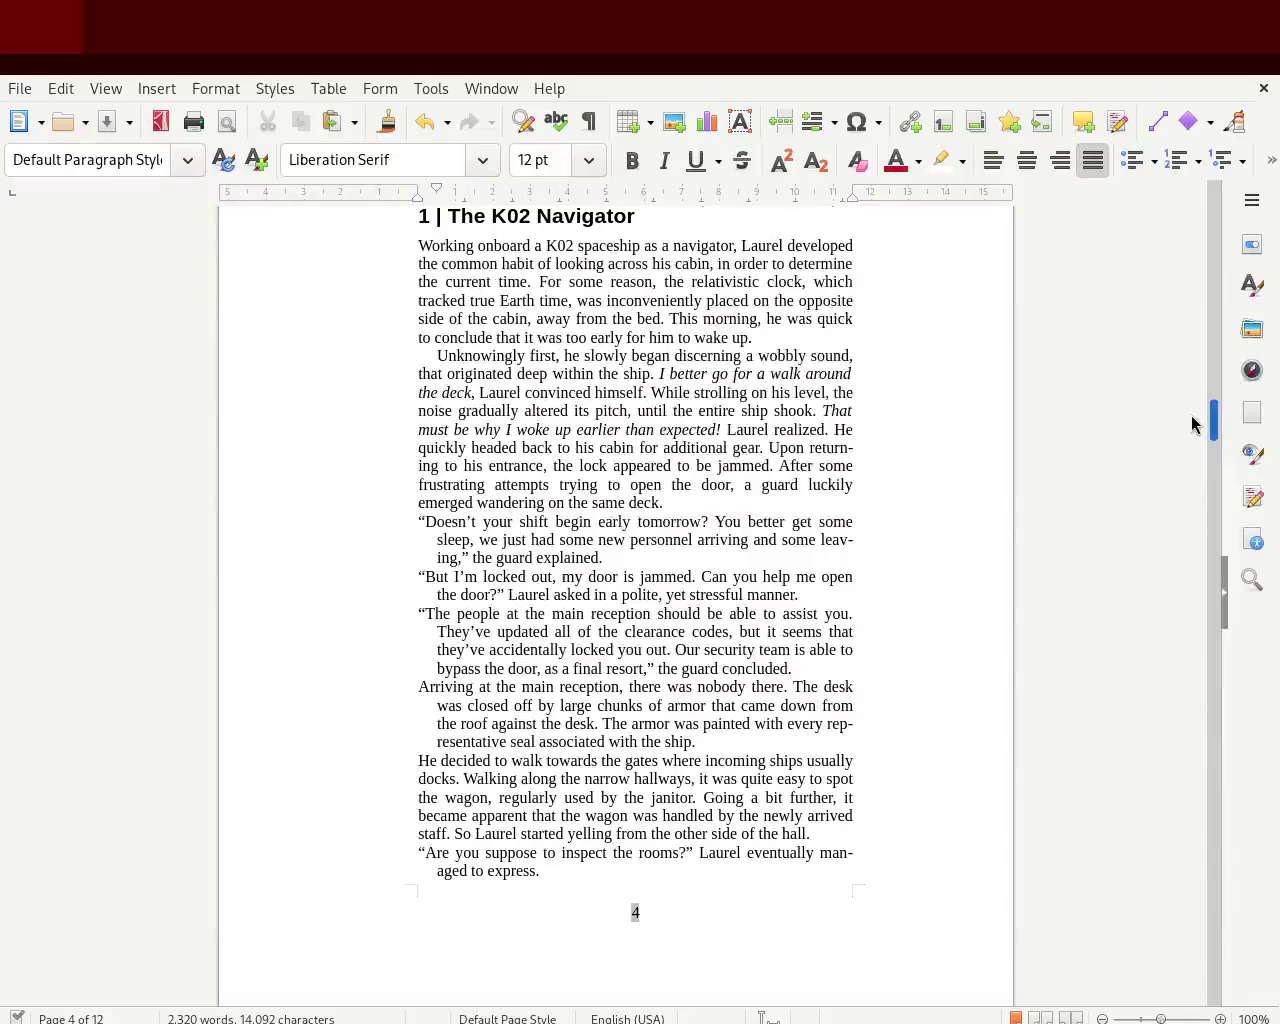
click(434, 523)
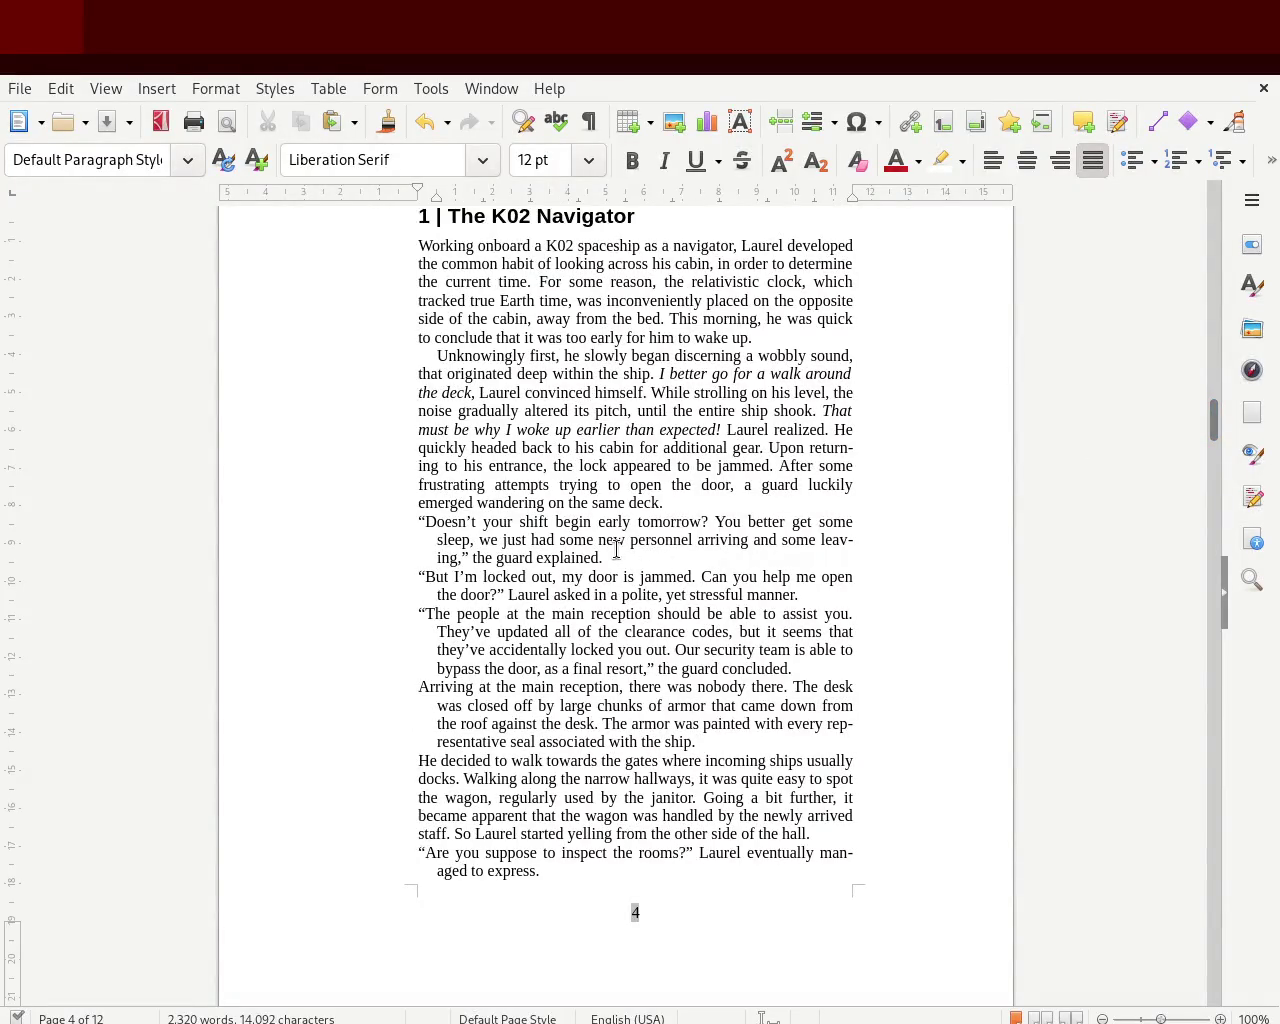
drag(603, 557, 416, 522)
click(436, 349)
scroll(1215, 430, up, 3)
drag(1215, 430, 1214, 437)
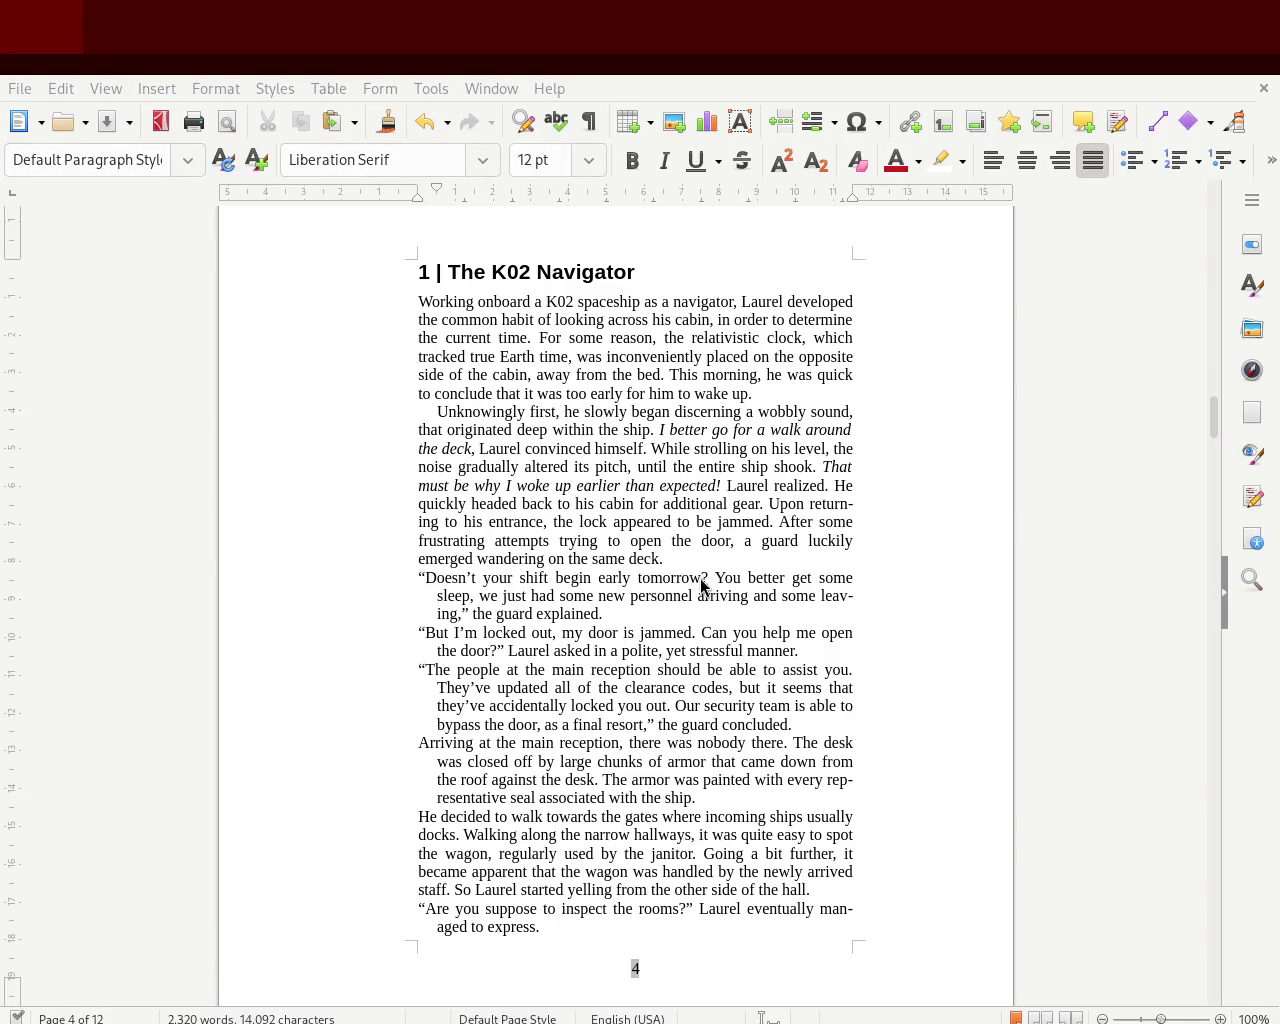
drag(1161, 1019, 1165, 1020)
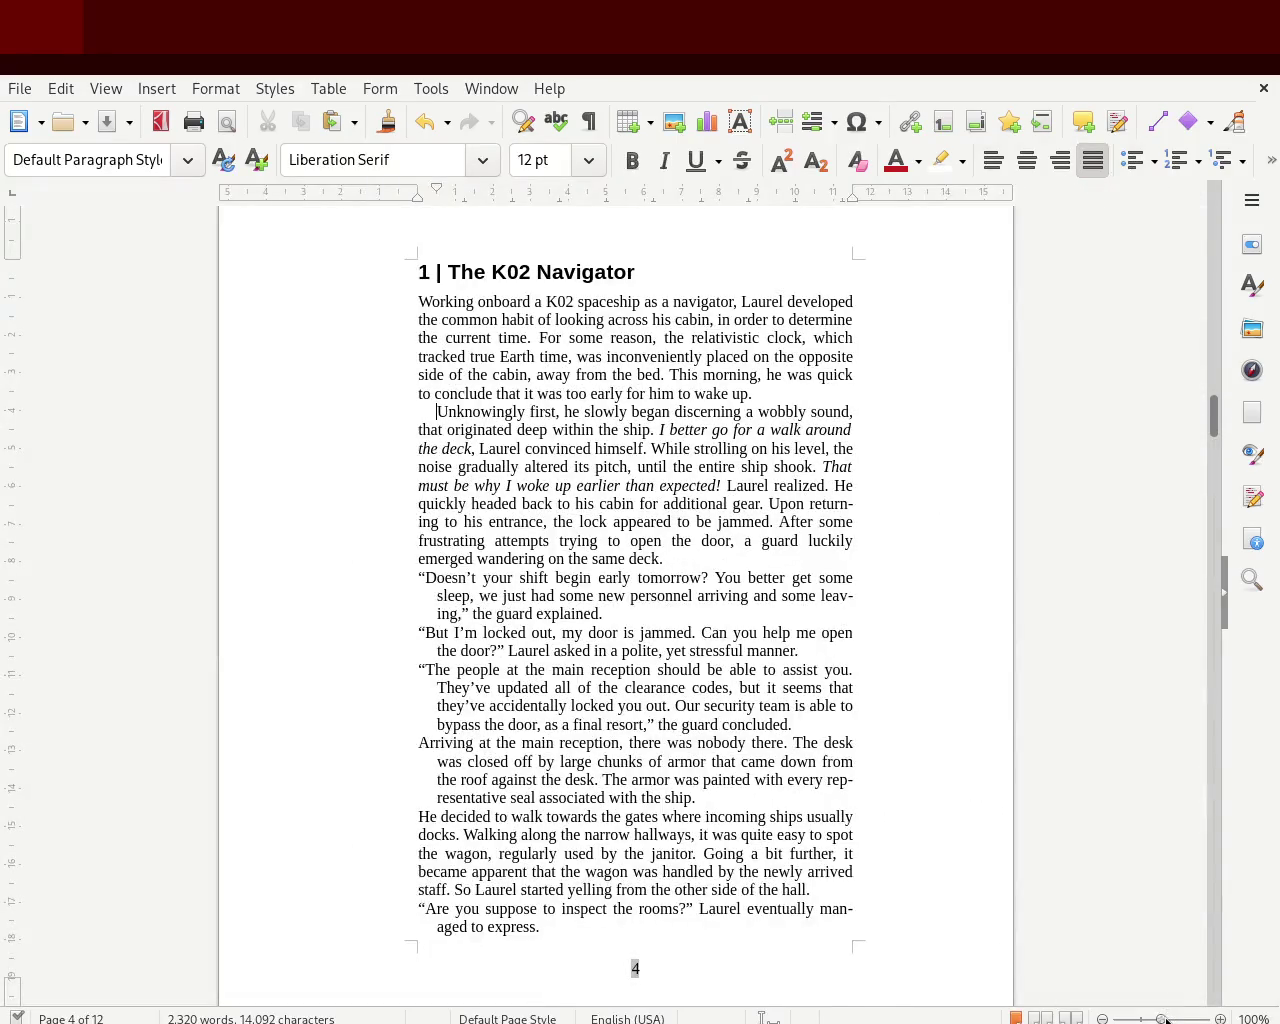
click(1166, 1020)
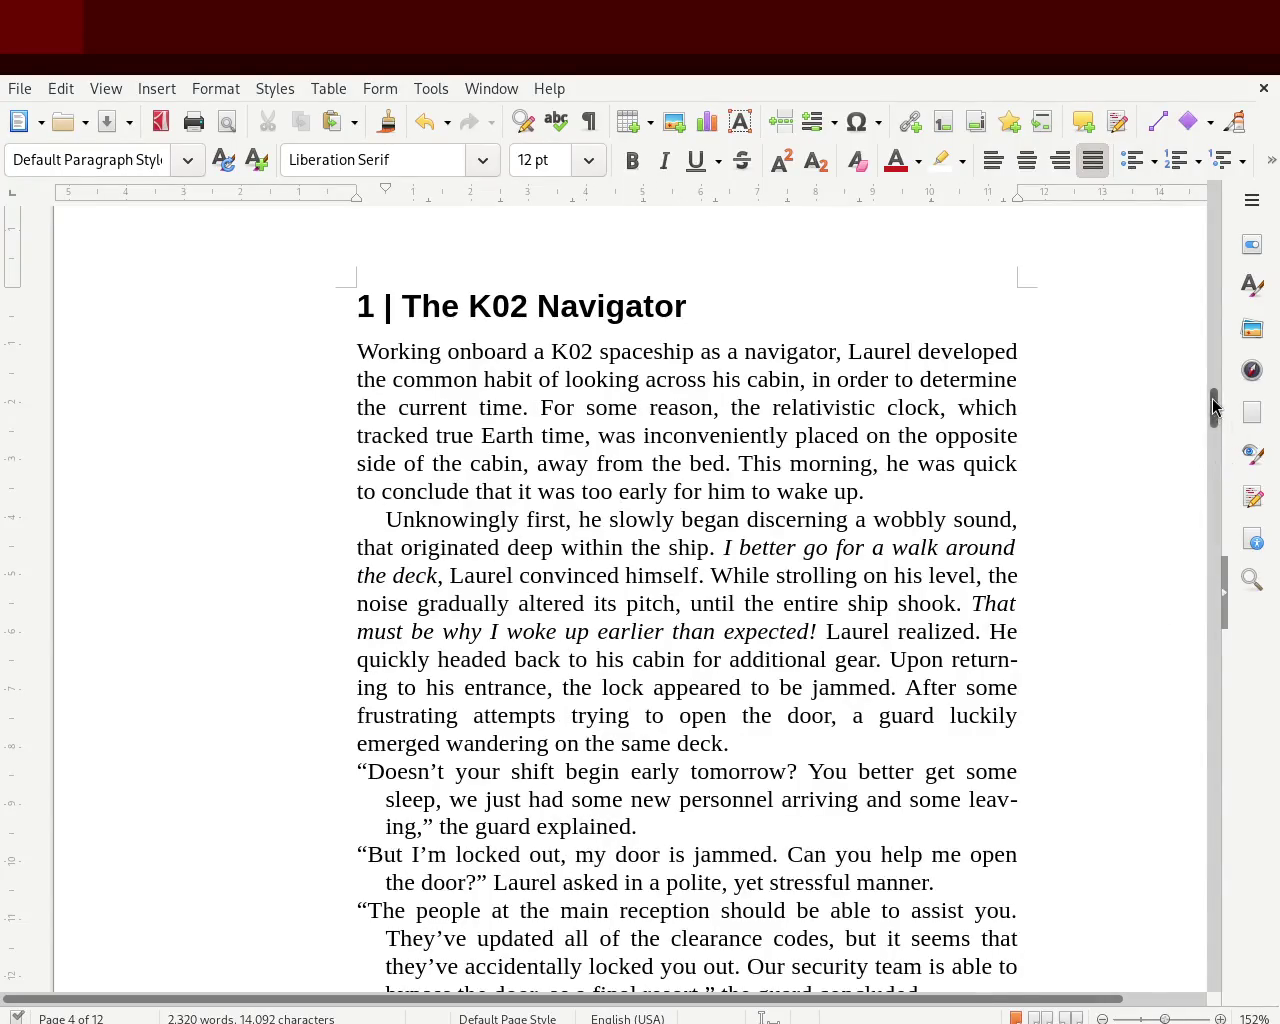
drag(1212, 406, 1218, 408)
scroll(1218, 424, up, 1)
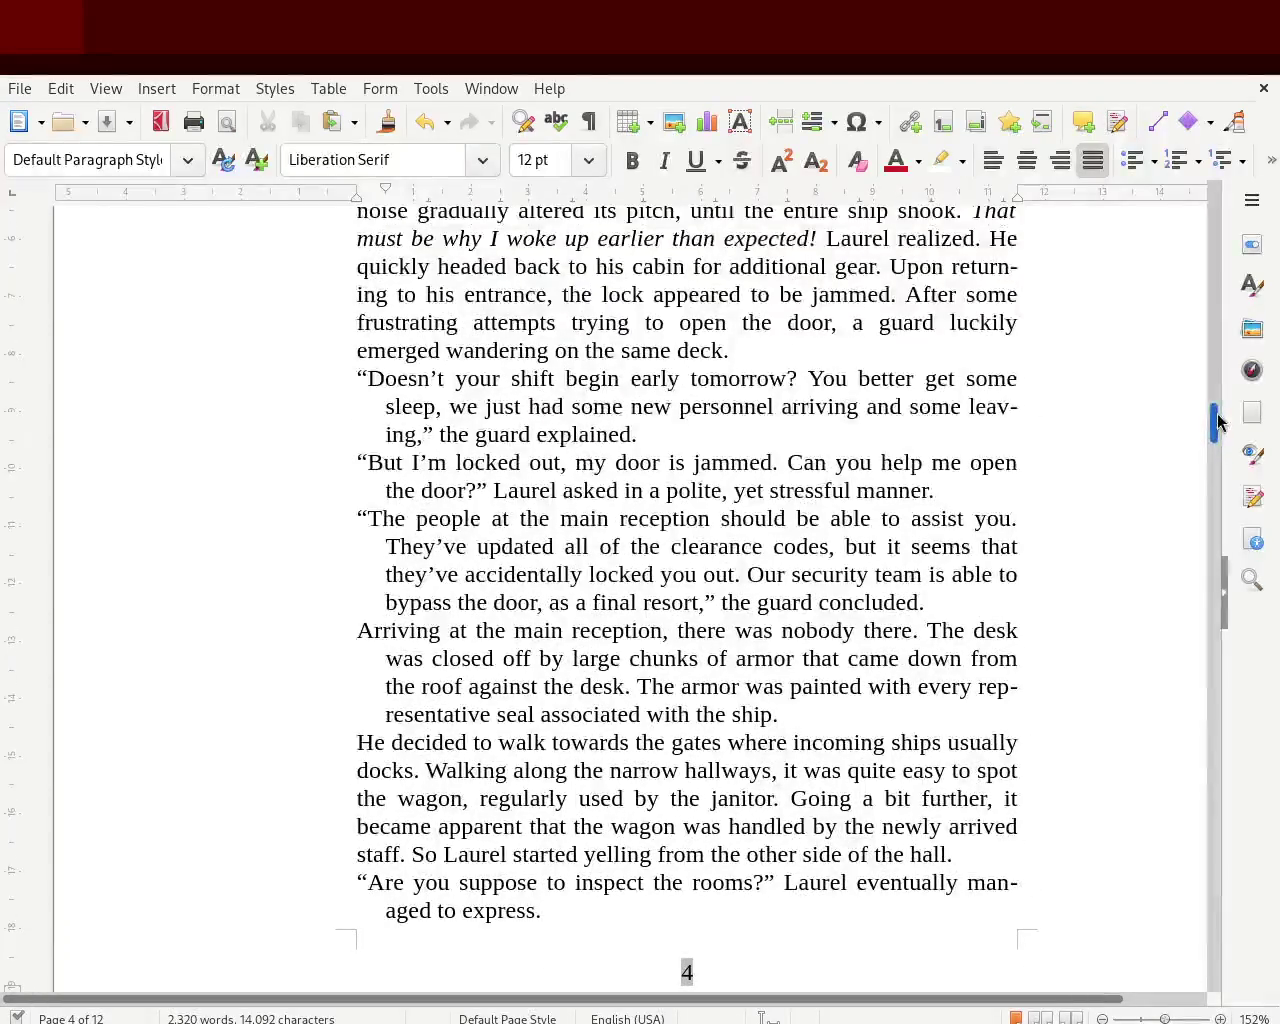
drag(1170, 1018, 1166, 1018)
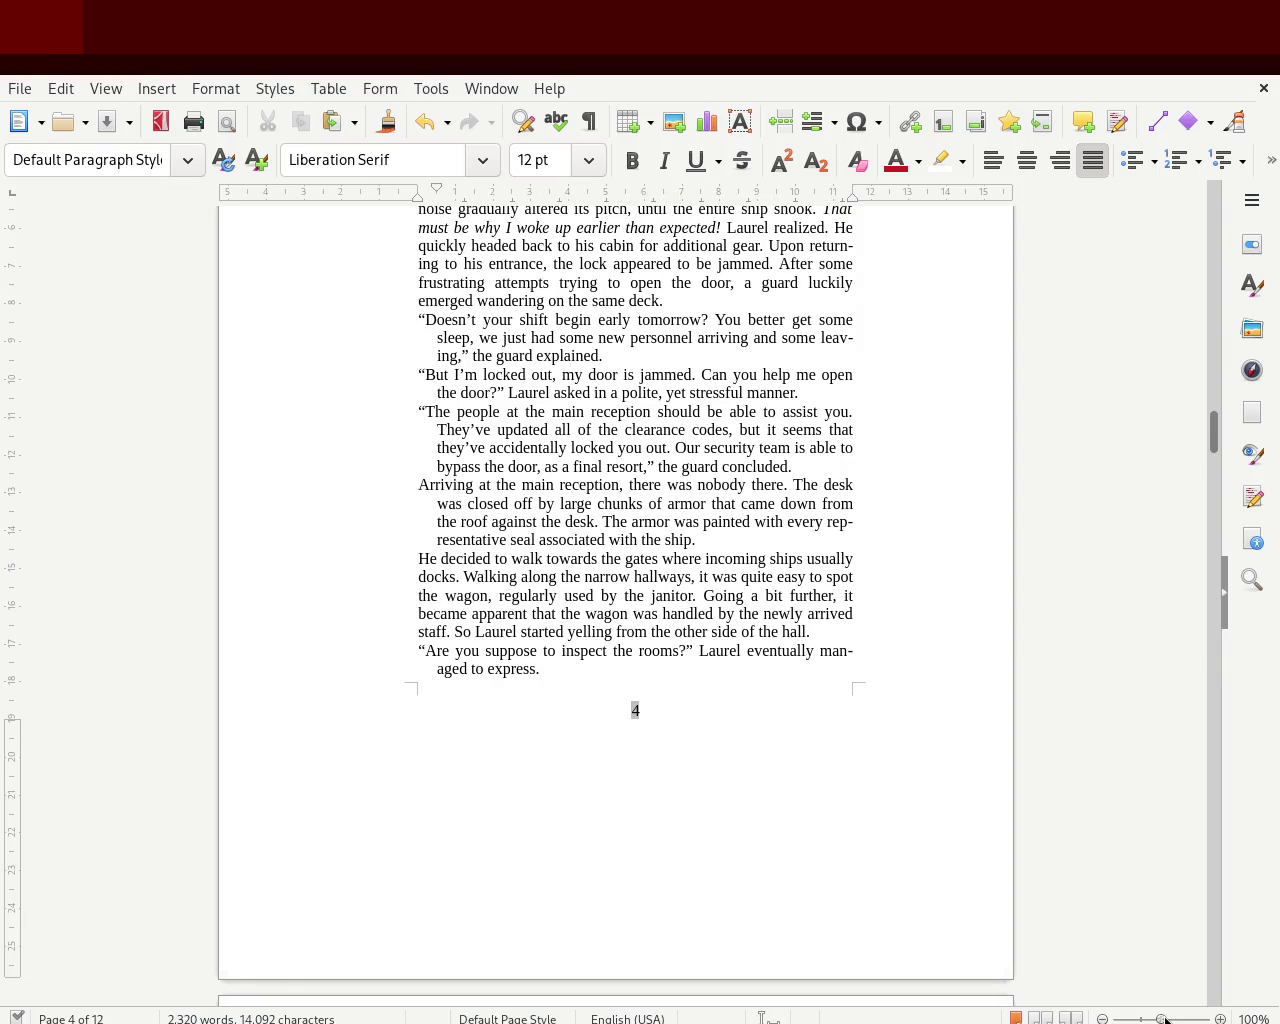
click(1221, 1018)
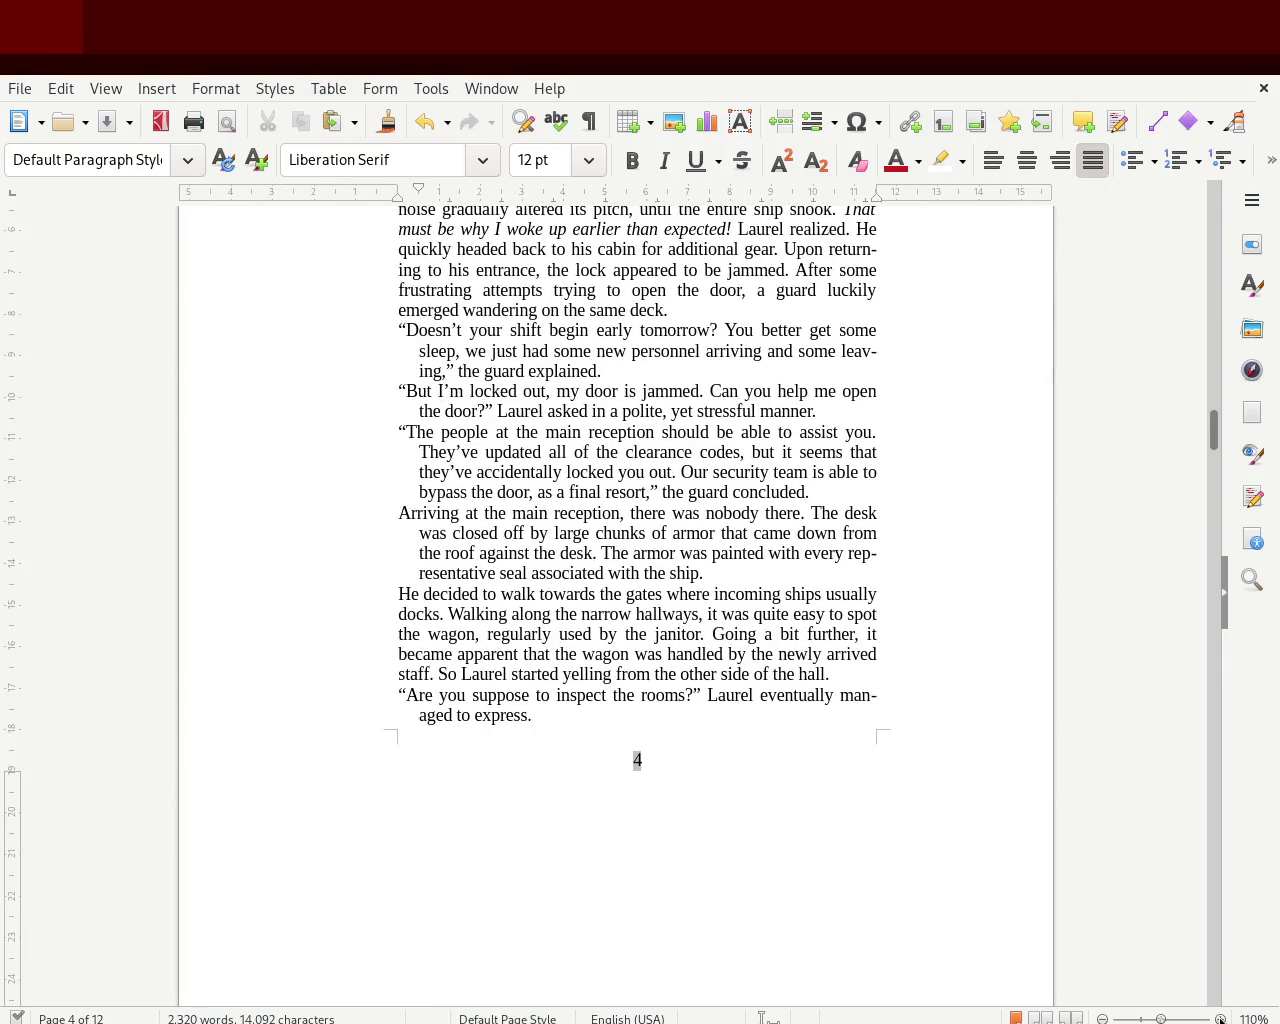
click(1221, 1018)
drag(1216, 462, 1216, 428)
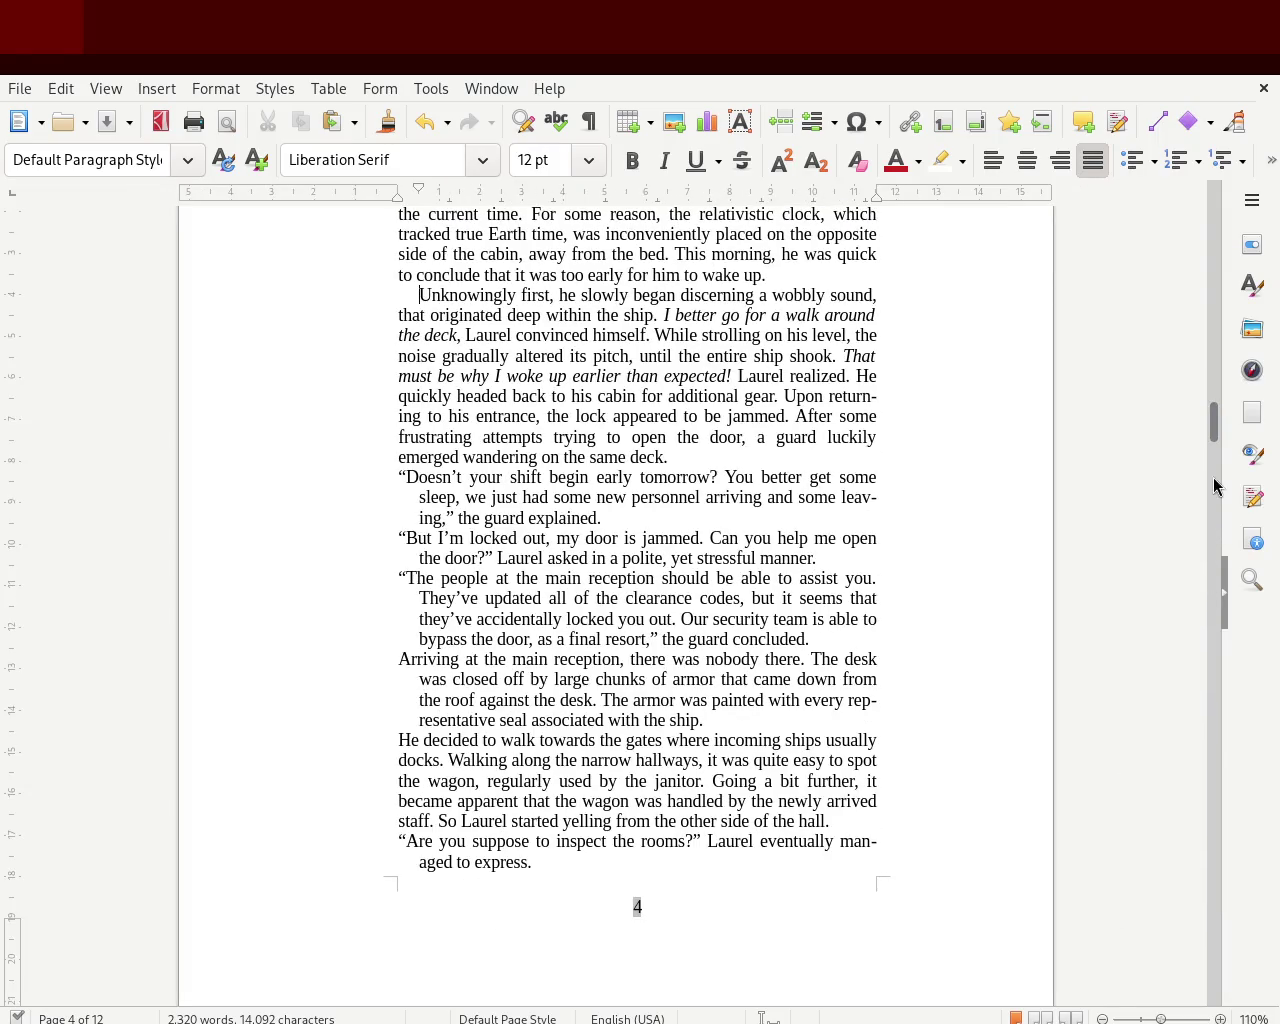
ctrl+scroll(1216, 430, down, 1)
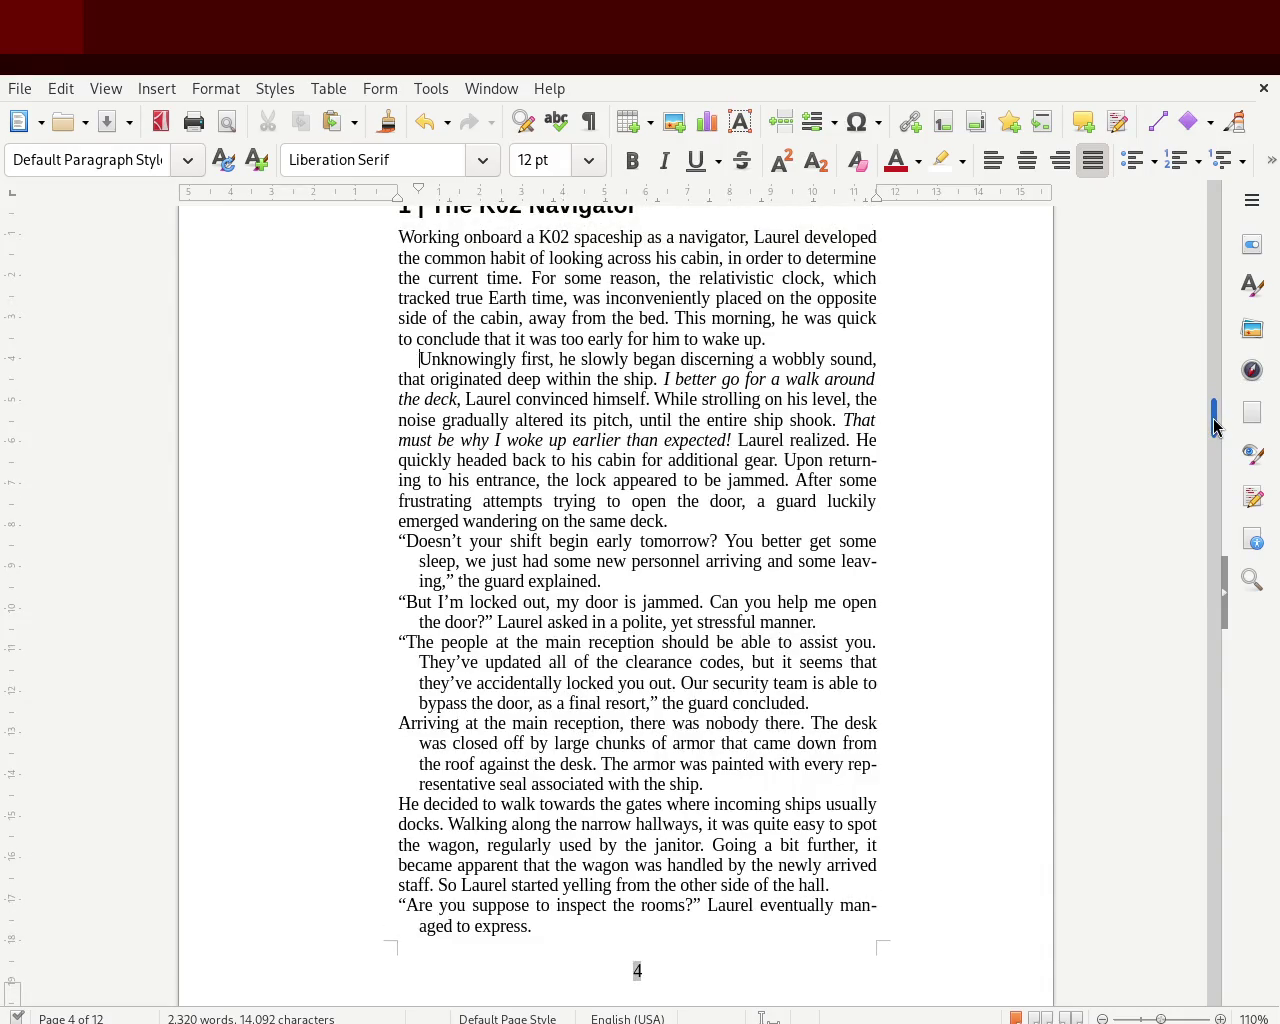
drag(1214, 410, 1214, 402)
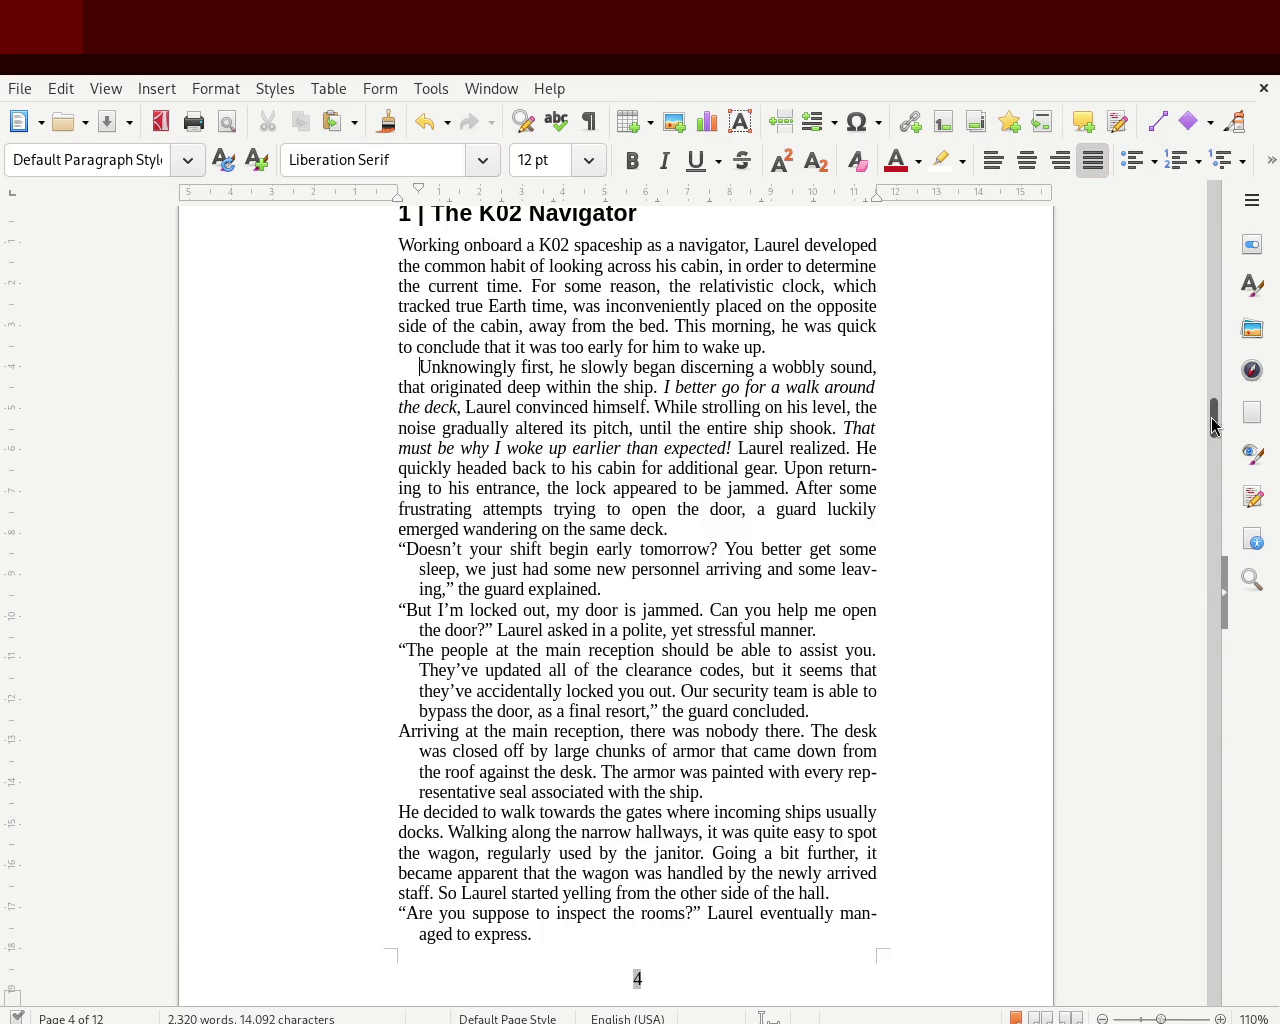
scroll(1214, 427, up, 2)
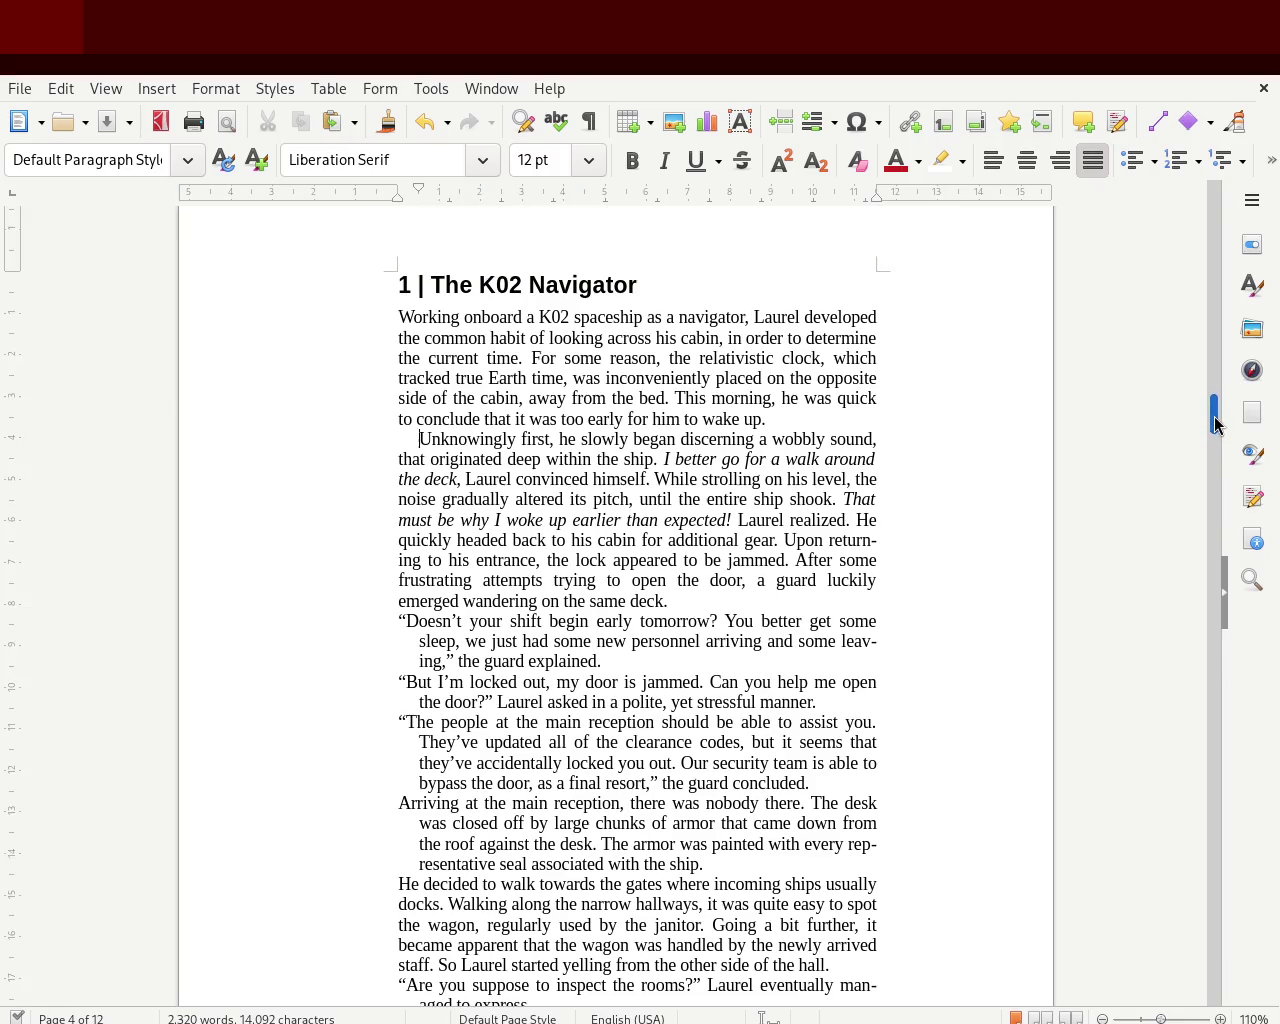
scroll(1214, 427, up, 1)
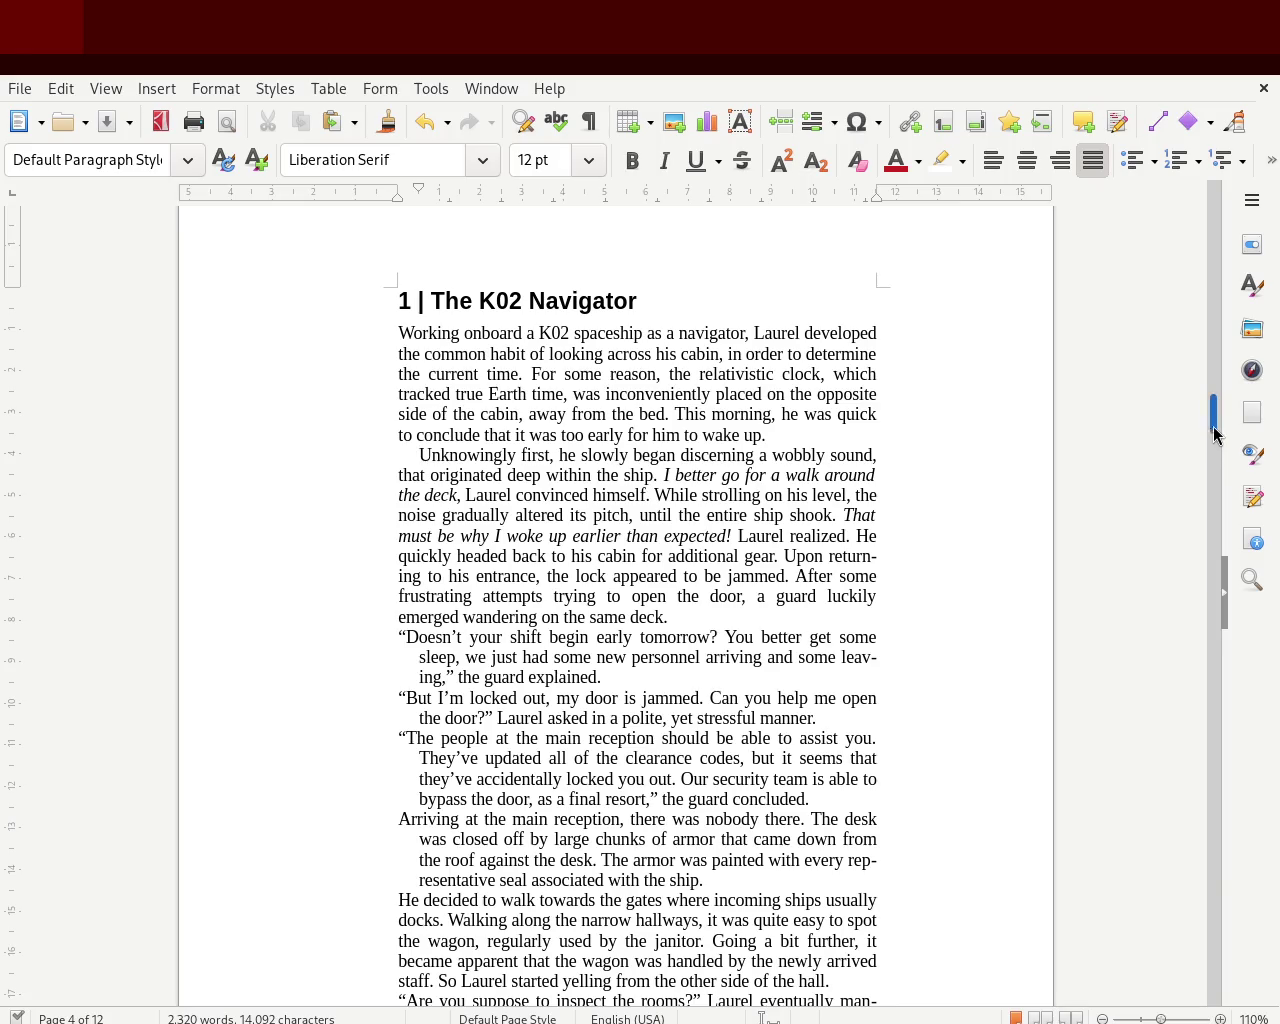
scroll(1218, 412, down, 2)
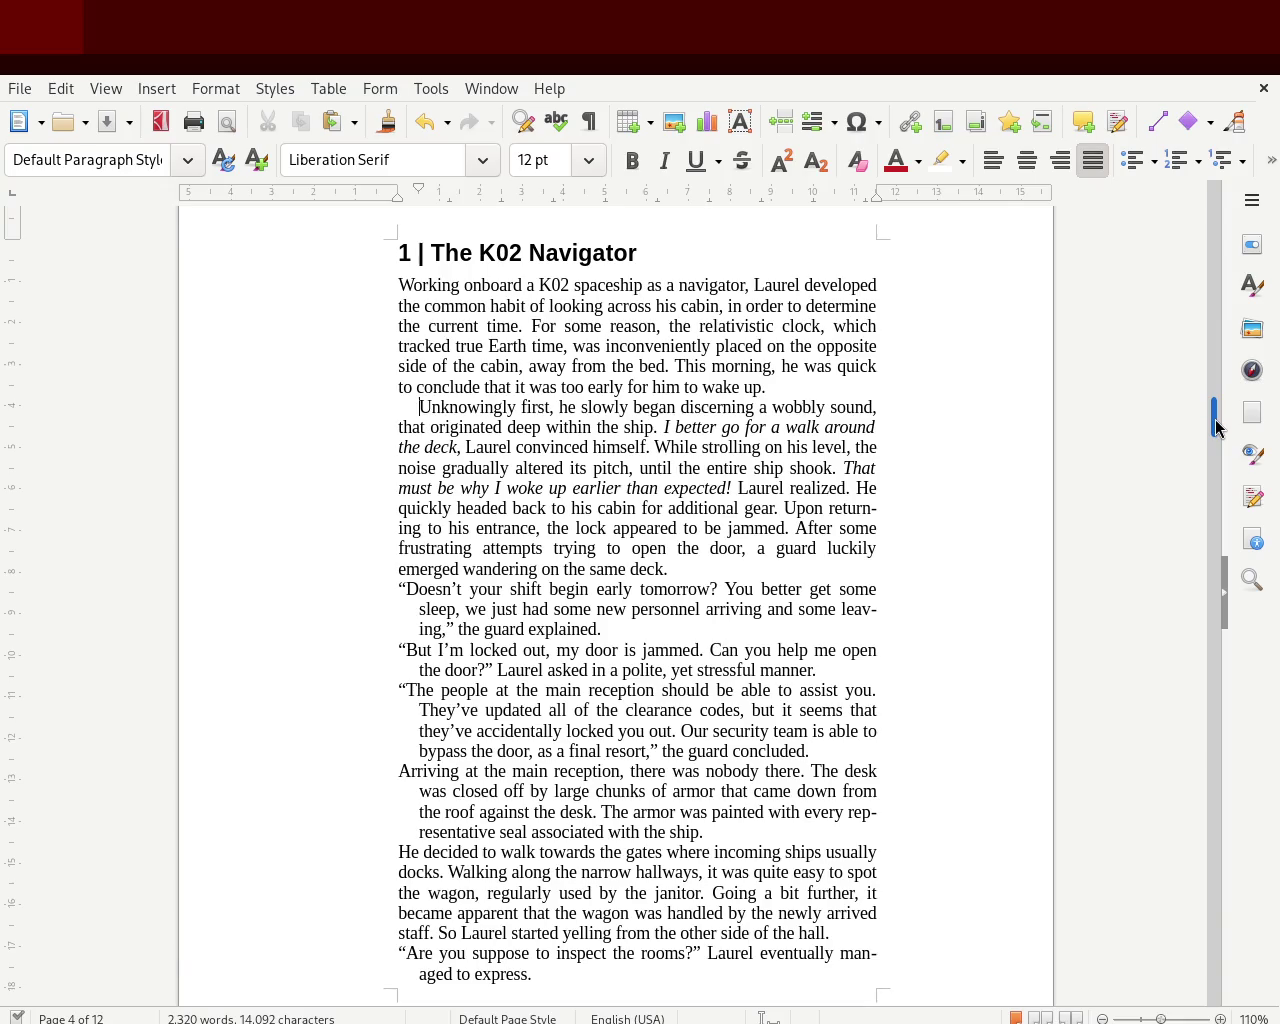
scroll(1216, 422, down, 1)
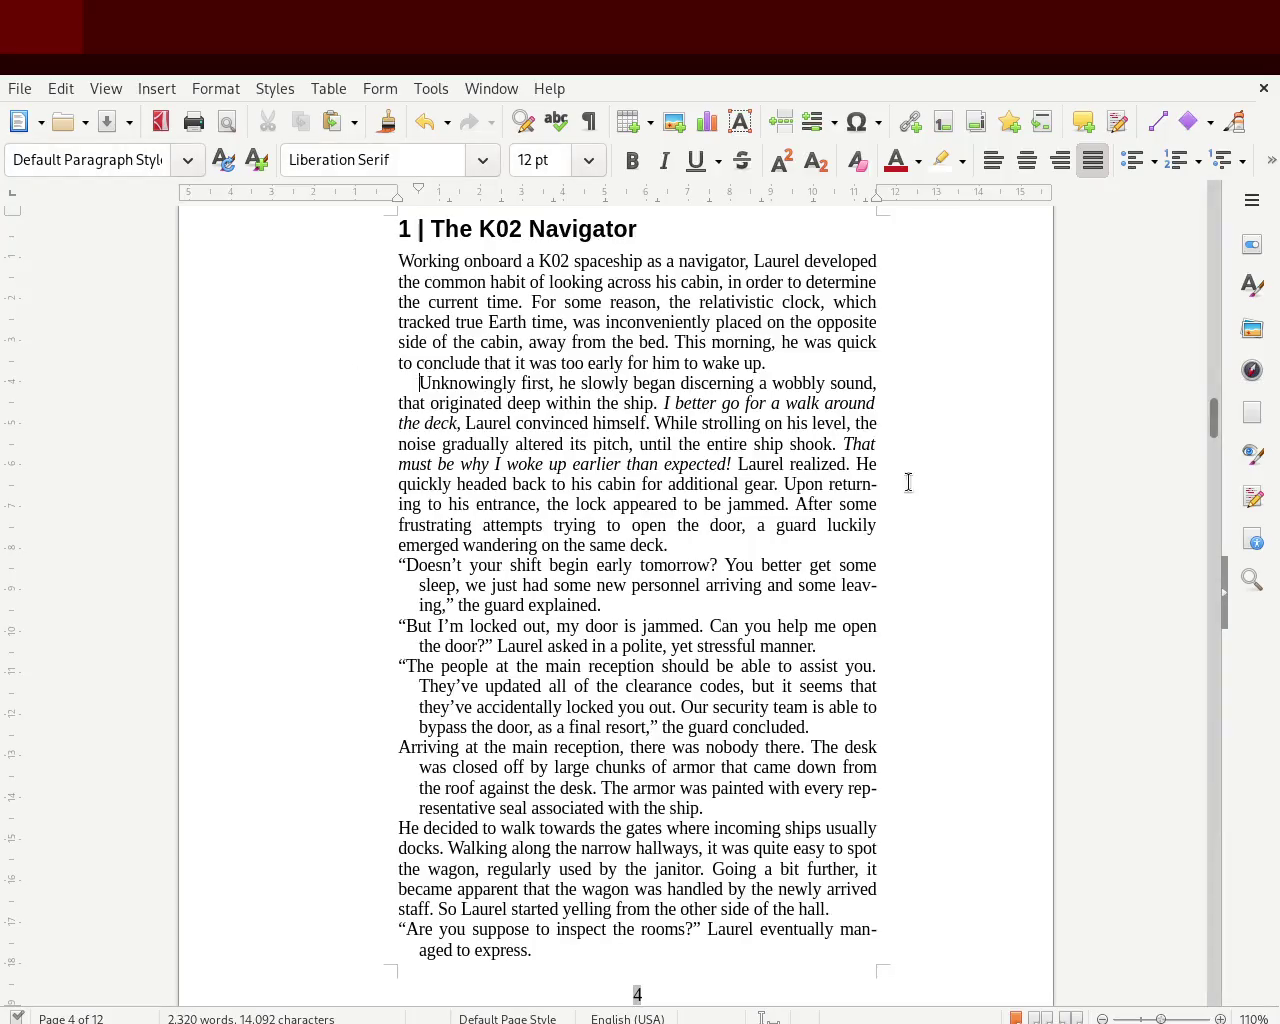
mouse_move(1216, 430)
mouse_down()
mouse_move(1211, 420)
mouse_move(1214, 433)
mouse_up()
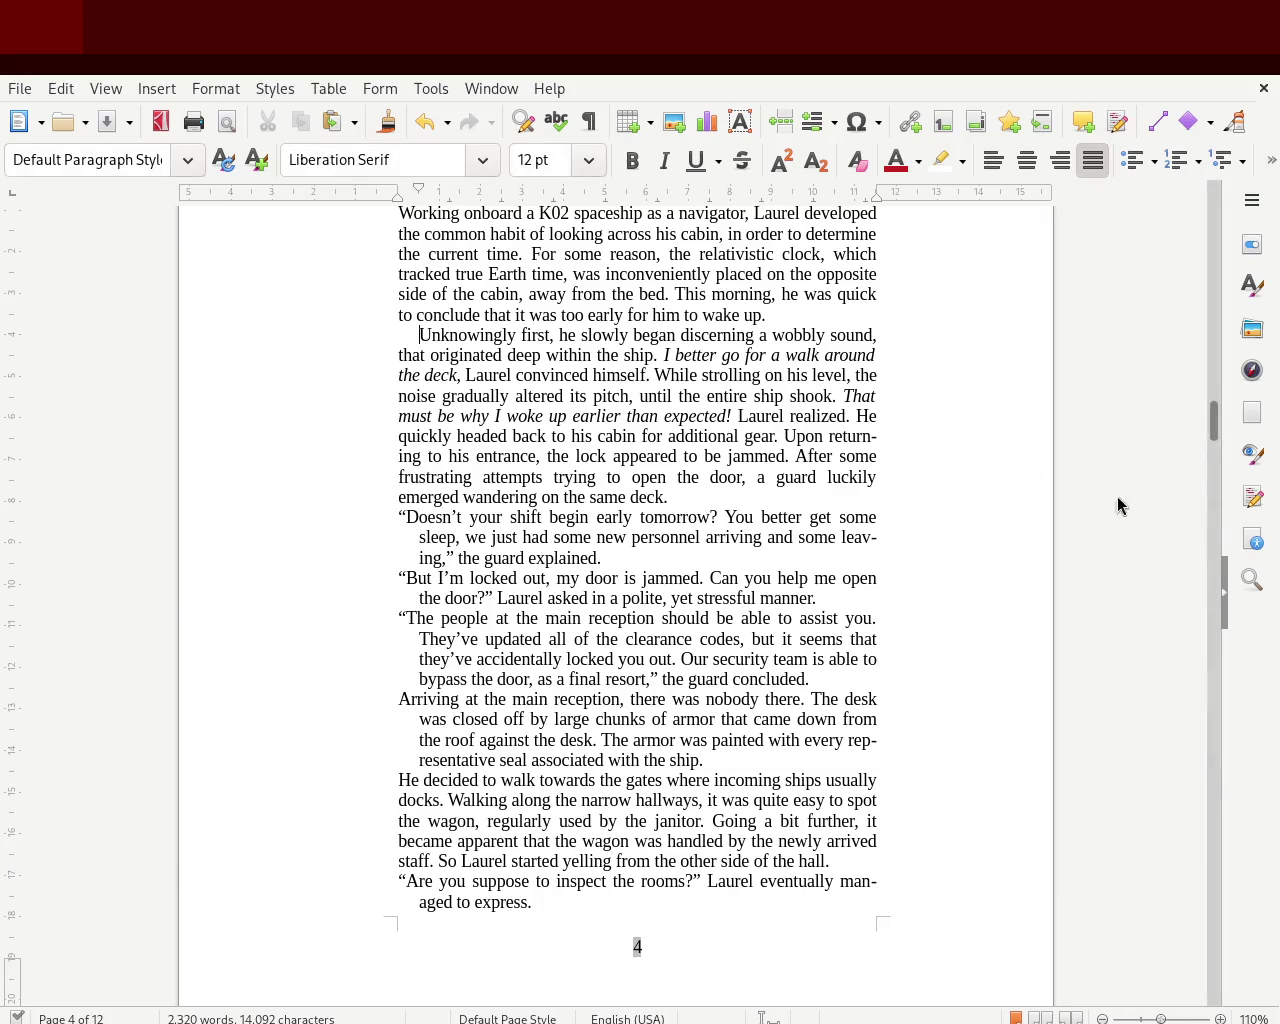
drag(1214, 423, 1206, 374)
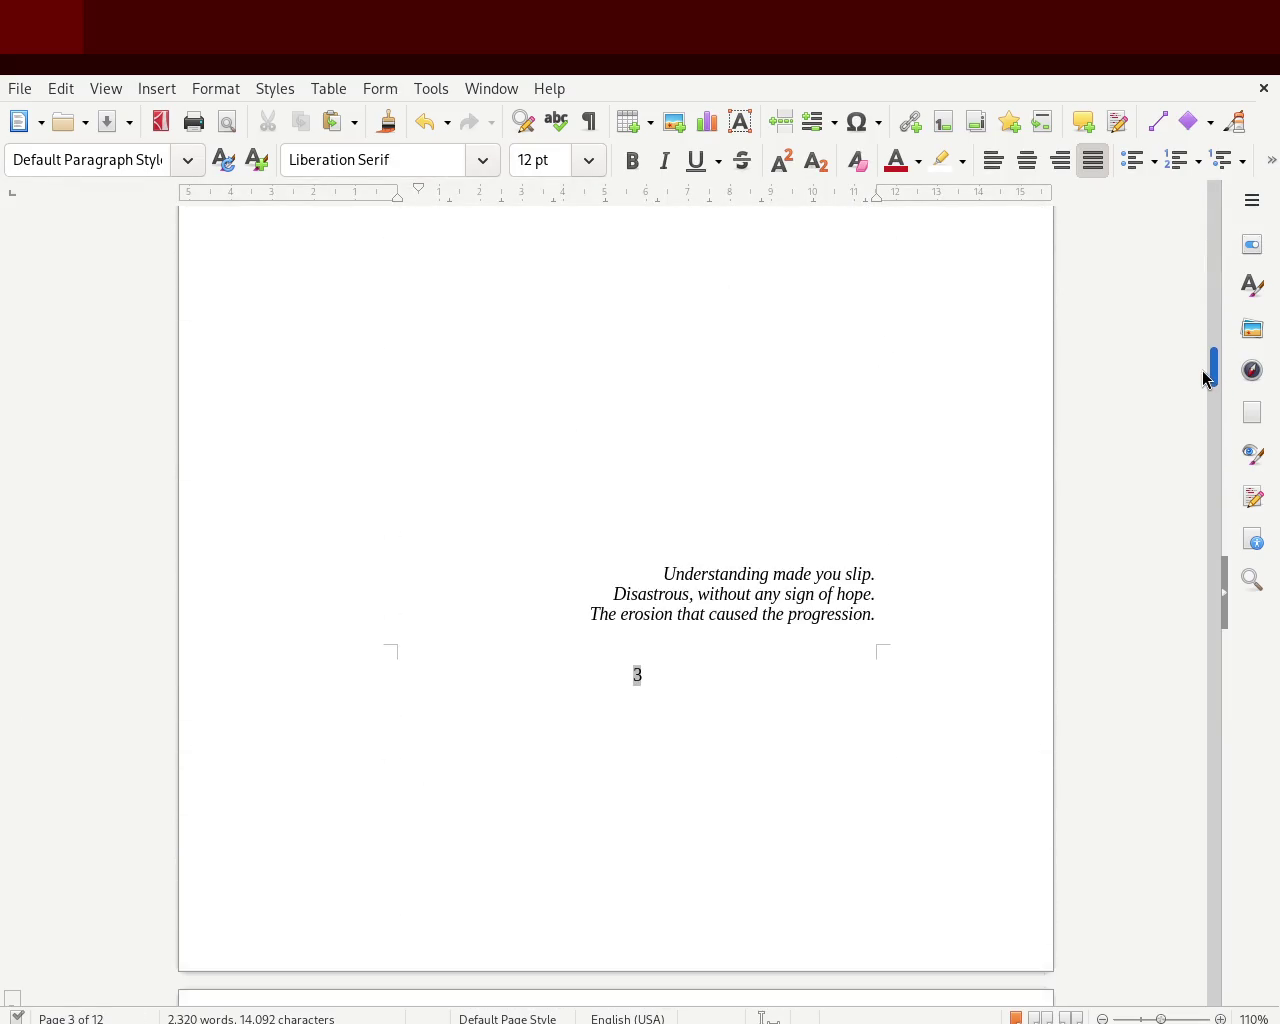
- Delete the empty paragraphs above the Prologue heading so it starts at the top of its page
click(866, 627)
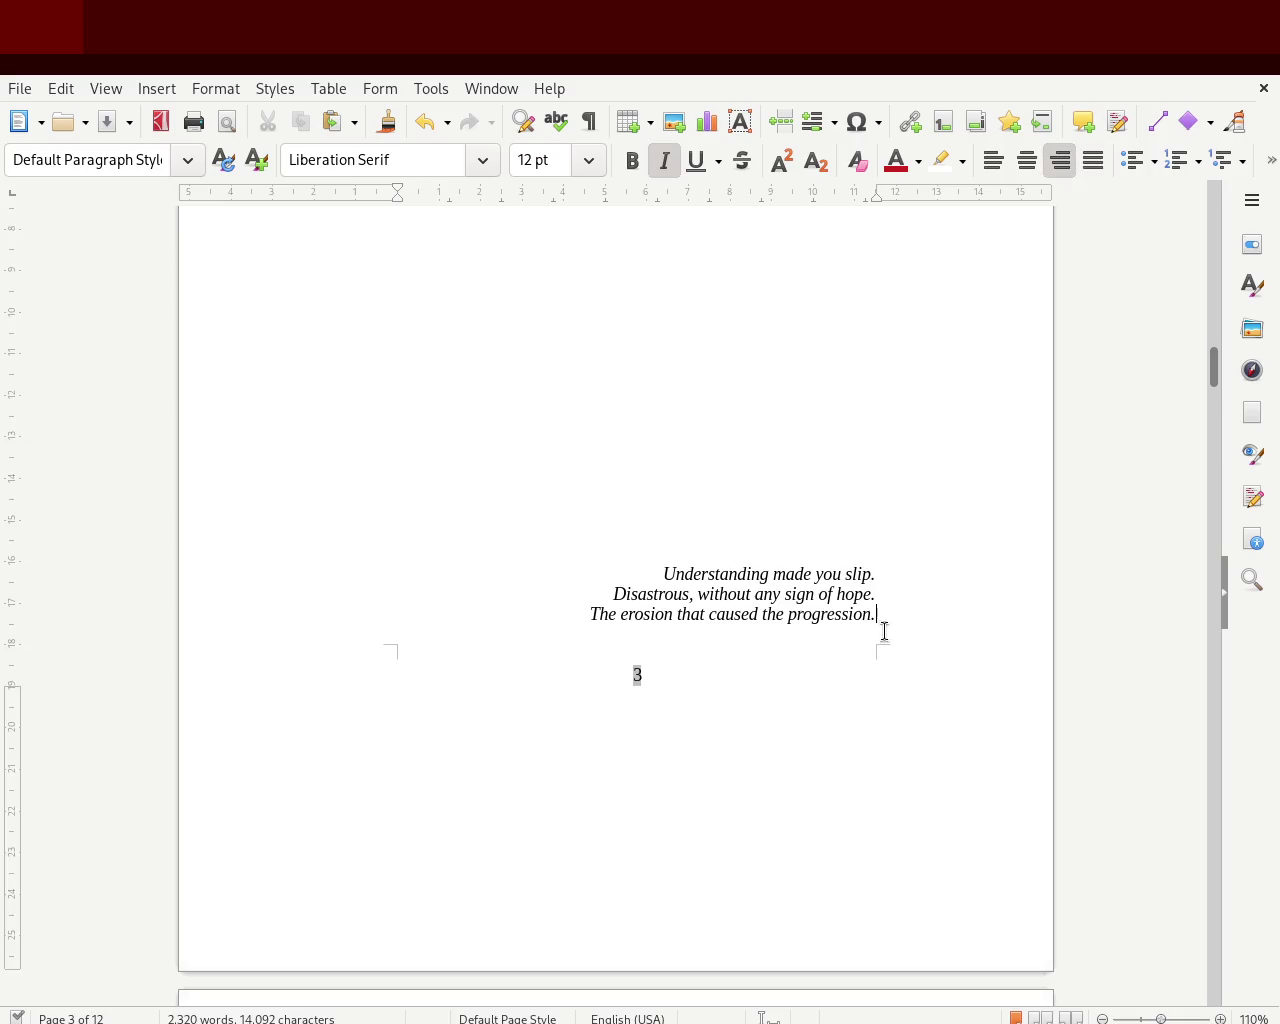
mouse_move(1214, 380)
mouse_down()
mouse_move(1204, 282)
mouse_move(1193, 295)
mouse_up()
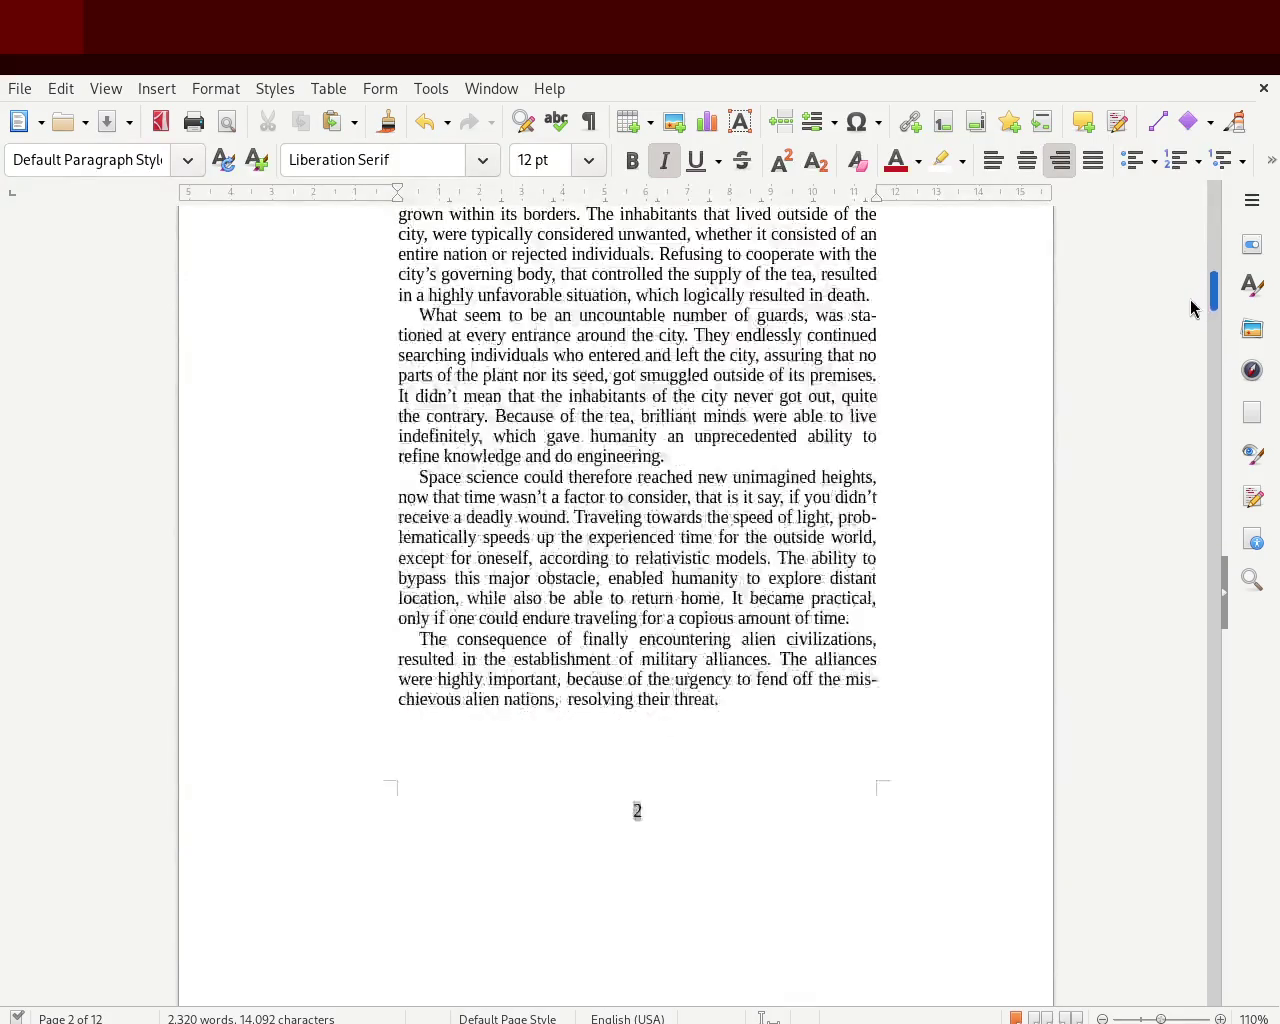
drag(1193, 295, 1190, 298)
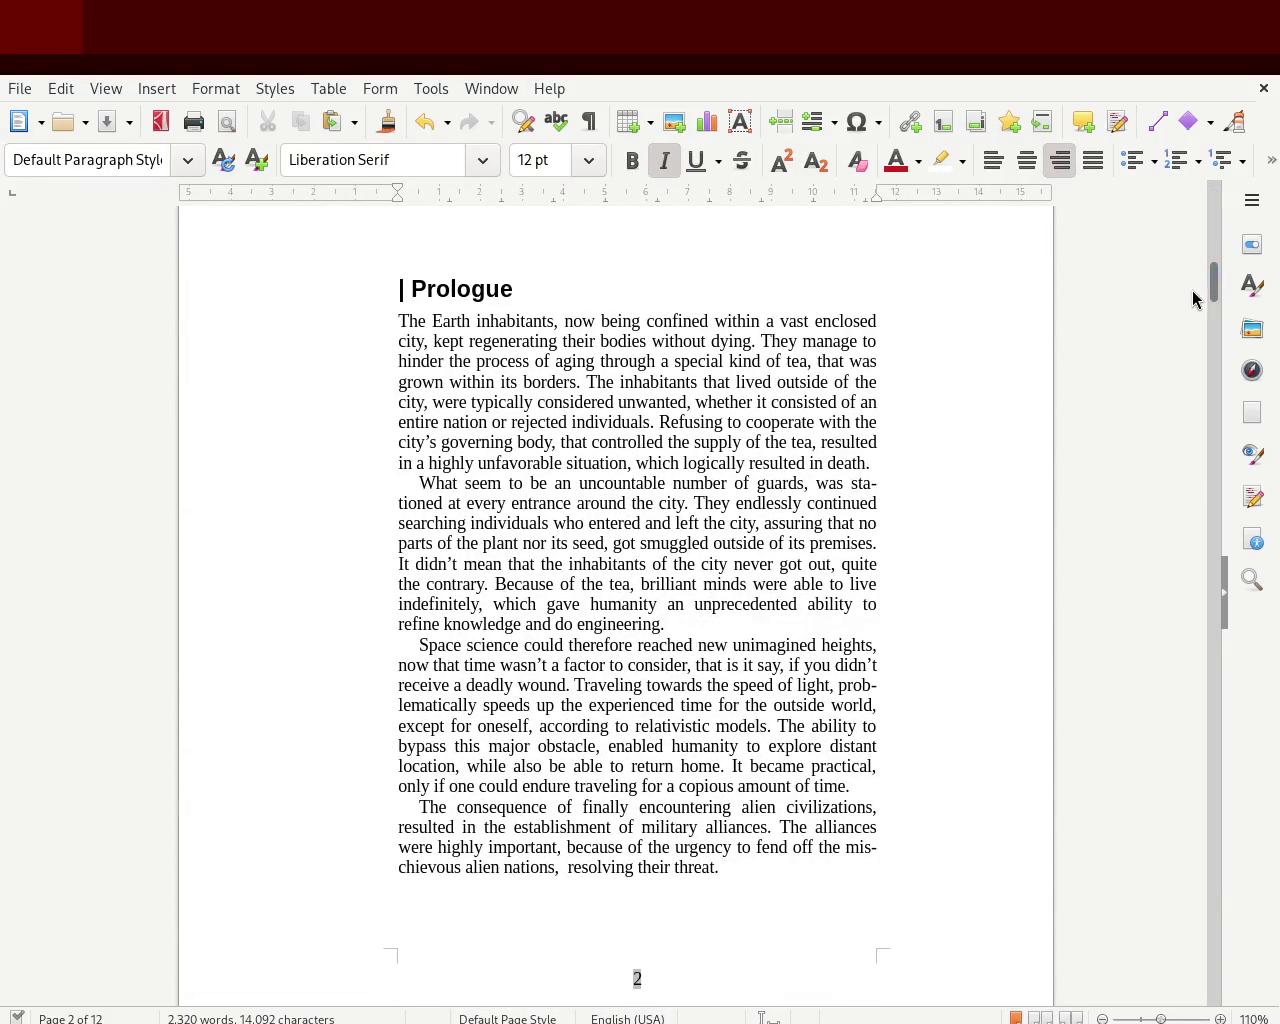
drag(1213, 290, 1211, 278)
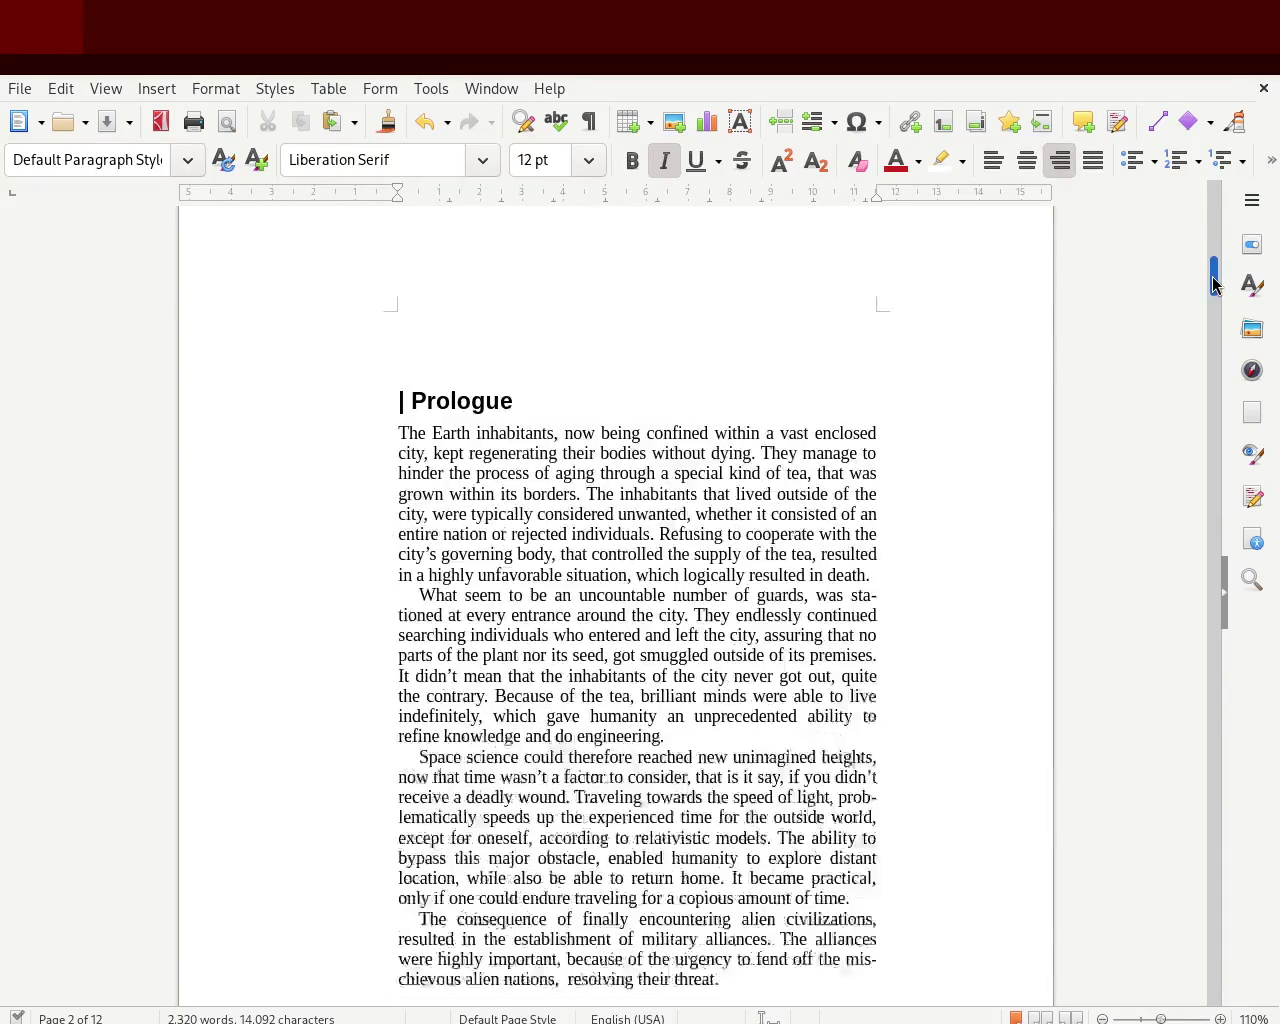
key(Delete)
key(Delete)
key(Delete)
key(Delete)
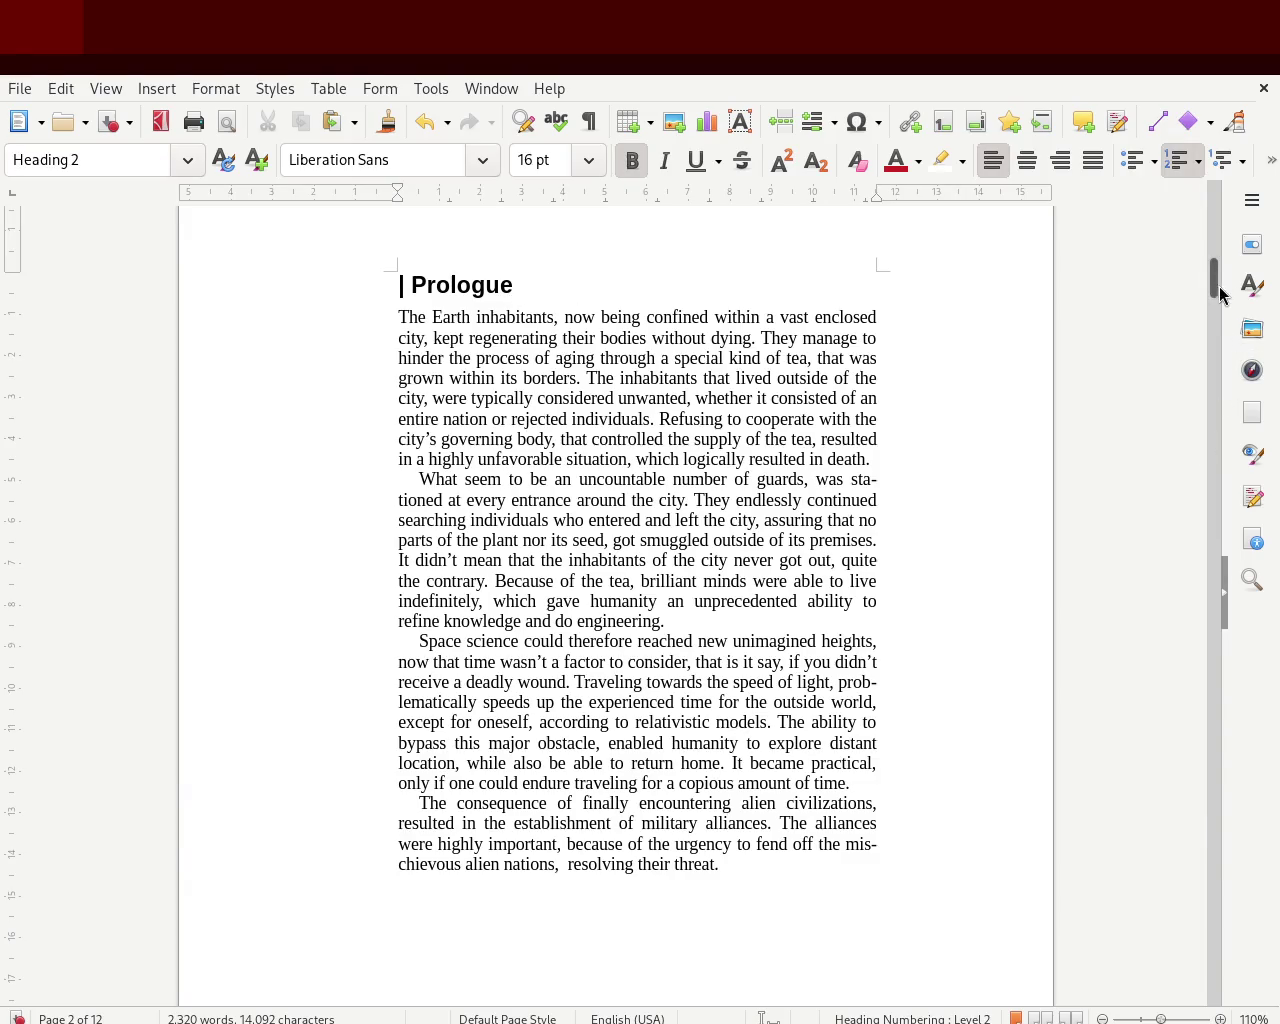
drag(1216, 289, 1218, 373)
- Try a page break before chapter 1, remove it, and adjust the blank lines around the epigraph
click(329, 529)
key(ctrl+Return)
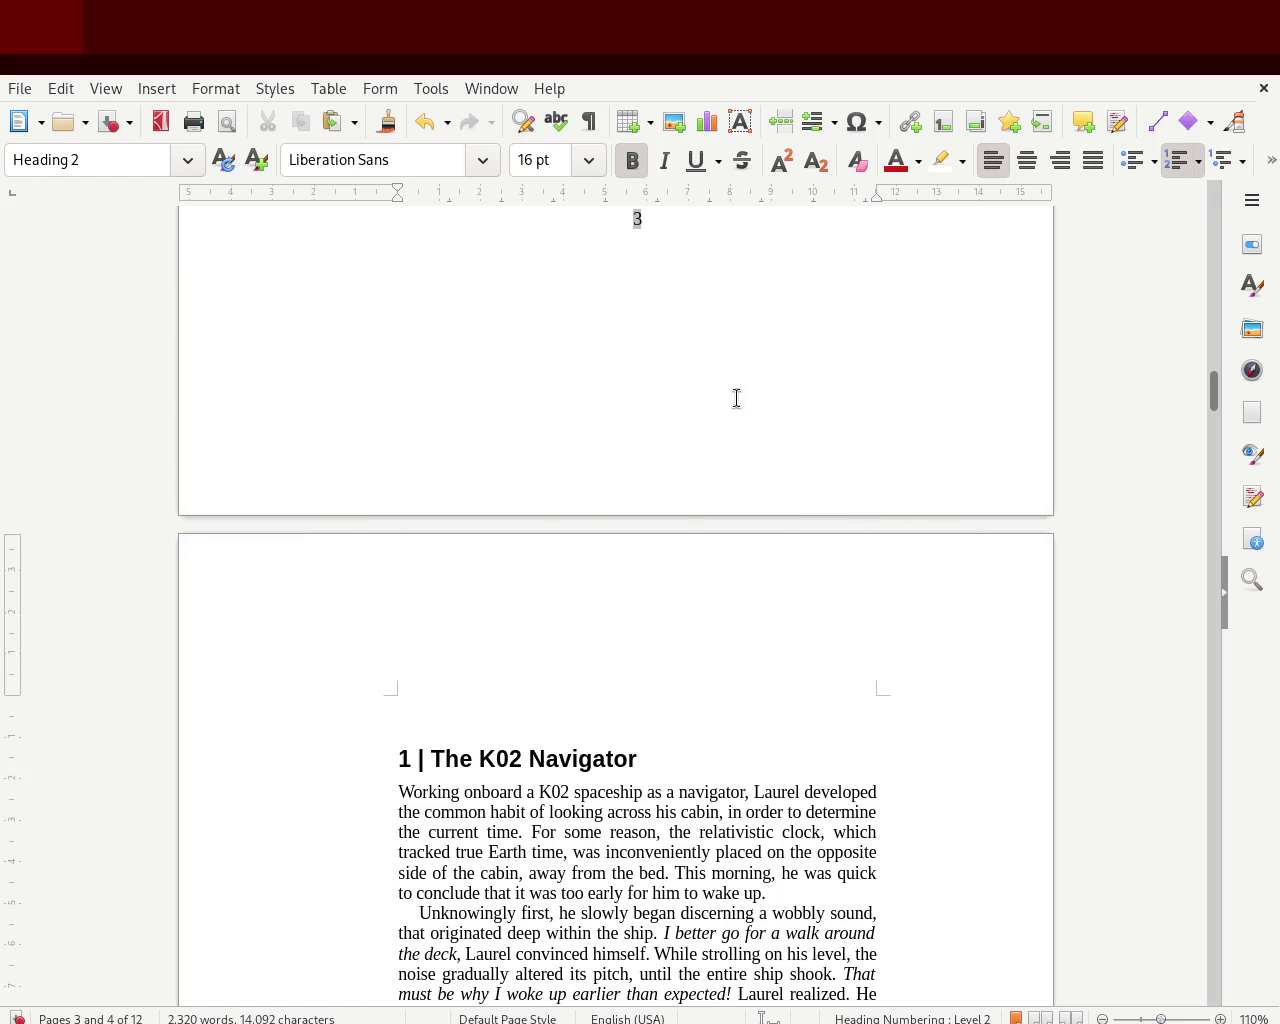
key(BackSpace)
click(906, 420)
key(Return)
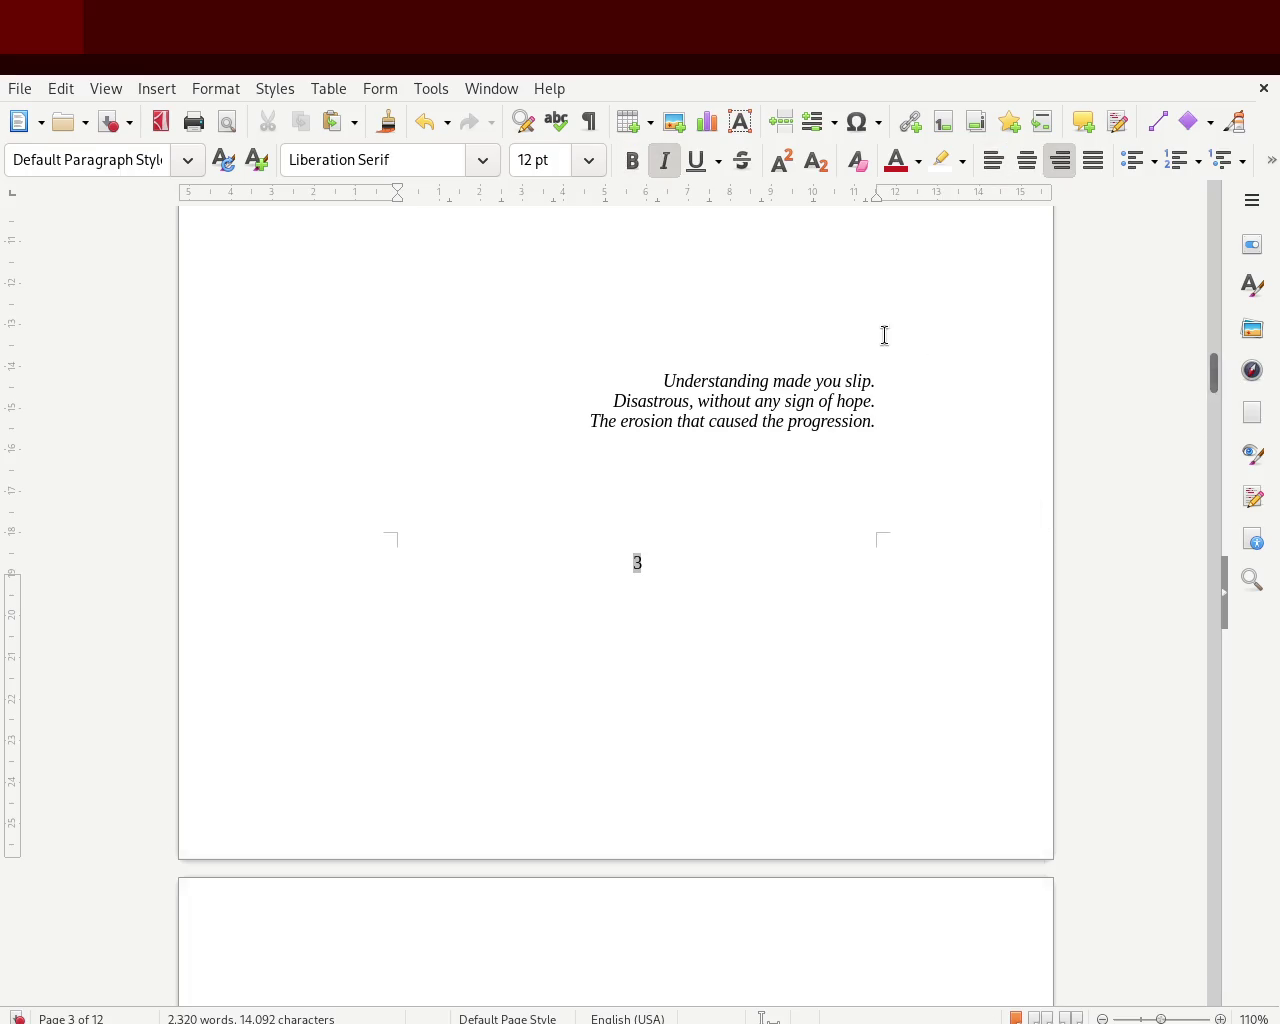
click(886, 349)
key(Return)
key(Return)
key(Return)
key(Return)
key(Return)
key(BackSpace)
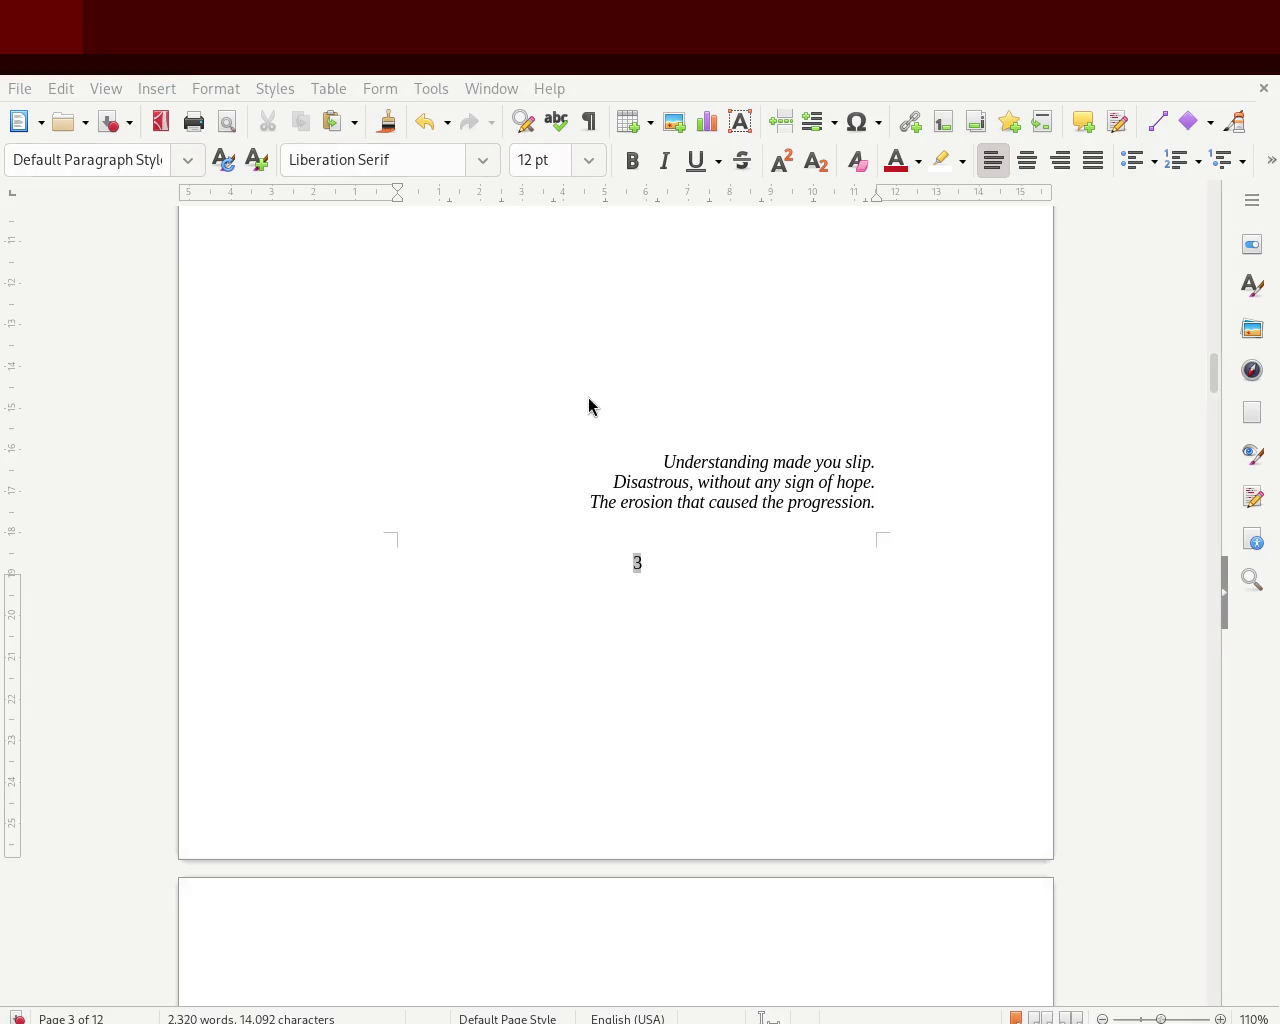
- Delete the empty paragraph above '1 | The K02 Navigator' so it opens page 4
mouse_move(1218, 376)
mouse_down()
mouse_move(1203, 288)
mouse_move(1203, 336)
mouse_up()
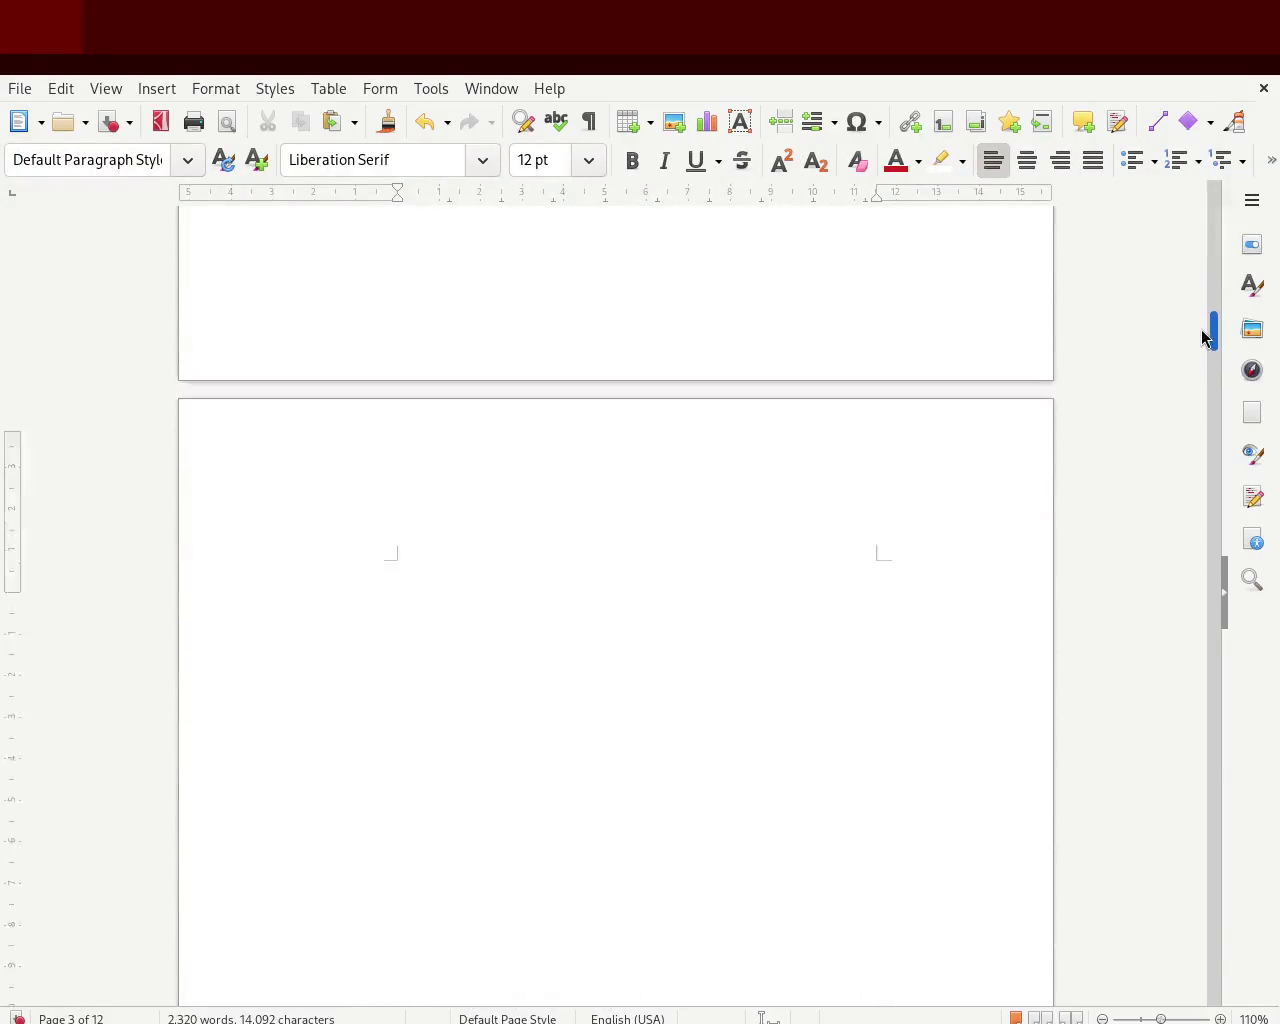
drag(1203, 336, 1194, 417)
click(422, 358)
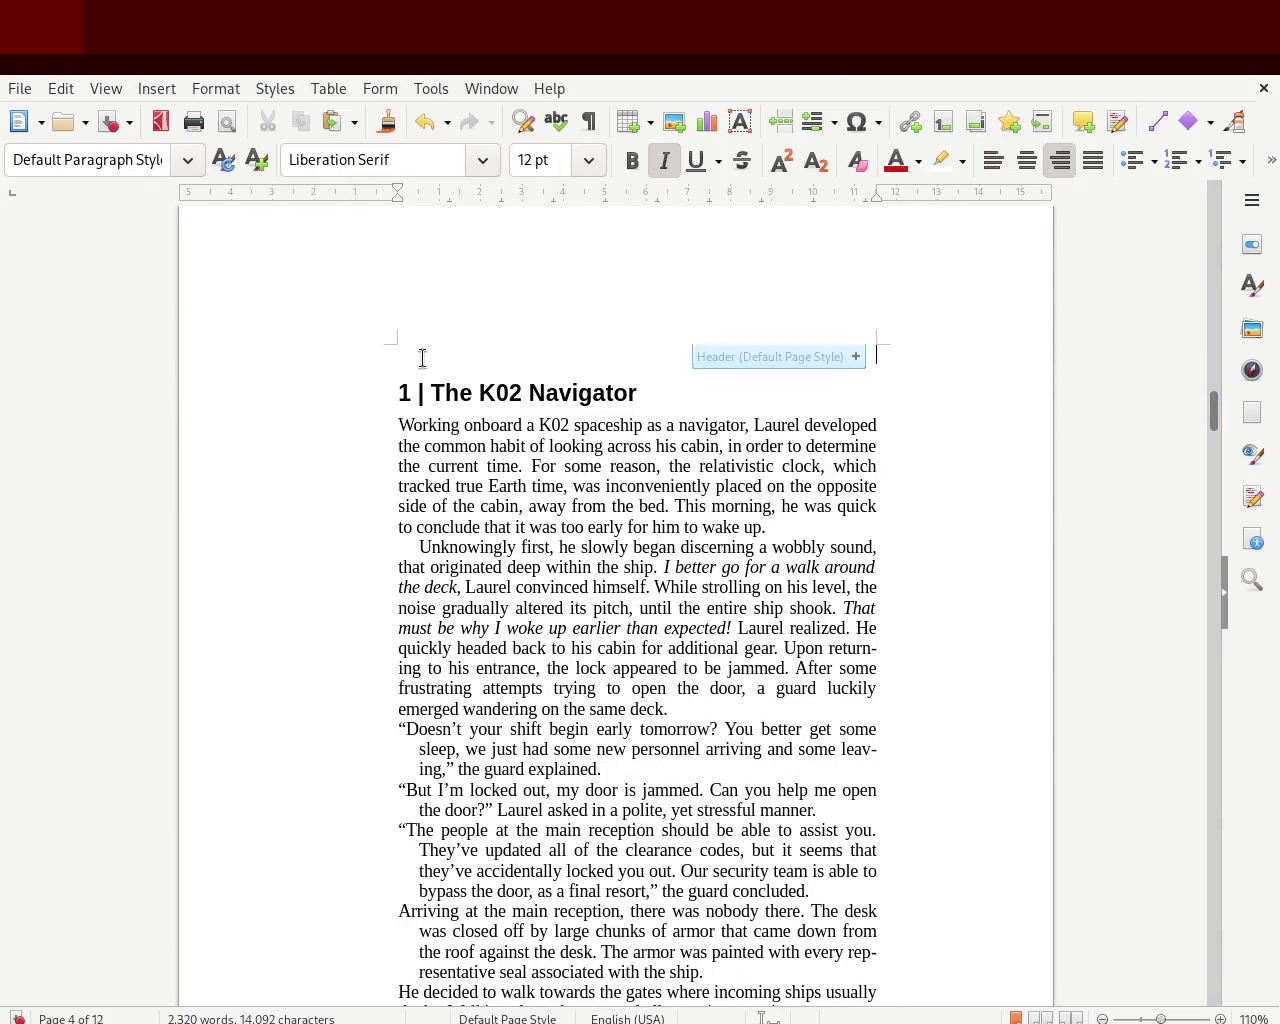
key(Delete)
- Review pages 1–6, then put the cursor on the empty line above '2 | Inside The Module' on page 7
drag(1216, 403, 1214, 421)
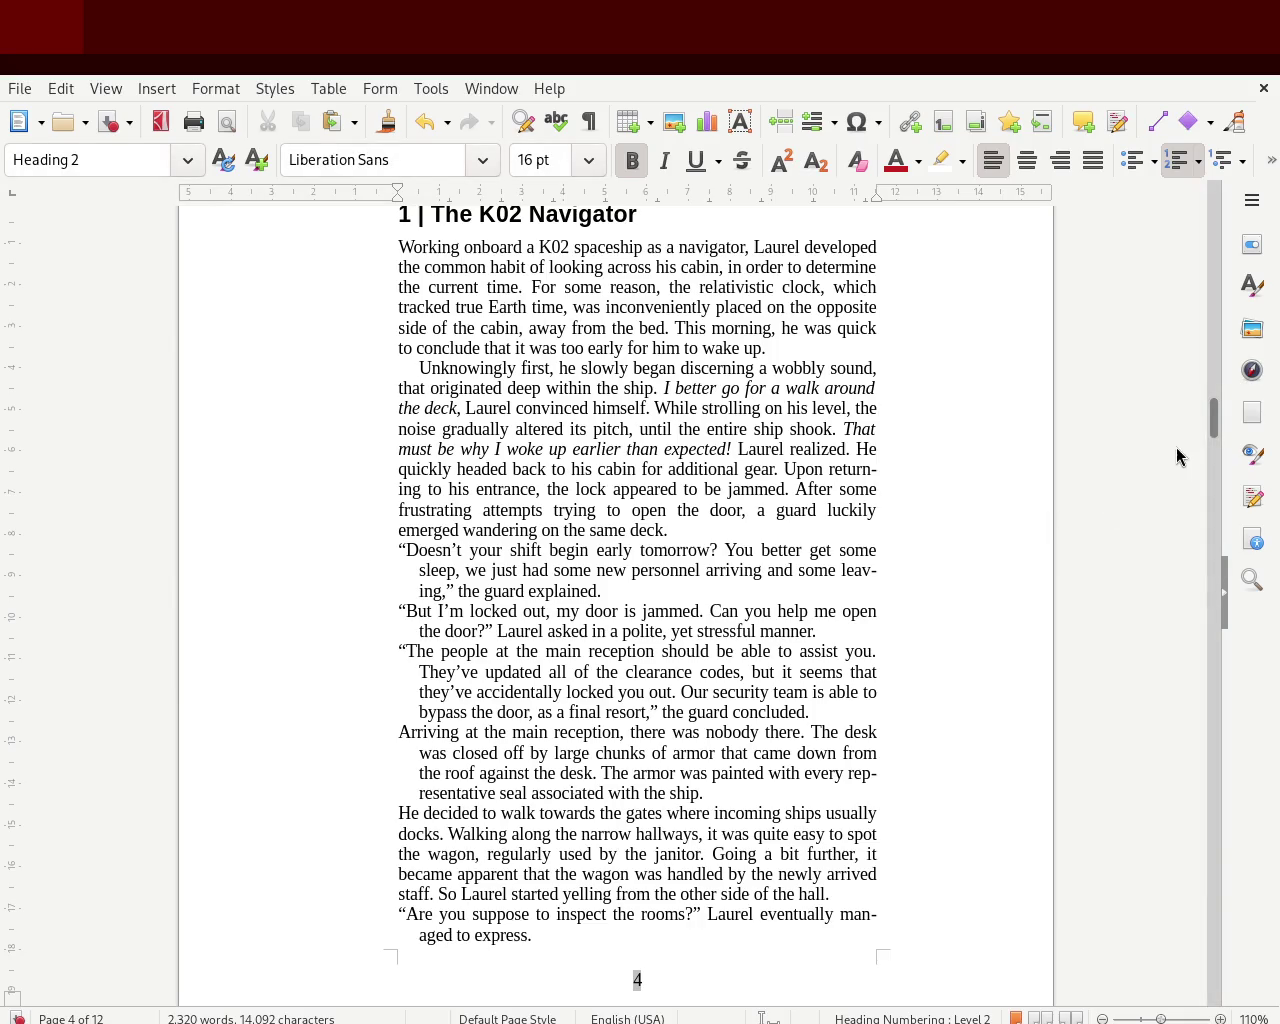
mouse_move(1212, 416)
mouse_down()
mouse_move(1218, 205)
mouse_move(1203, 246)
mouse_move(1203, 206)
mouse_move(1194, 240)
mouse_move(1196, 222)
mouse_move(1200, 210)
mouse_move(1200, 291)
mouse_up()
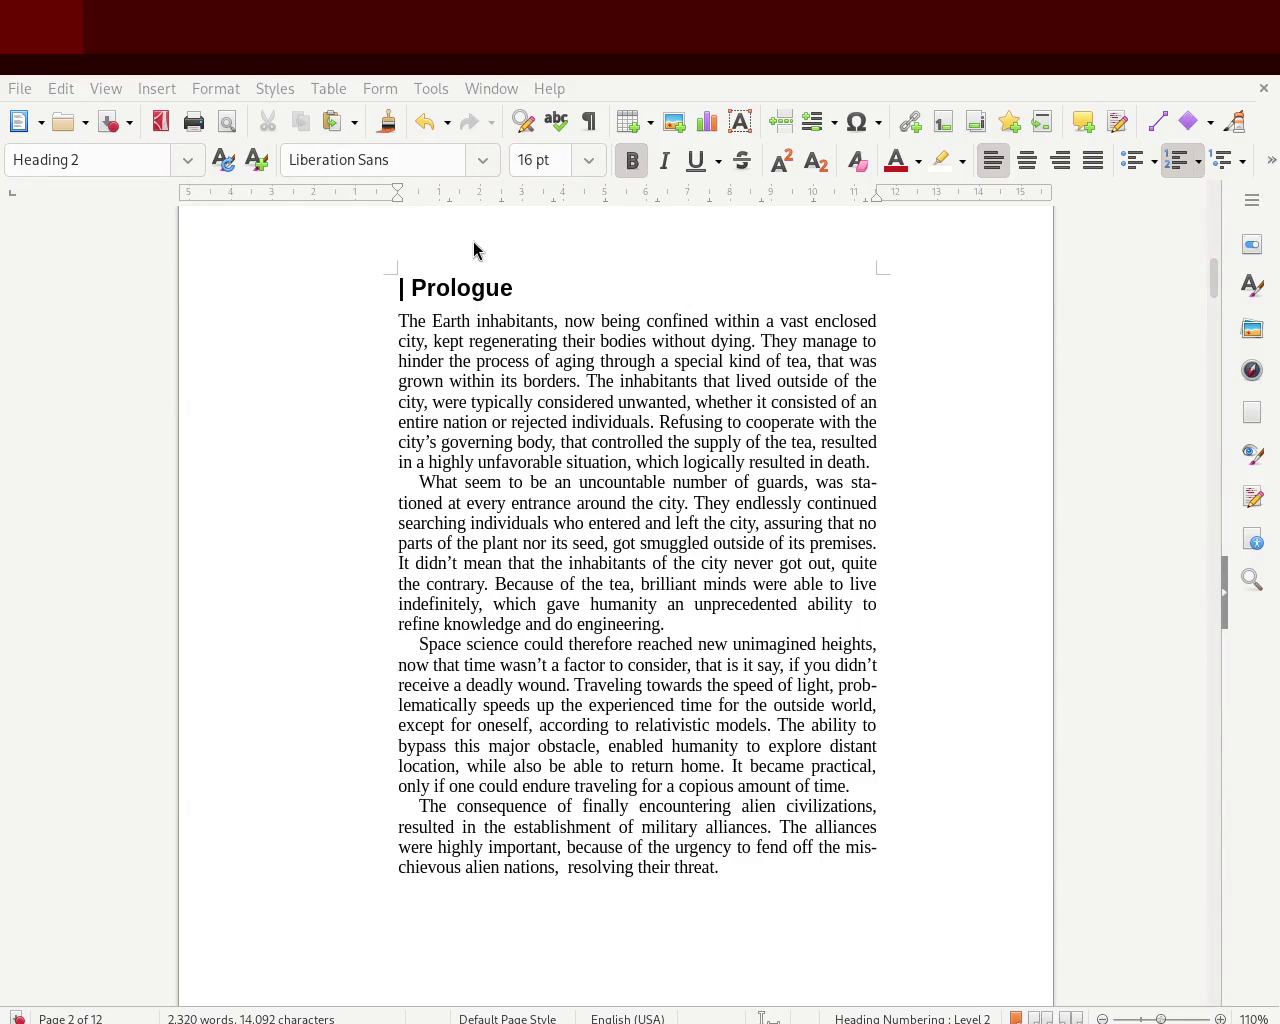
drag(1212, 276, 1210, 403)
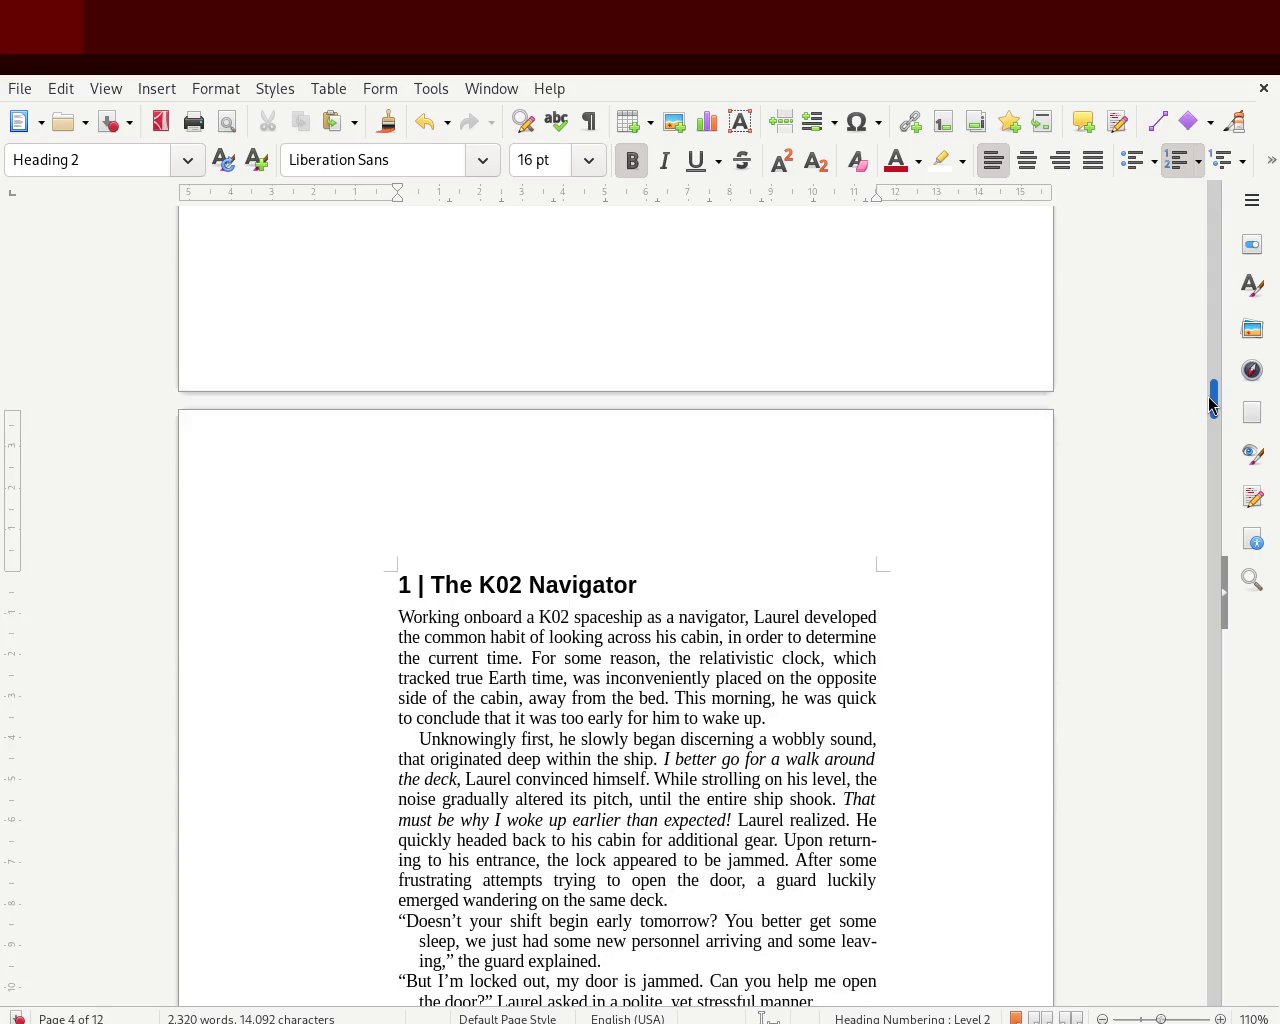
drag(1208, 397, 1208, 411)
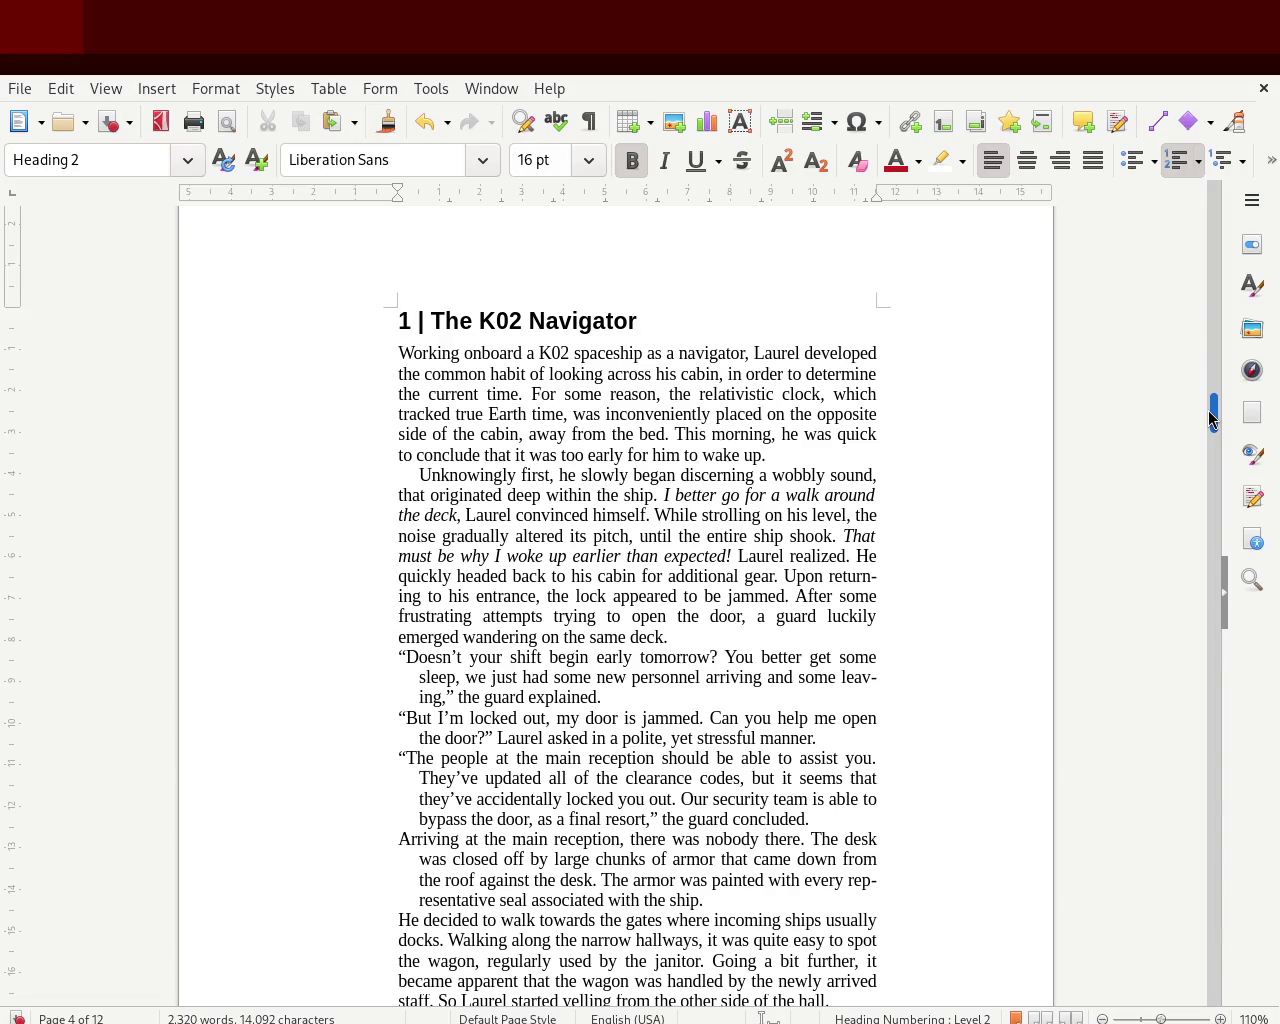
drag(1208, 411, 1190, 423)
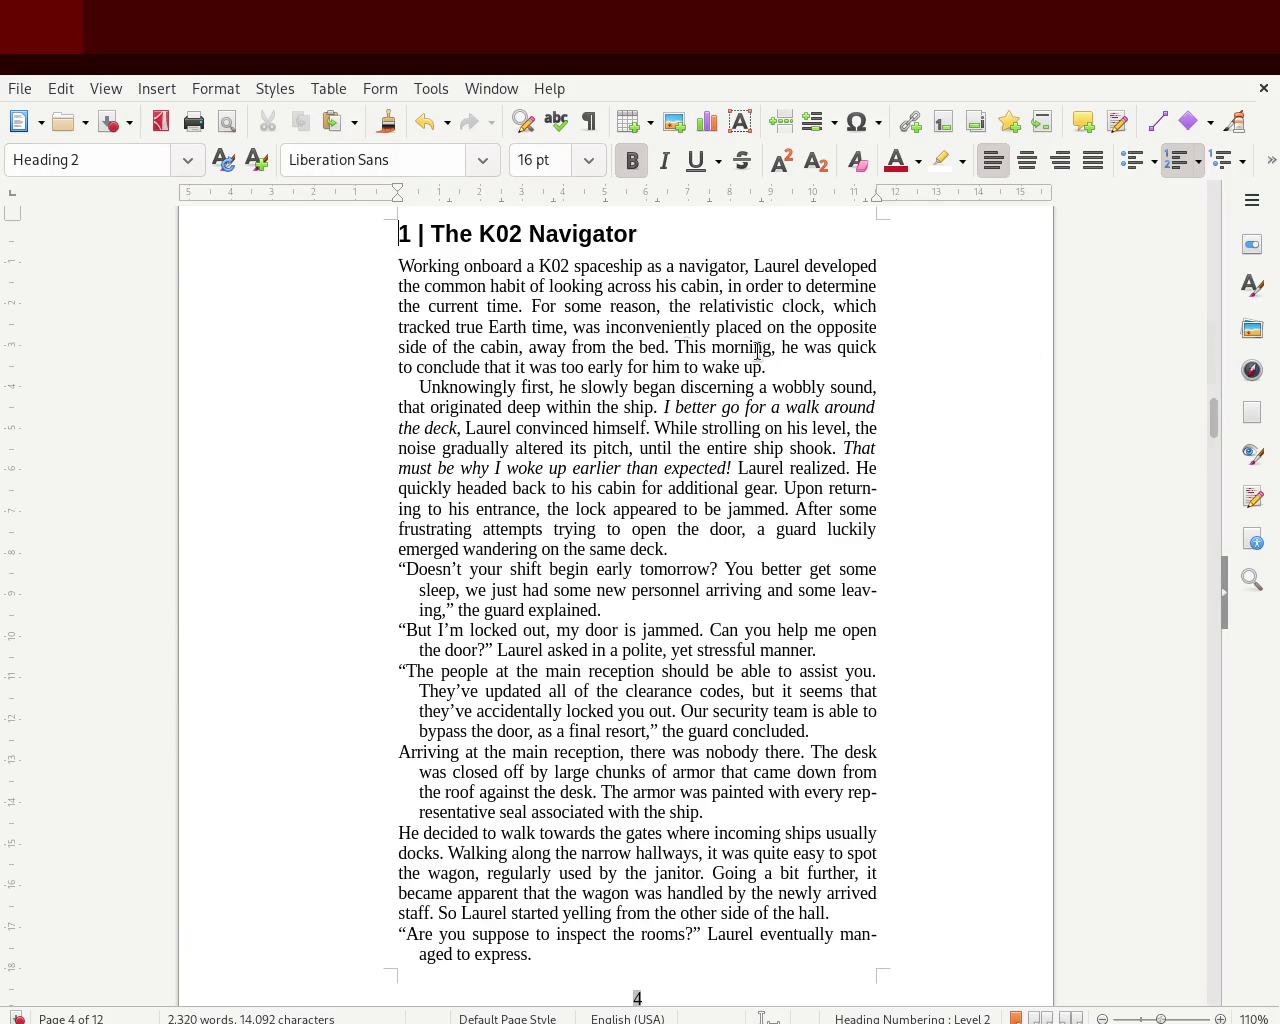
drag(1214, 420, 1223, 593)
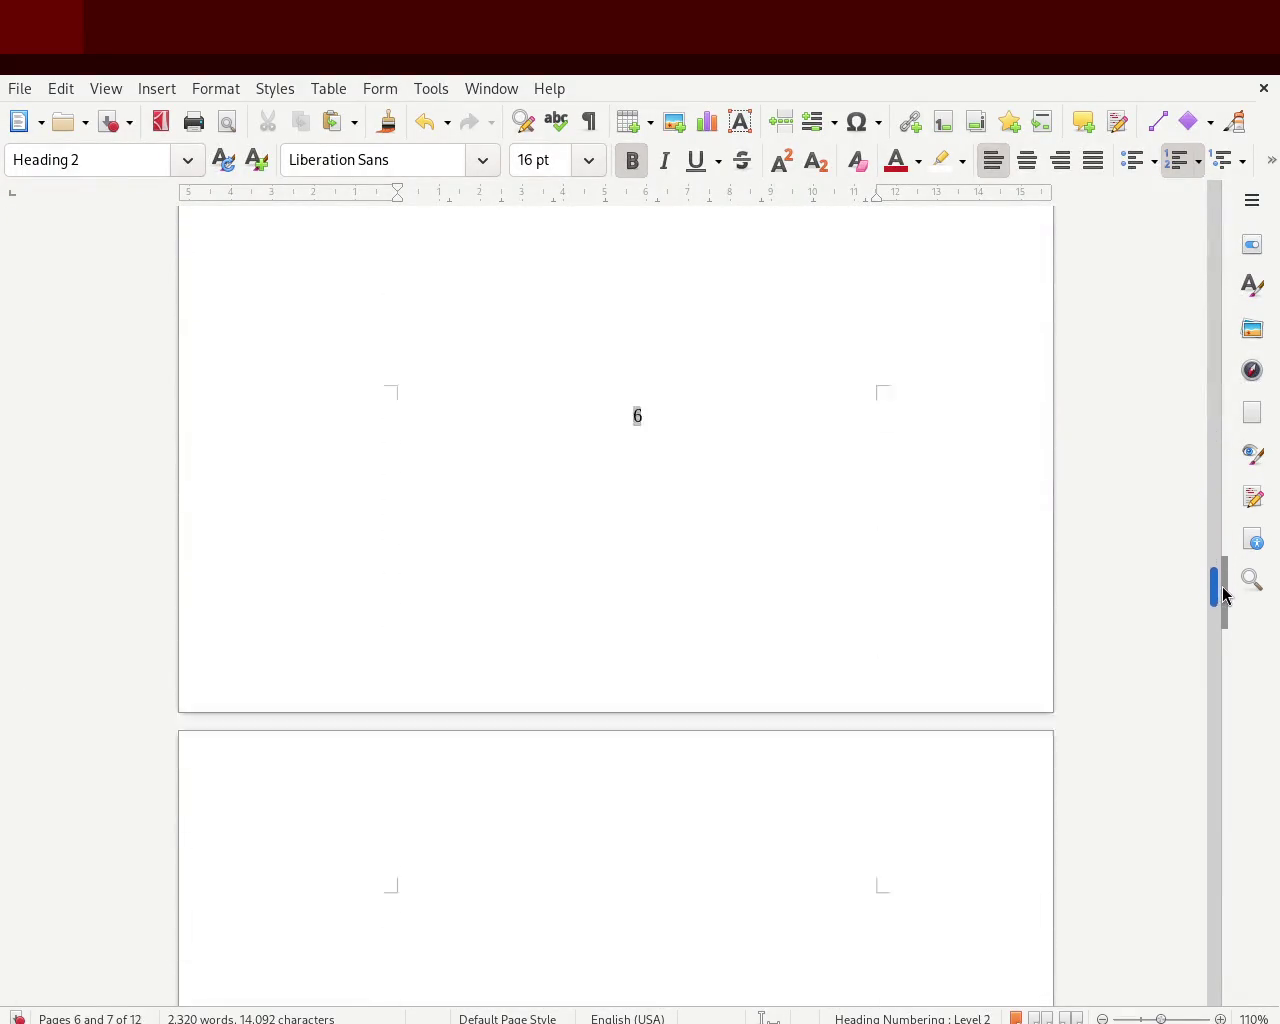
drag(1223, 593, 1214, 605)
click(503, 592)
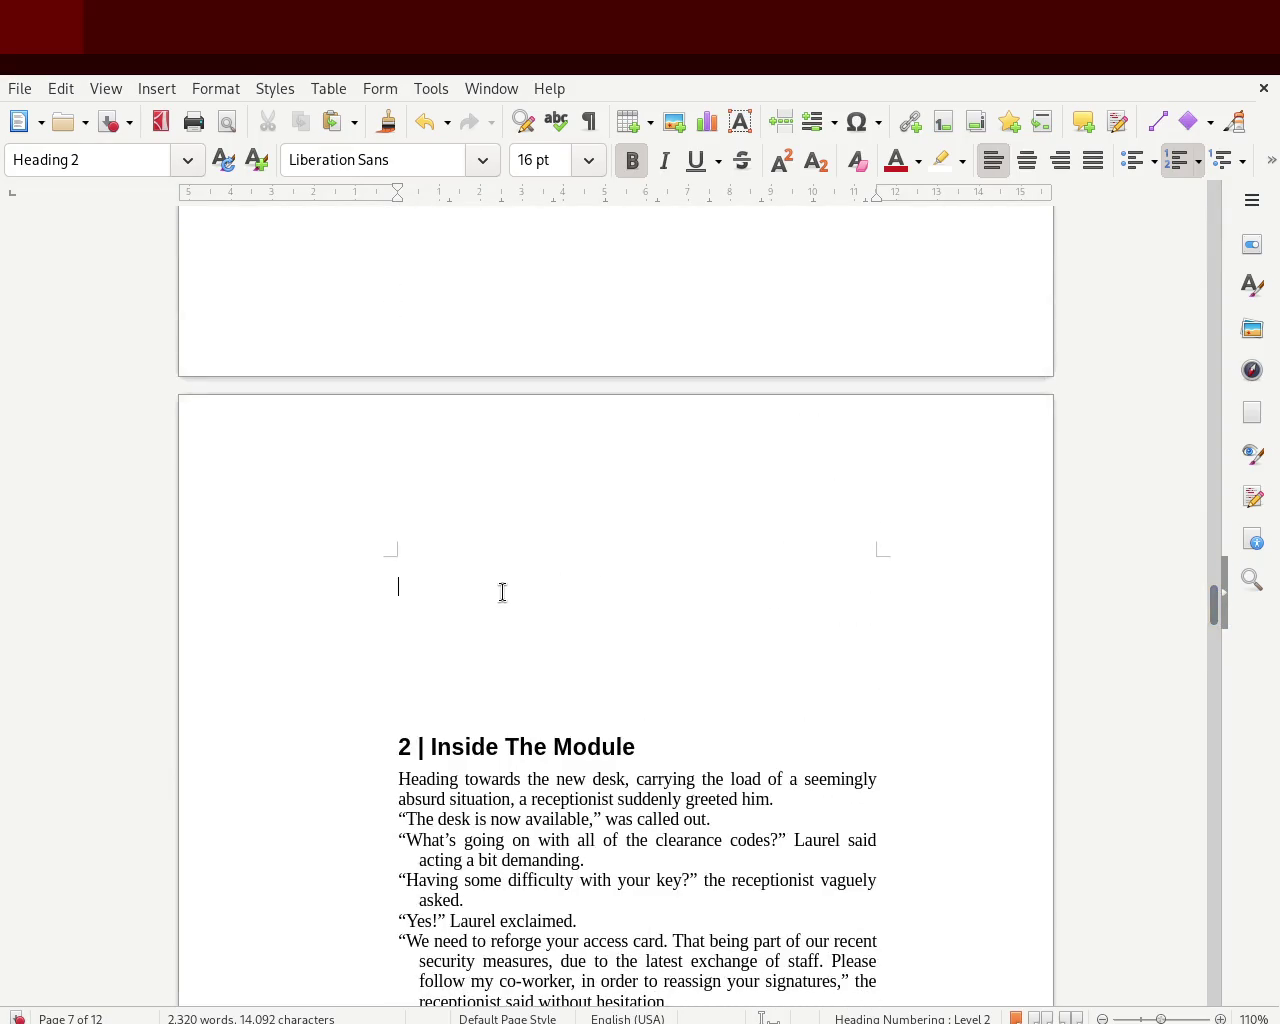
- Remove the blank lines above chapter 2's heading, insert 'the' after 'of' and drop the stray 'a'
key(Delete)
key(Delete)
key(Delete)
key(Delete)
key(Delete)
key(Delete)
key(Delete)
drag(1214, 600, 1216, 632)
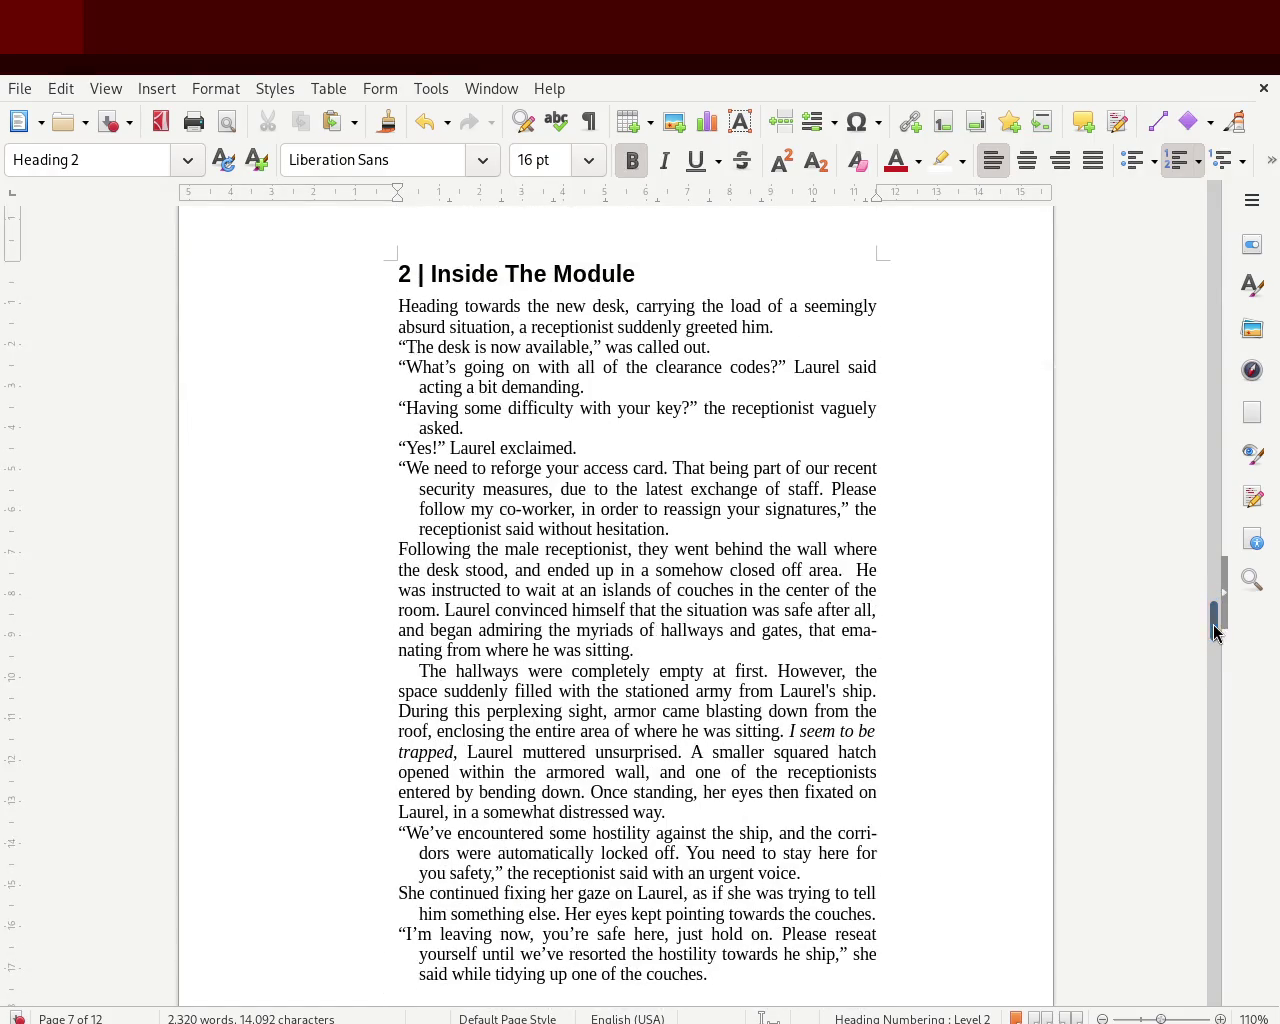
click(776, 308)
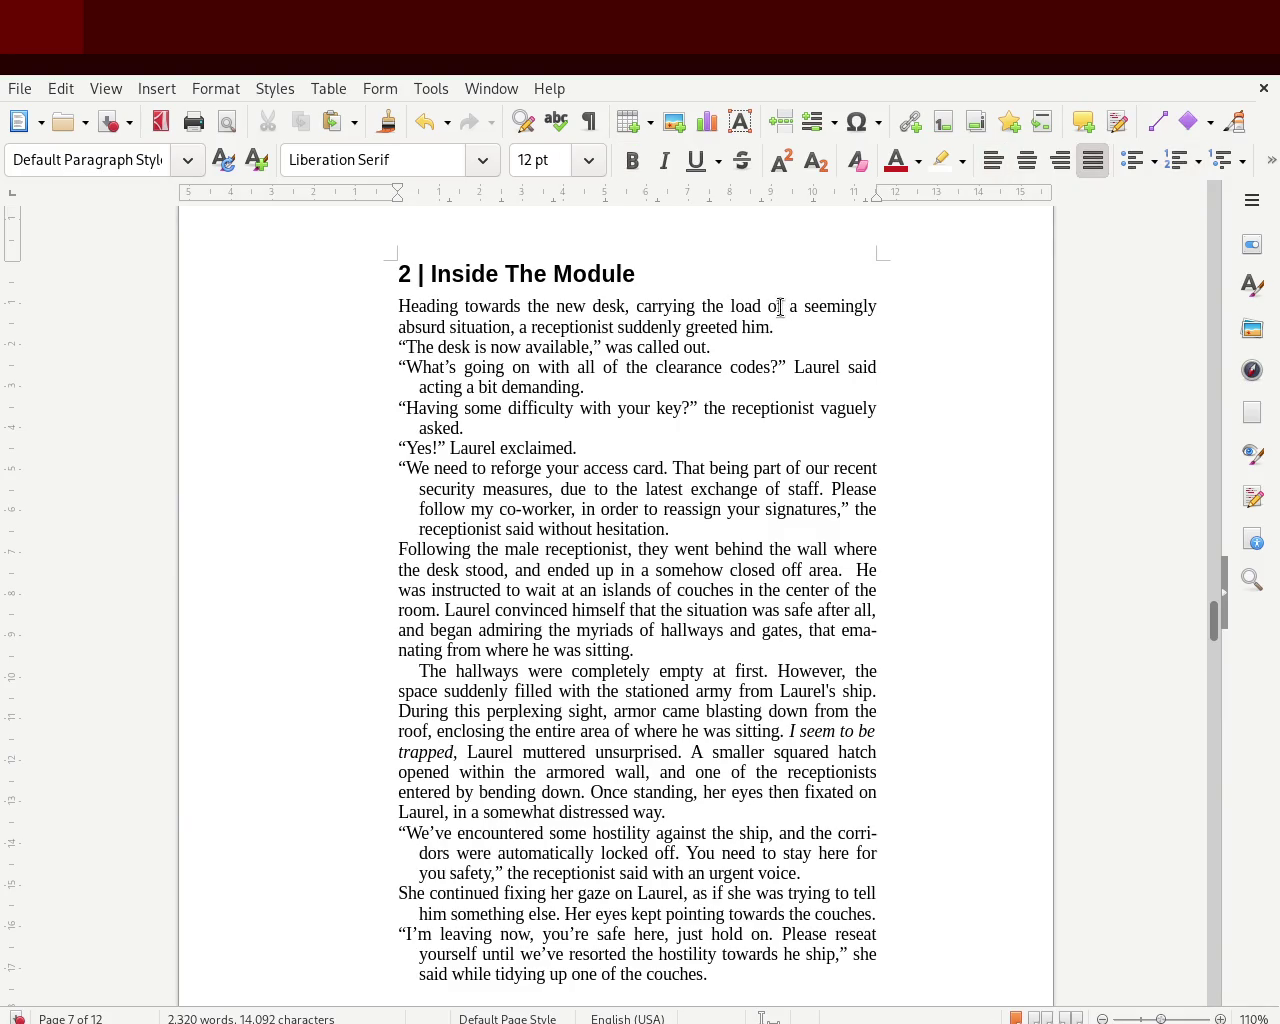
double_click(778, 307)
key(Right)
text(the)
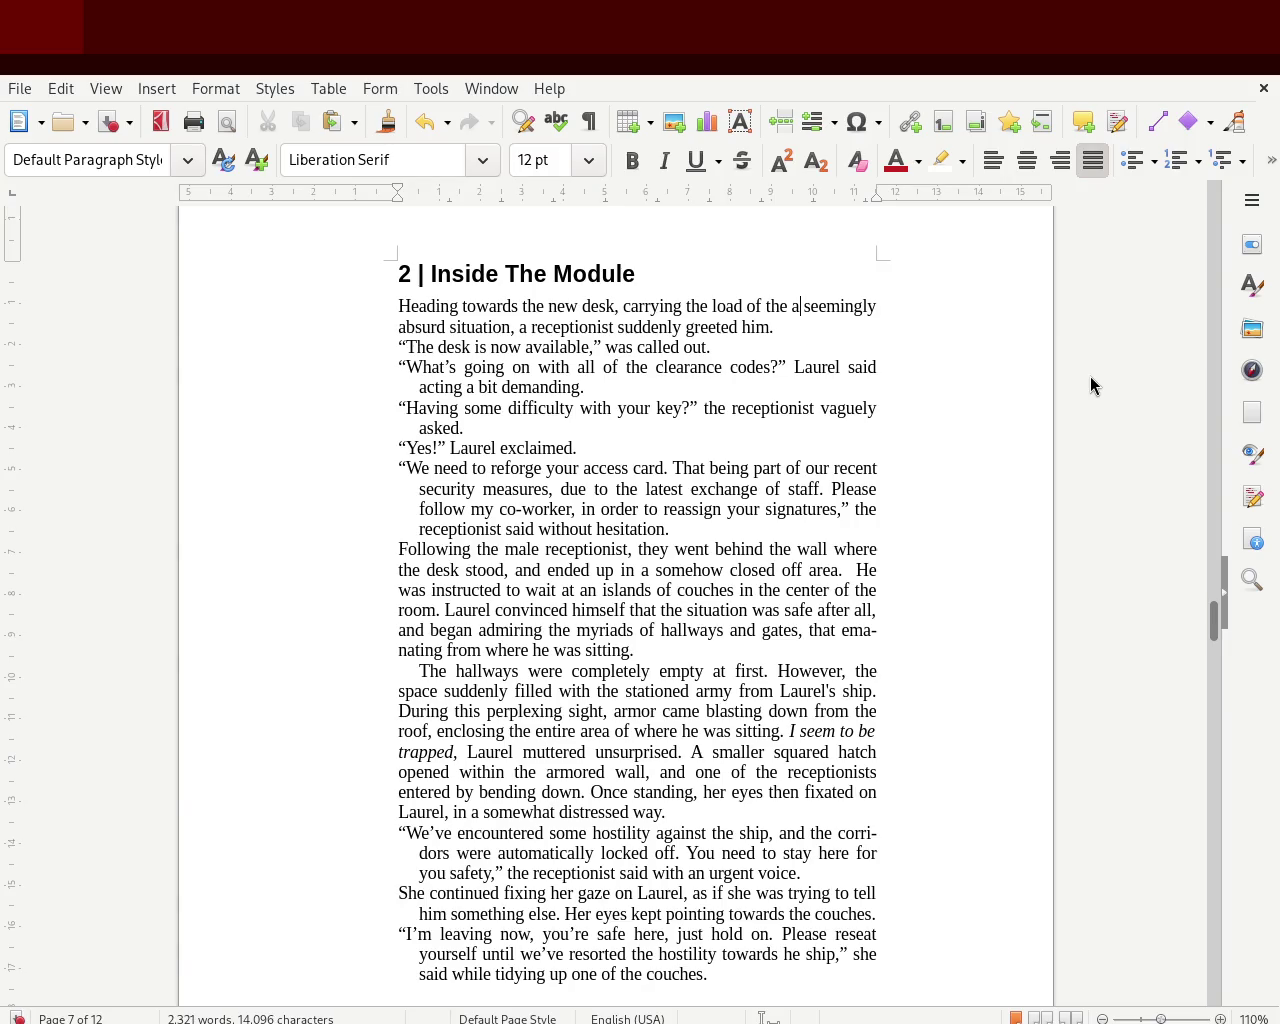
key(BackSpace)
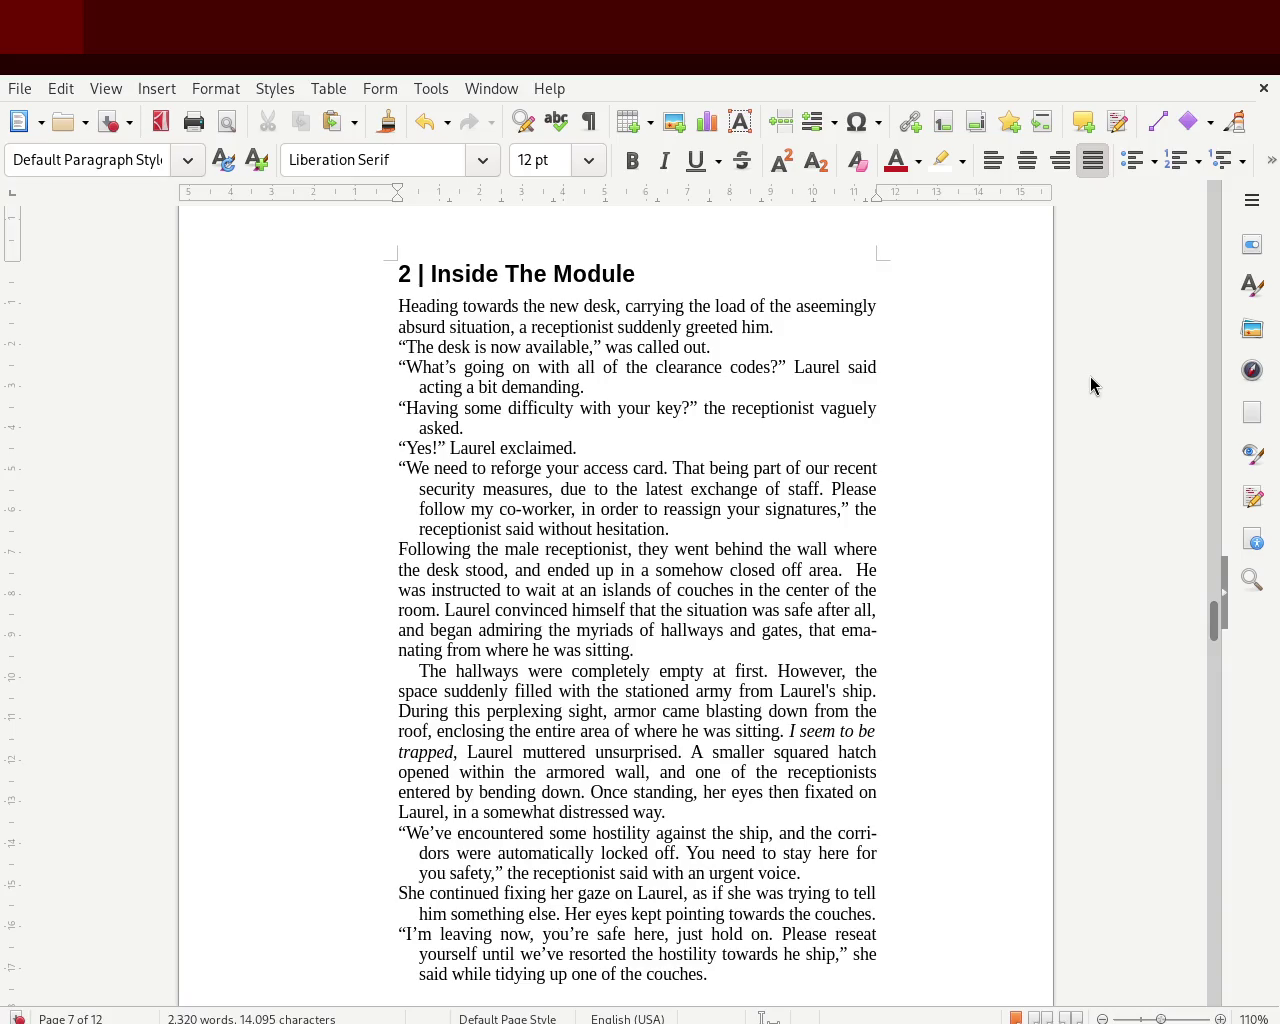
key(BackSpace)
- Undo the accidental 'un' prefix so it reads 'seemingly absurd situation', and save the document
text(un)
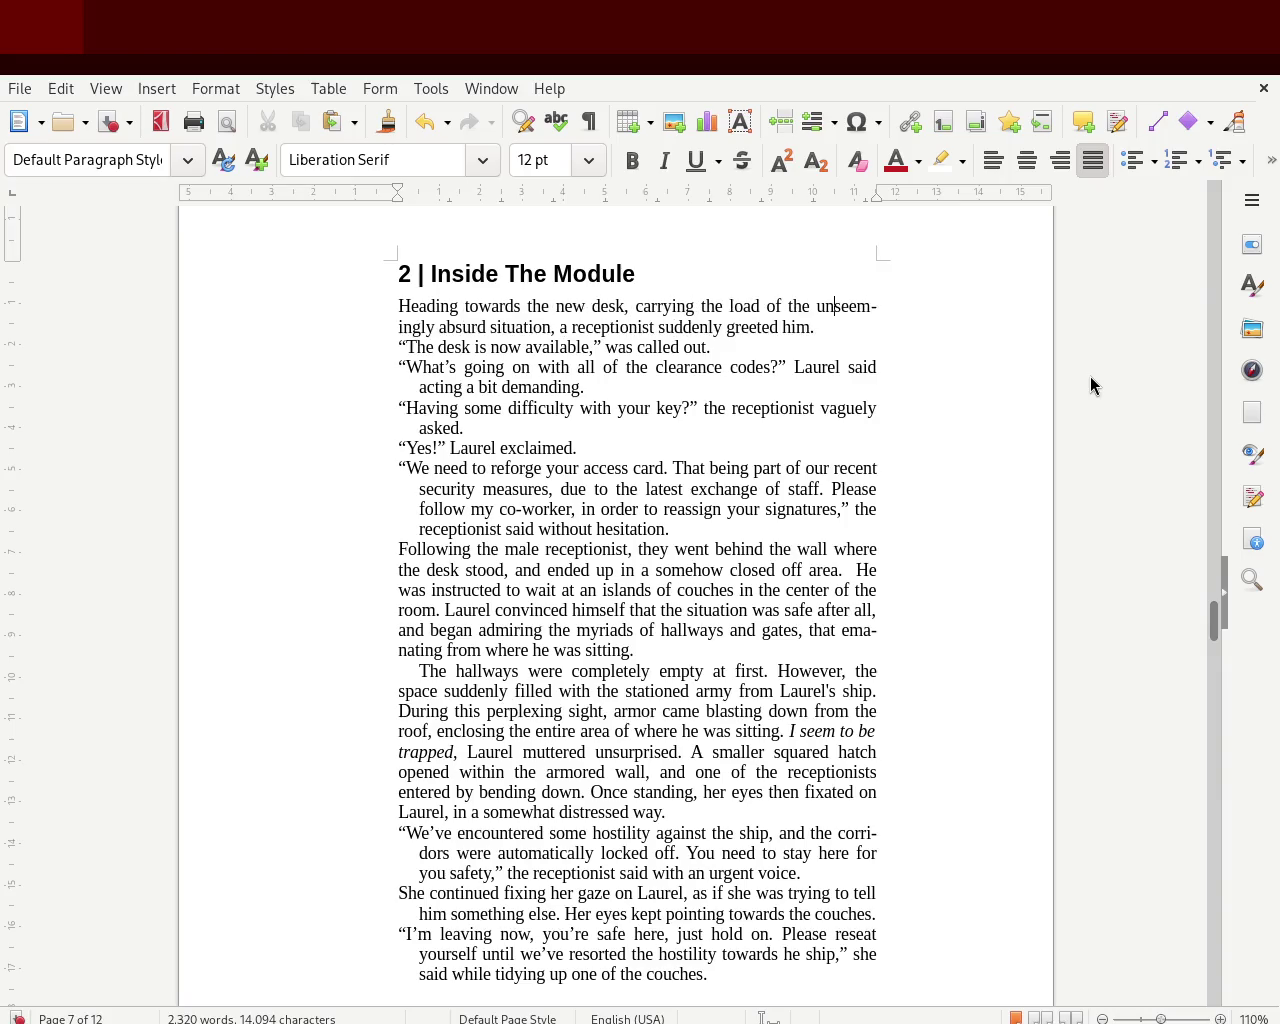
double_click(848, 312)
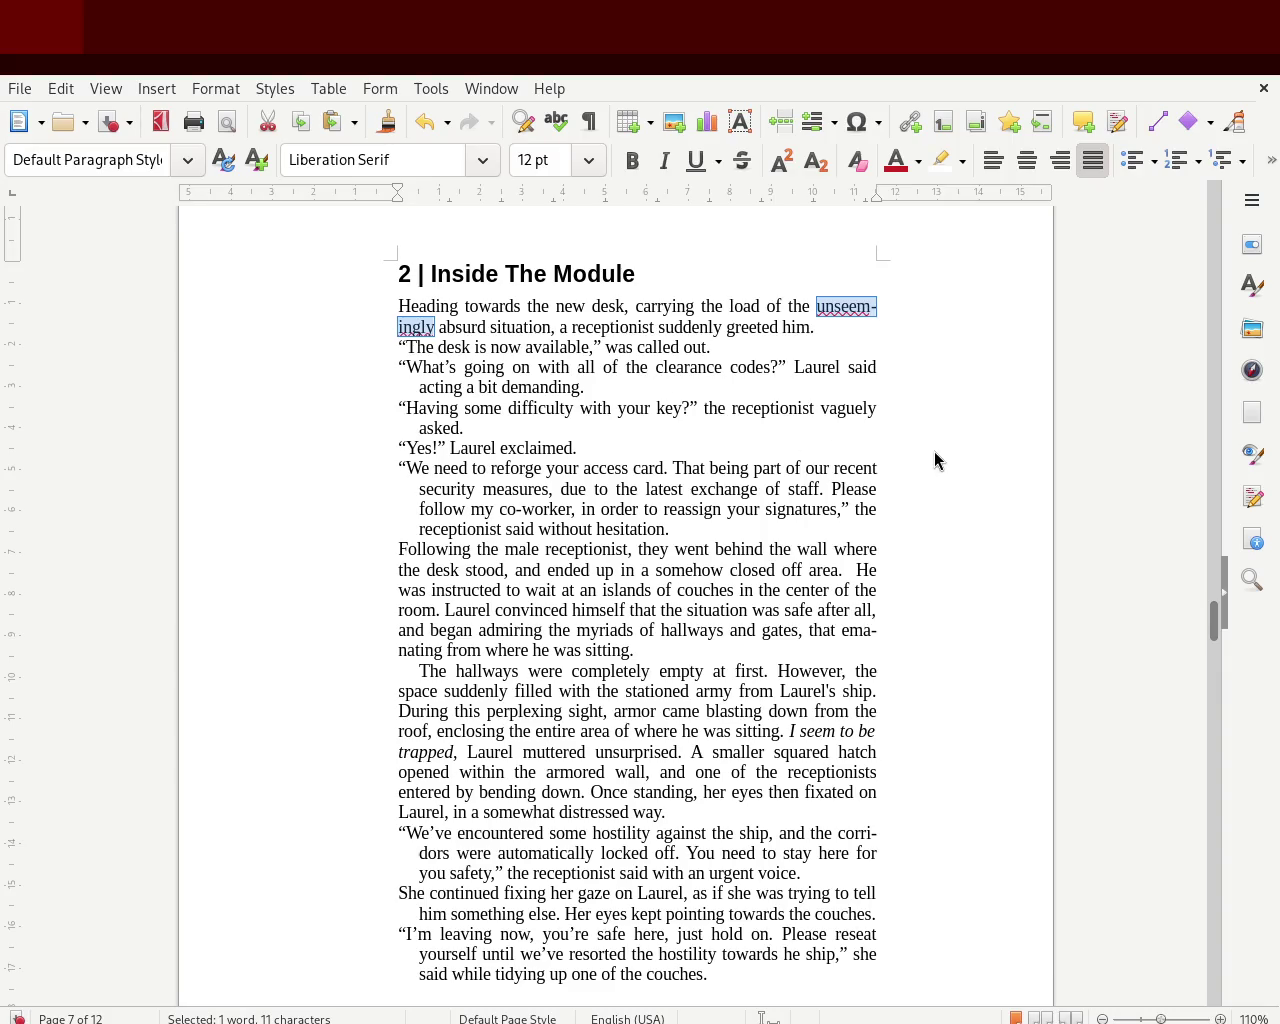
key(ctrl+z)
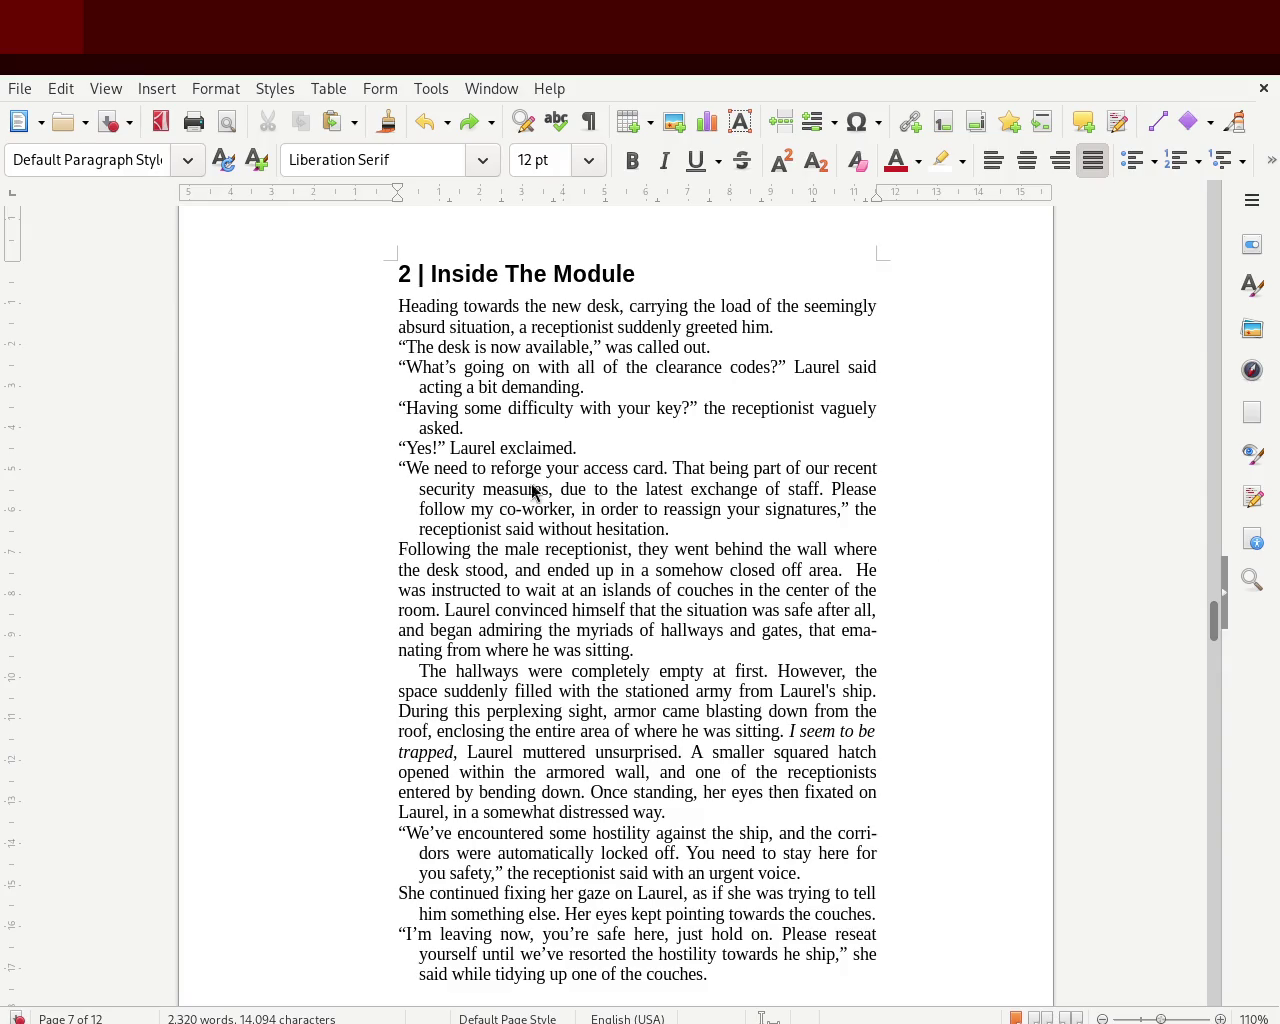
key(ctrl+s)
click(787, 325)
drag(609, 347, 712, 347)
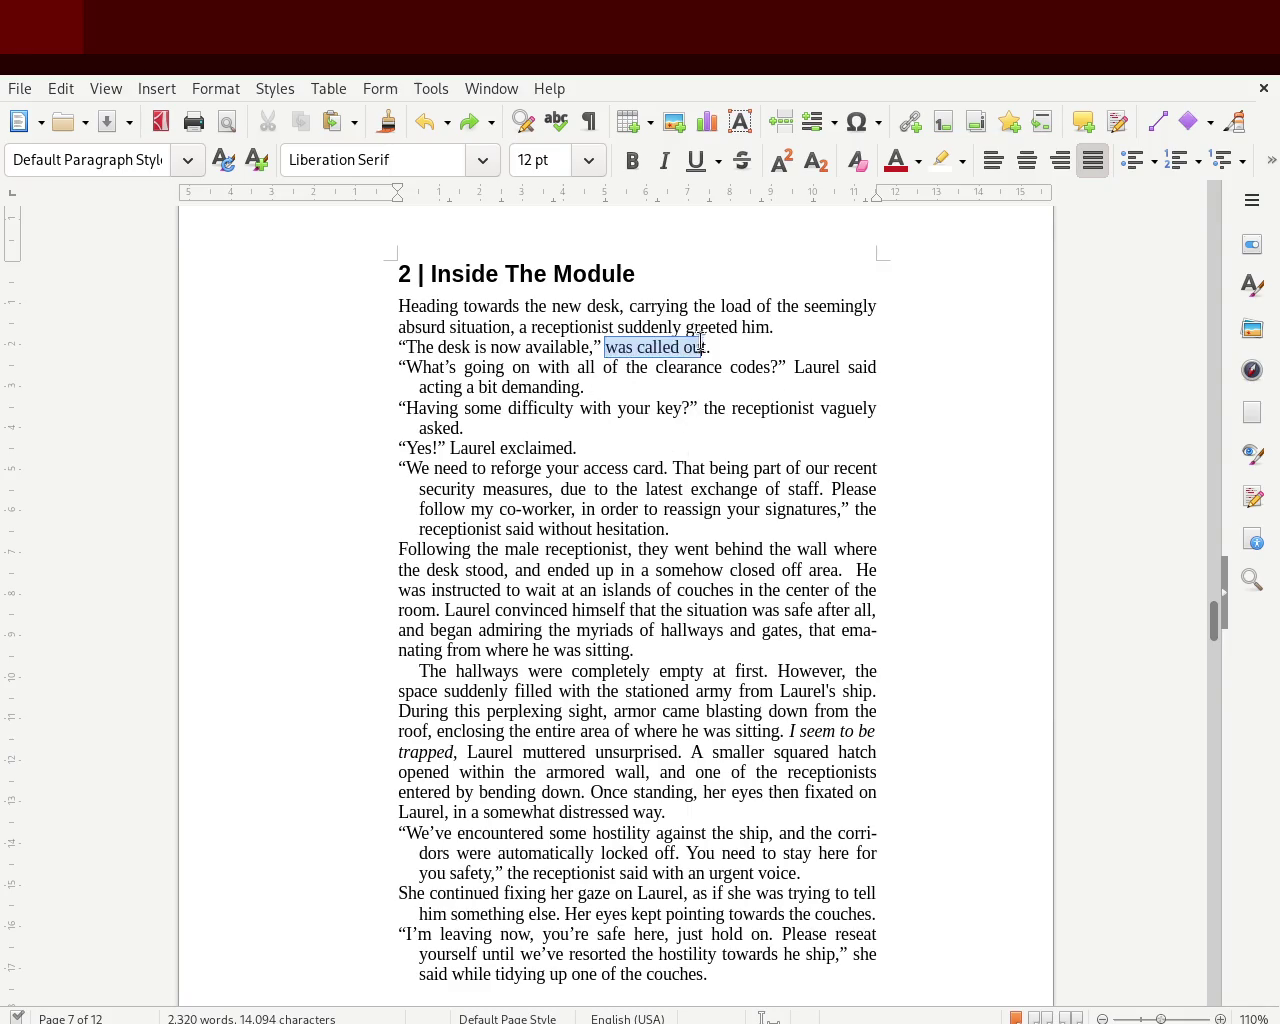
click(557, 397)
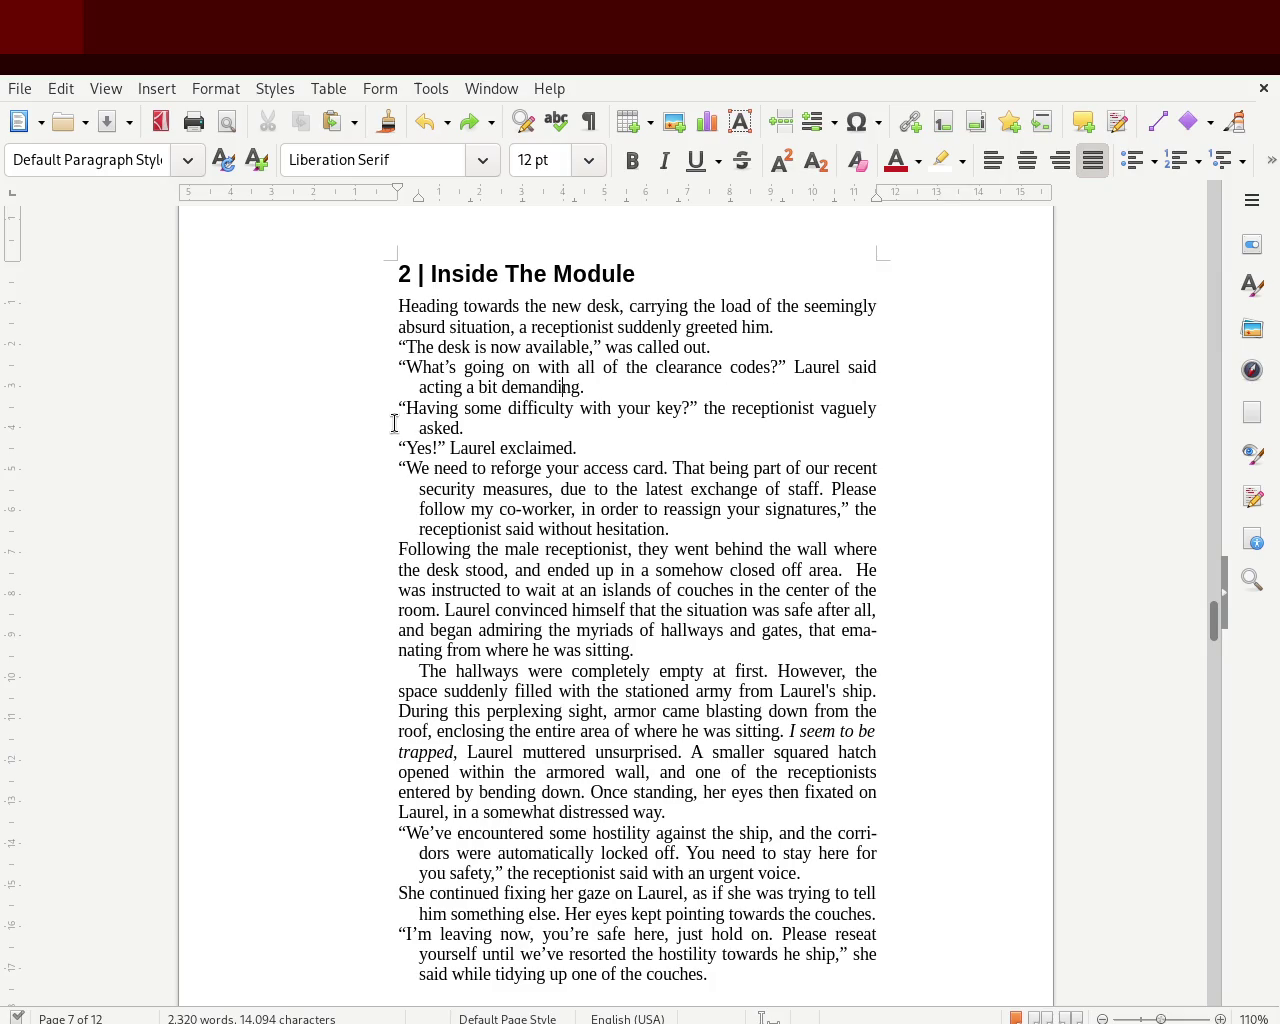
mouse_move(448, 408)
mouse_down()
mouse_move(883, 412)
mouse_move(474, 428)
mouse_move(620, 457)
mouse_up()
drag(400, 468, 870, 467)
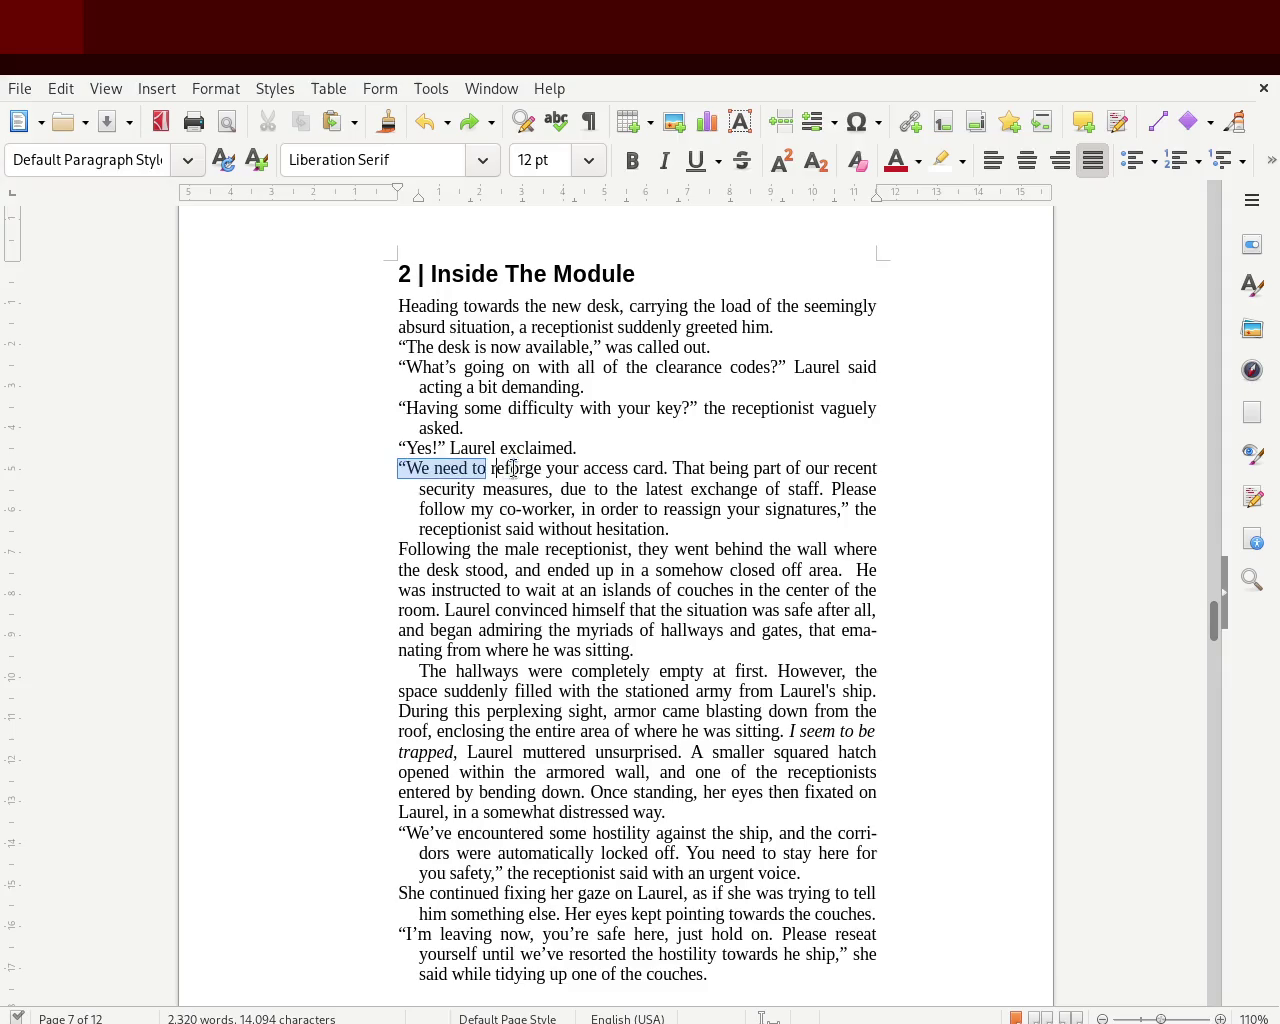
click(820, 468)
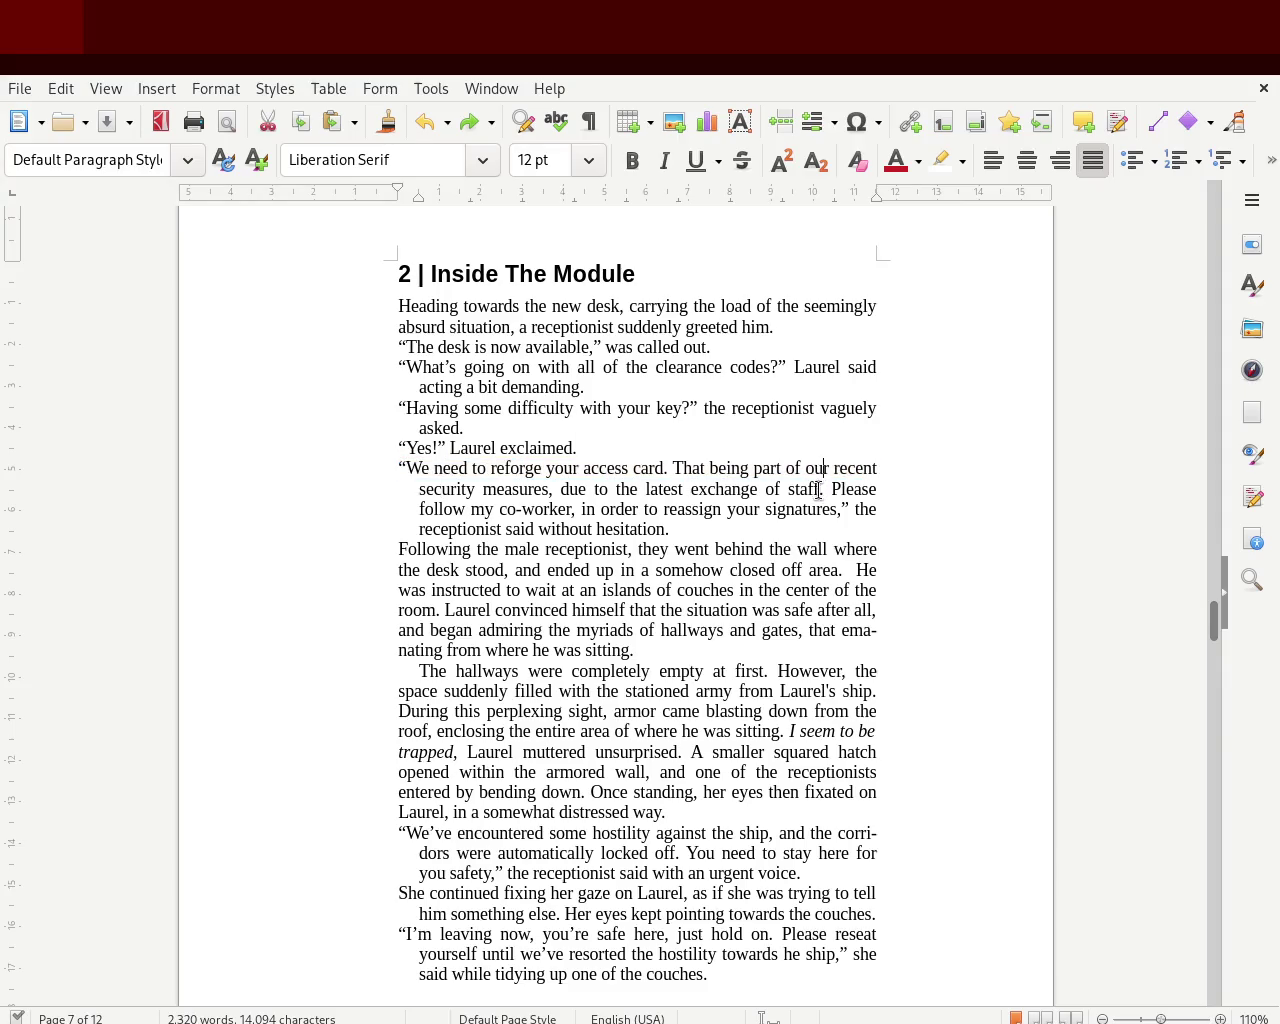
mouse_move(567, 490)
mouse_down()
mouse_move(849, 505)
mouse_move(829, 525)
mouse_up()
click(829, 525)
drag(680, 522, 369, 474)
click(397, 471)
mouse_move(368, 536)
mouse_down()
mouse_move(648, 650)
mouse_move(352, 557)
mouse_up()
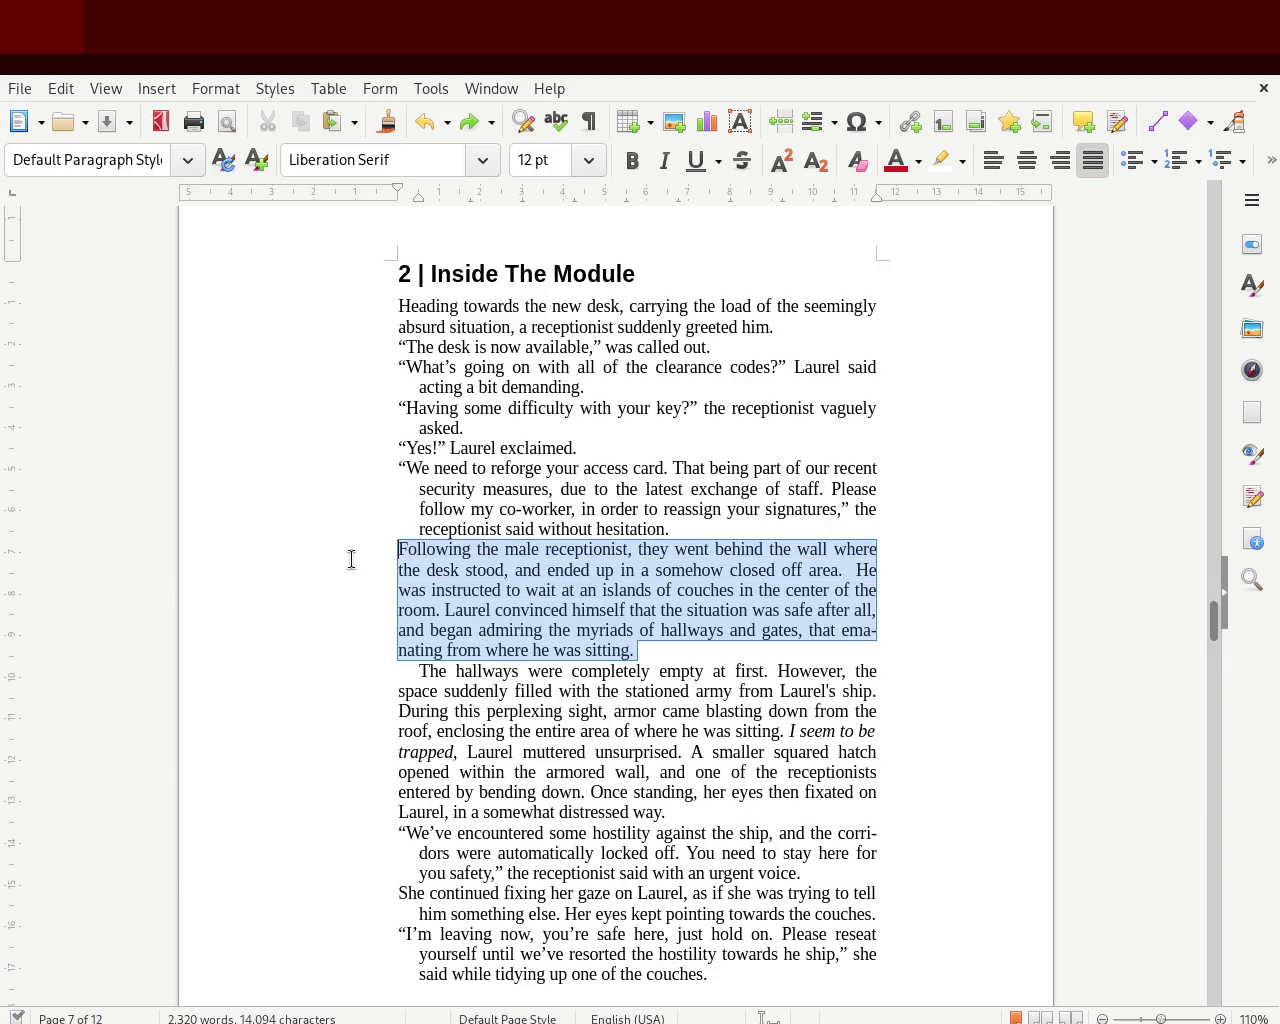
click(420, 671)
drag(420, 671, 694, 814)
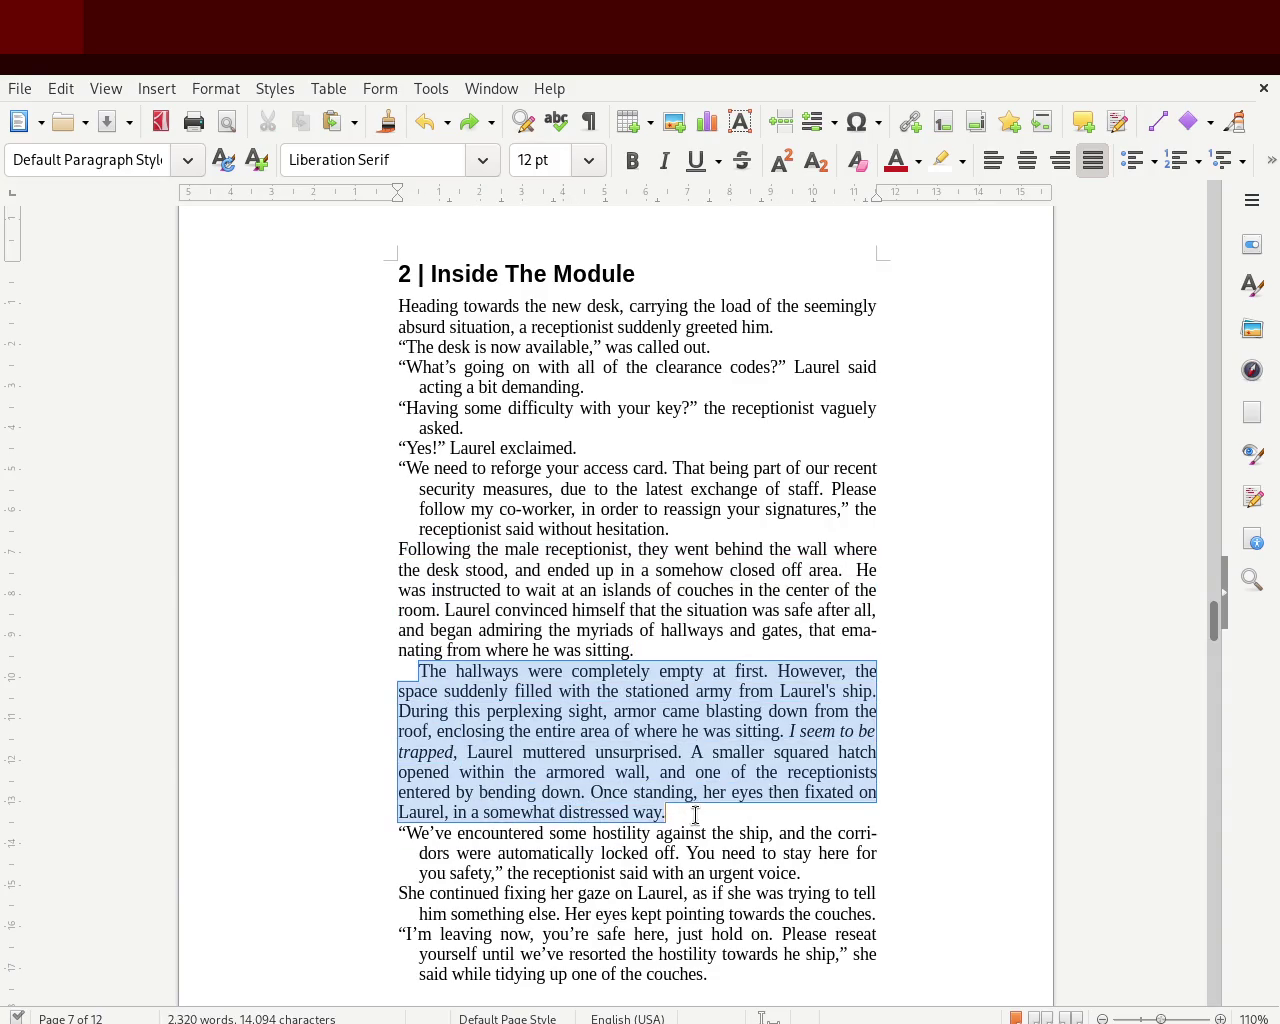
click(365, 860)
mouse_move(378, 829)
mouse_down()
mouse_move(460, 872)
mouse_move(528, 954)
mouse_move(600, 974)
mouse_up()
scroll(1212, 615, down, 3)
scroll(1216, 632, down, 3)
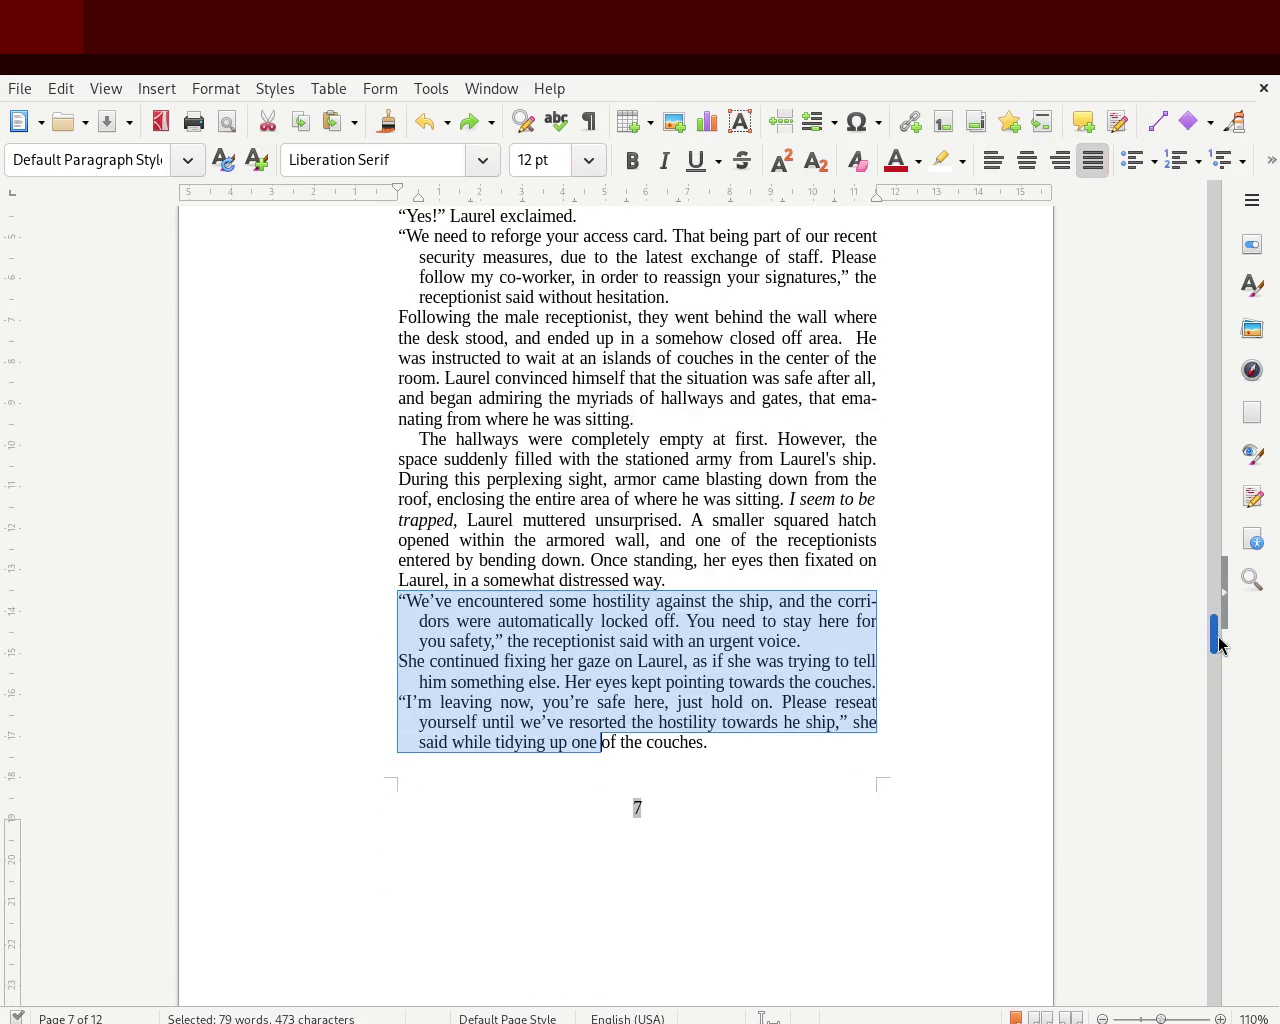
scroll(1216, 640, up, 3)
scroll(1216, 642, down, 2)
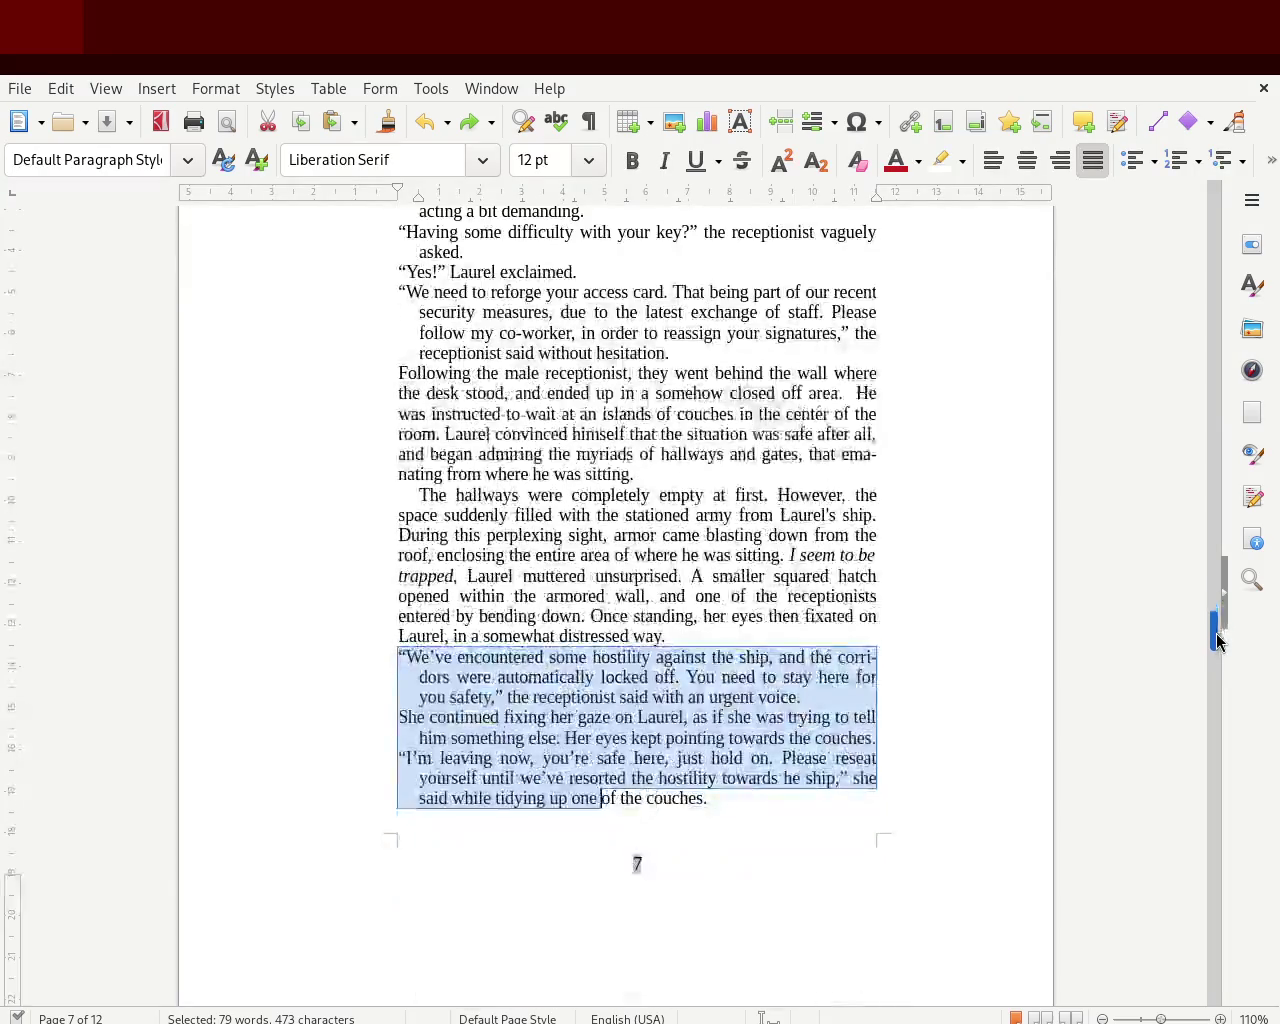
click(634, 860)
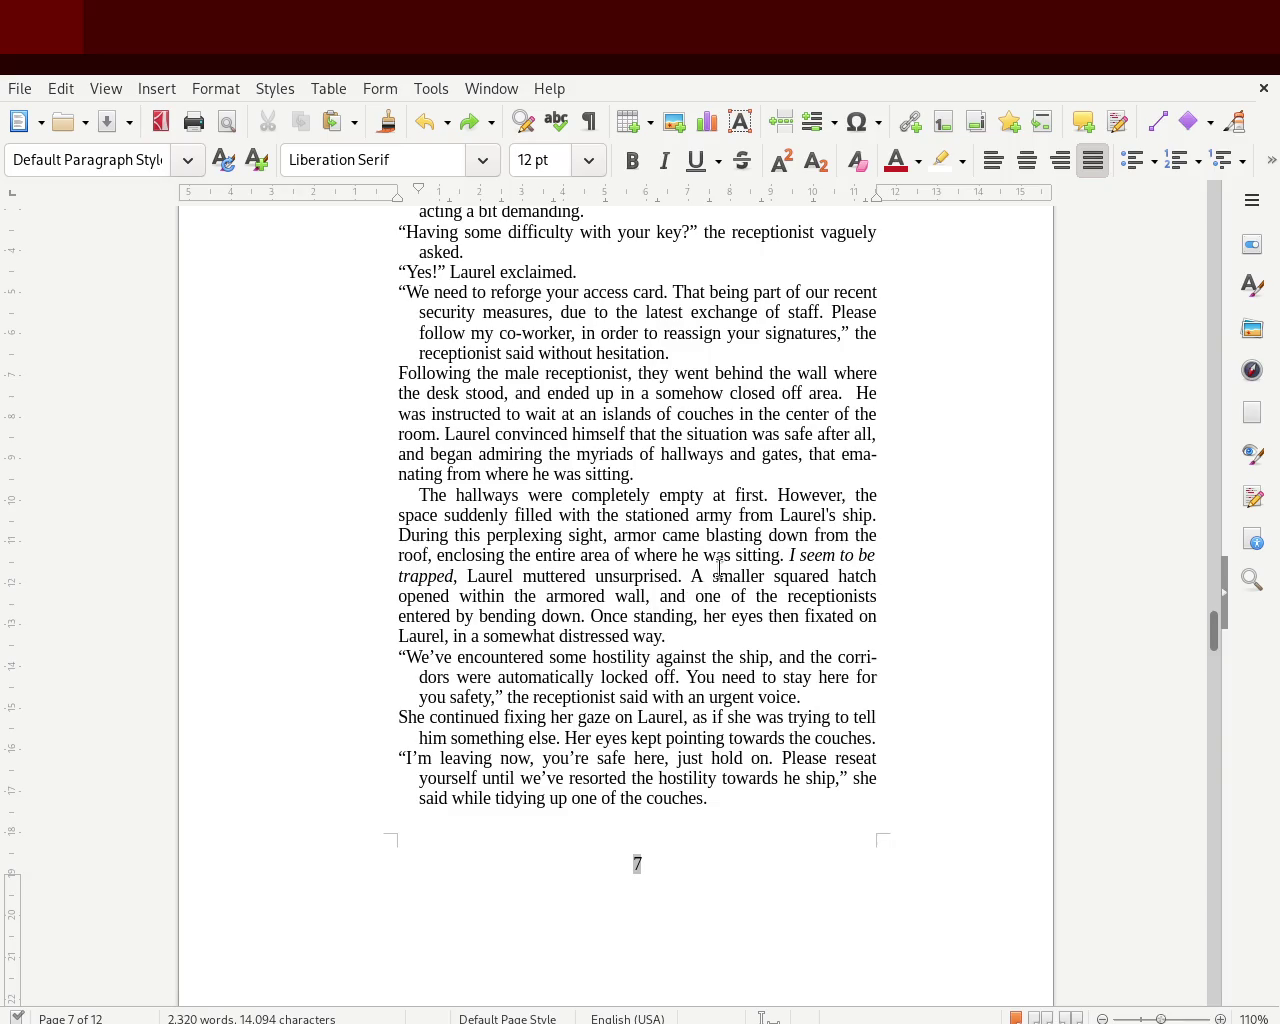
mouse_move(1214, 630)
mouse_down()
mouse_move(1194, 177)
mouse_move(1187, 287)
mouse_up()
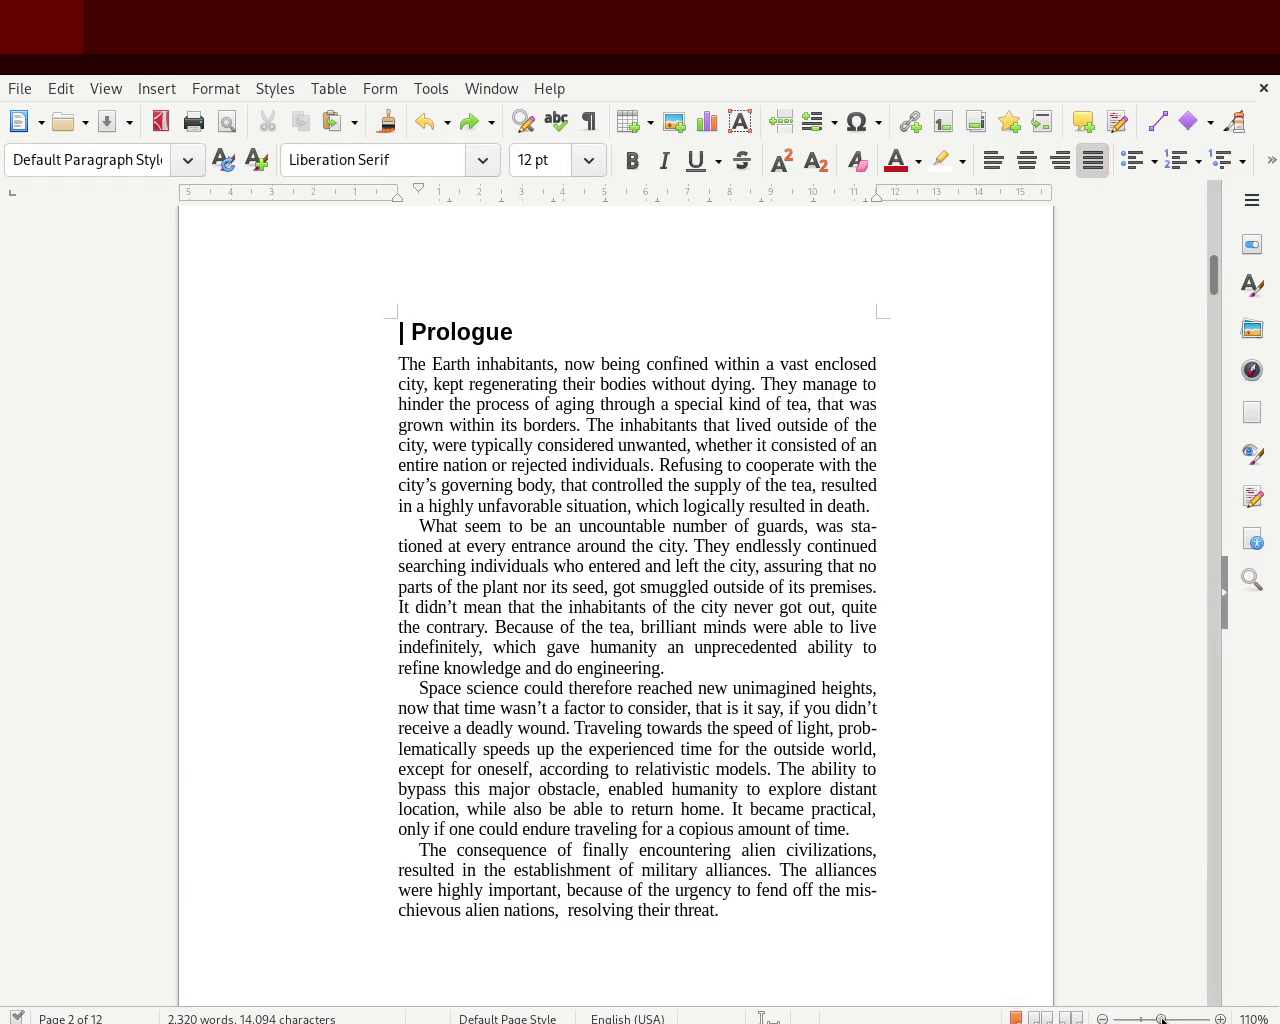
- Zoom in to read the Prologue, scroll through pages 1–2, then zoom out to 91% and go to page 9
drag(1162, 1018, 1166, 1018)
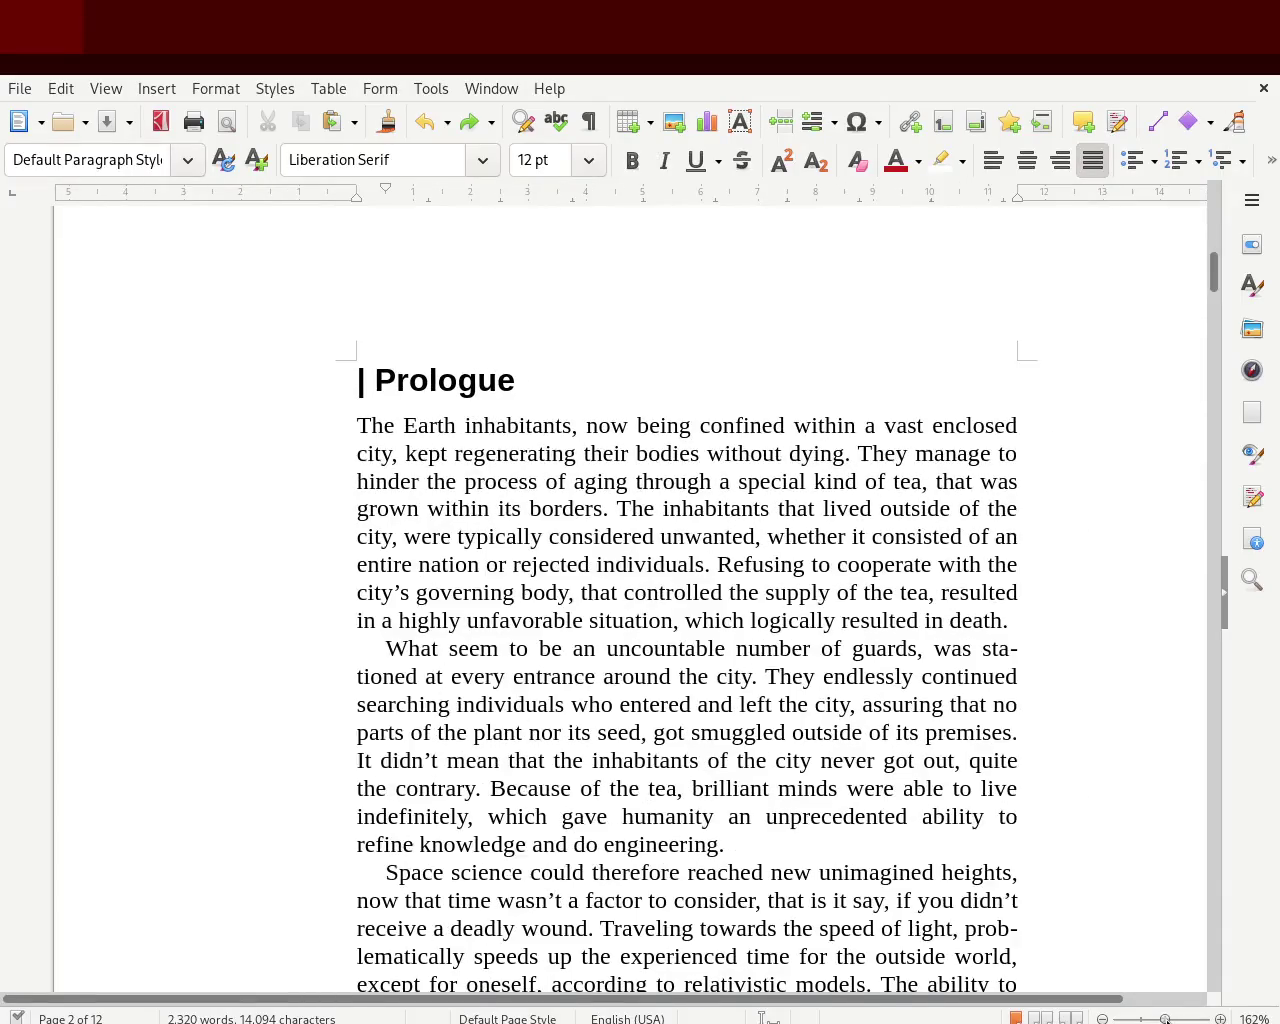
mouse_move(1212, 274)
mouse_down()
mouse_move(1218, 293)
mouse_move(1214, 276)
mouse_up()
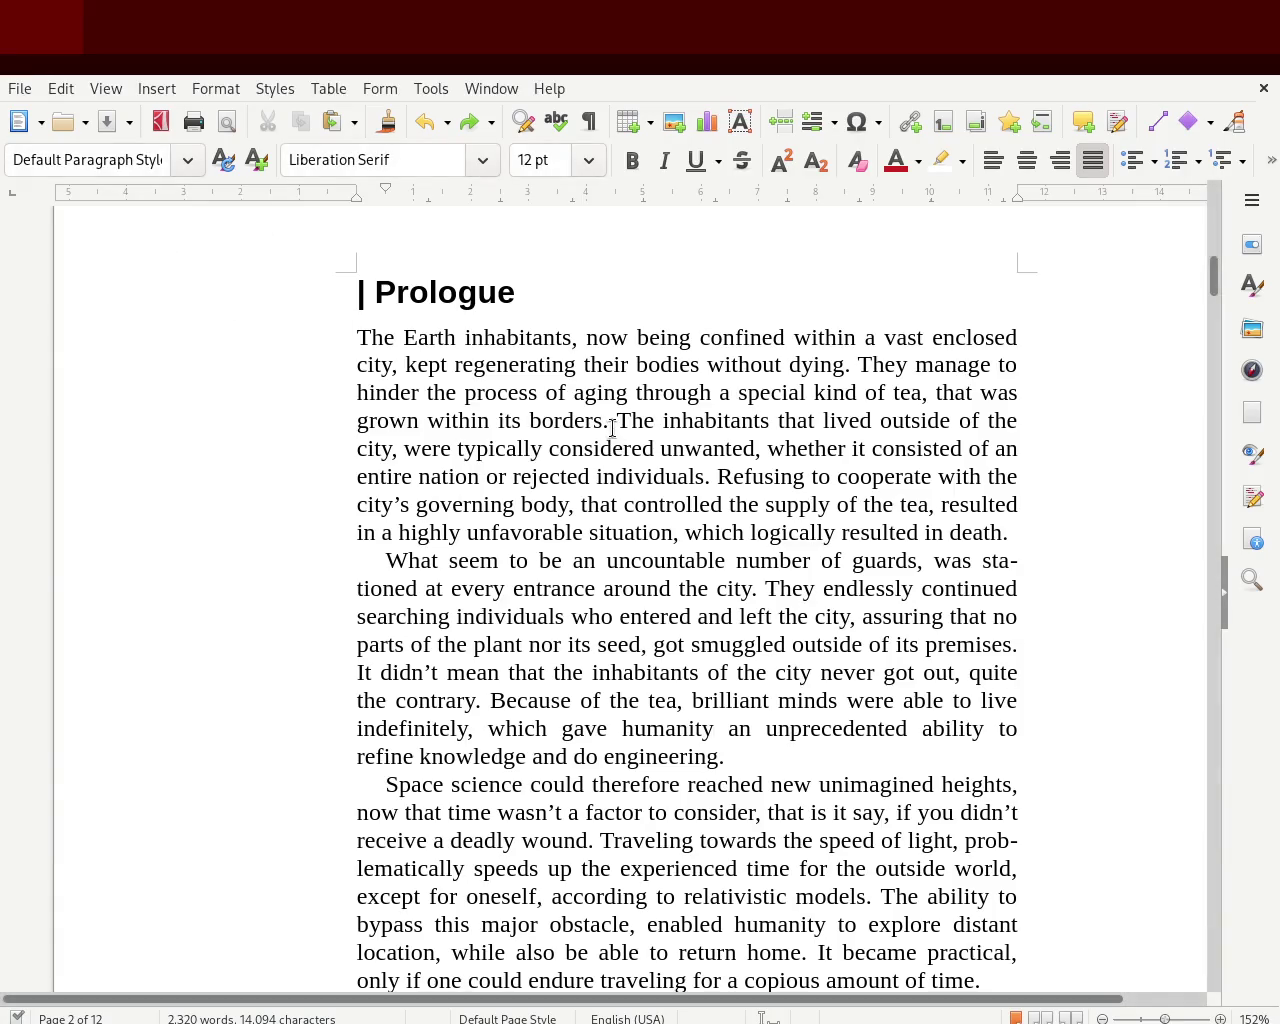
drag(1212, 277, 1203, 258)
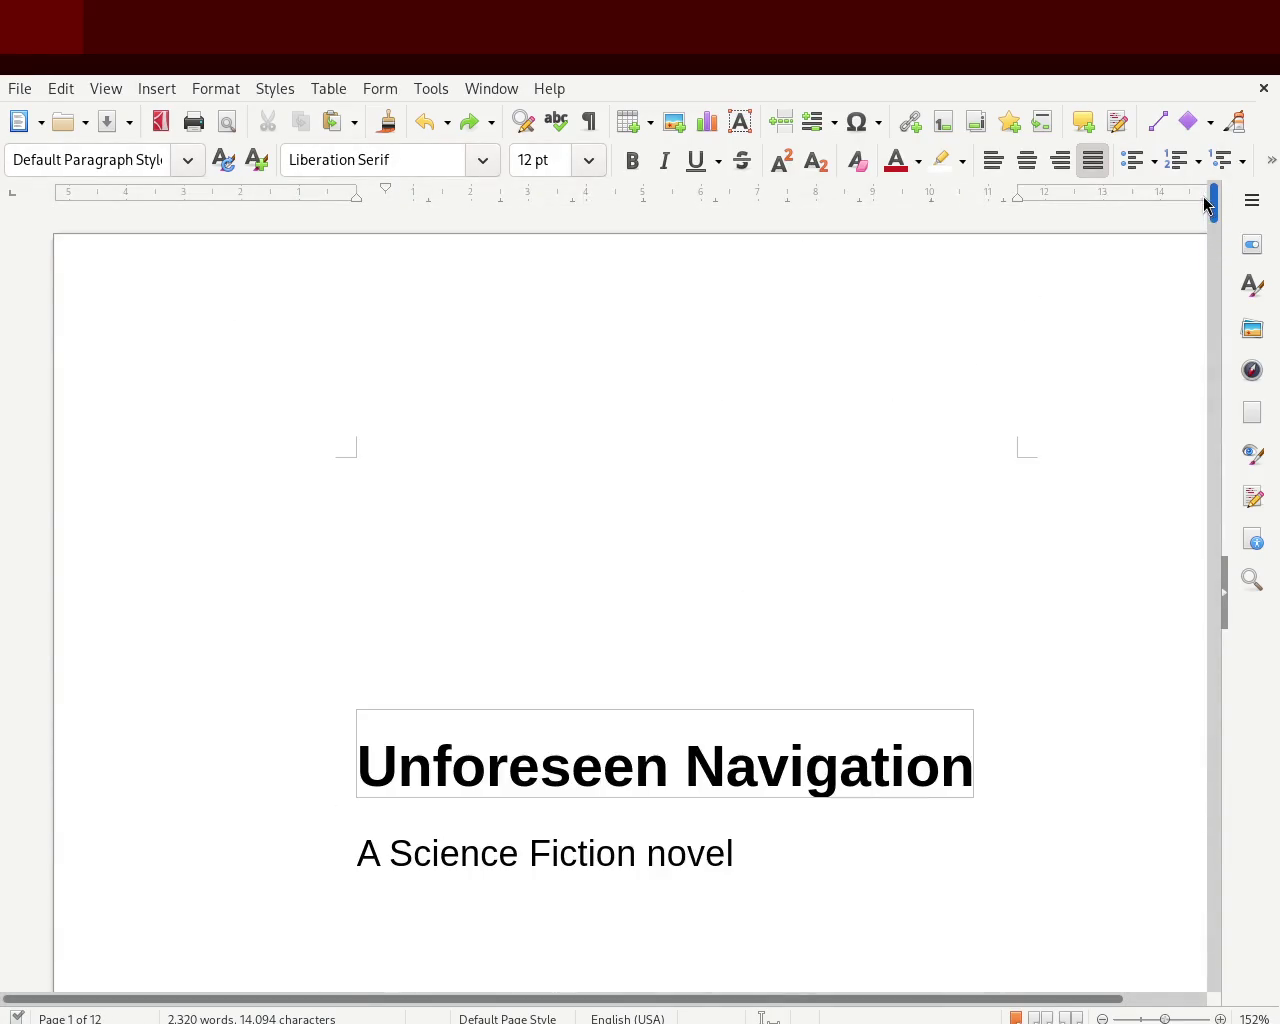
scroll(1196, 481, down, 6)
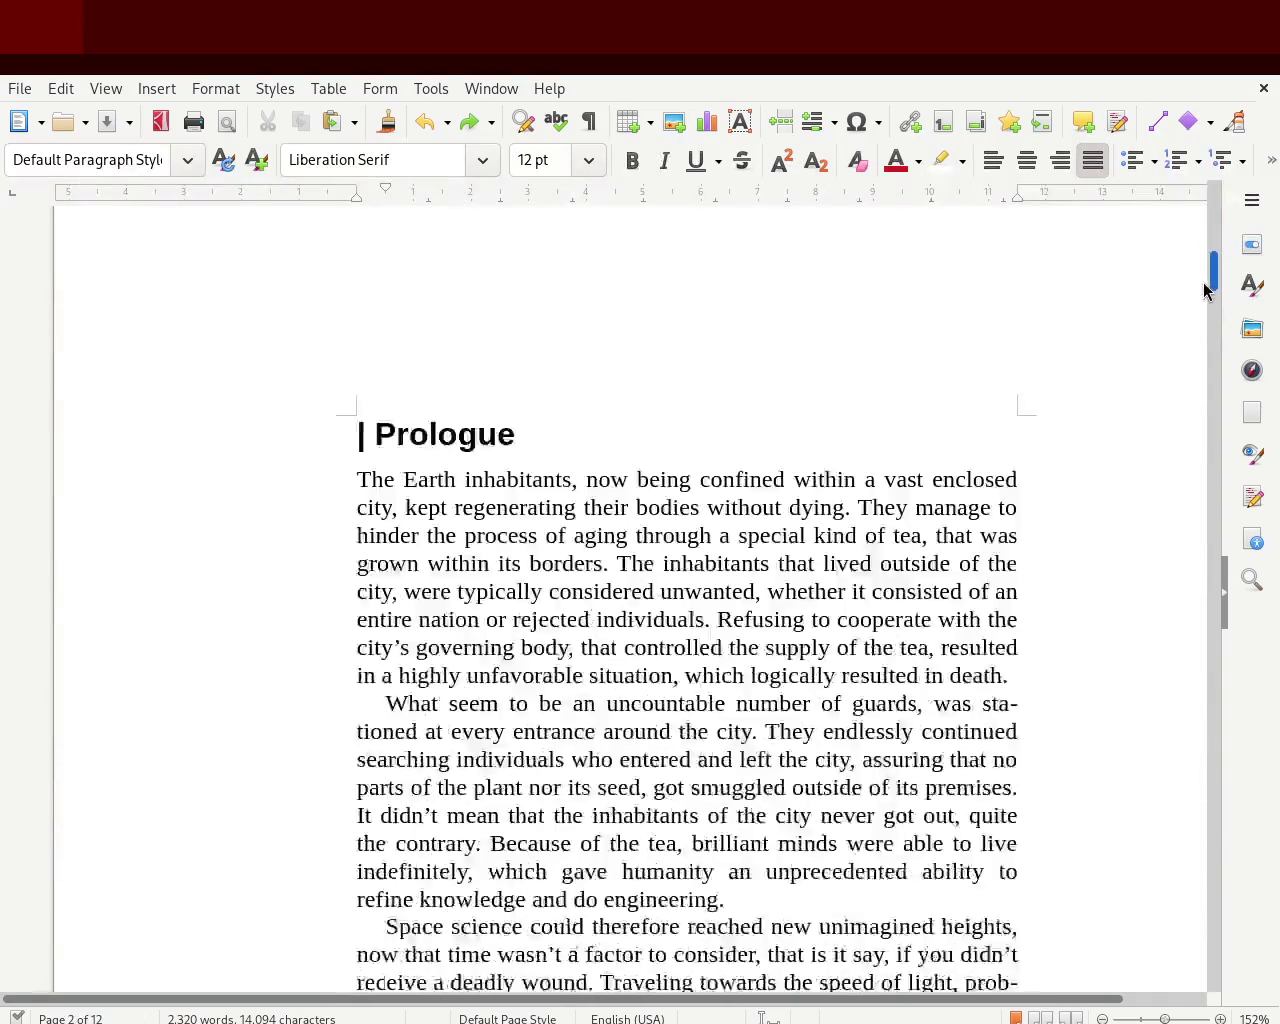
scroll(1196, 481, down, 3)
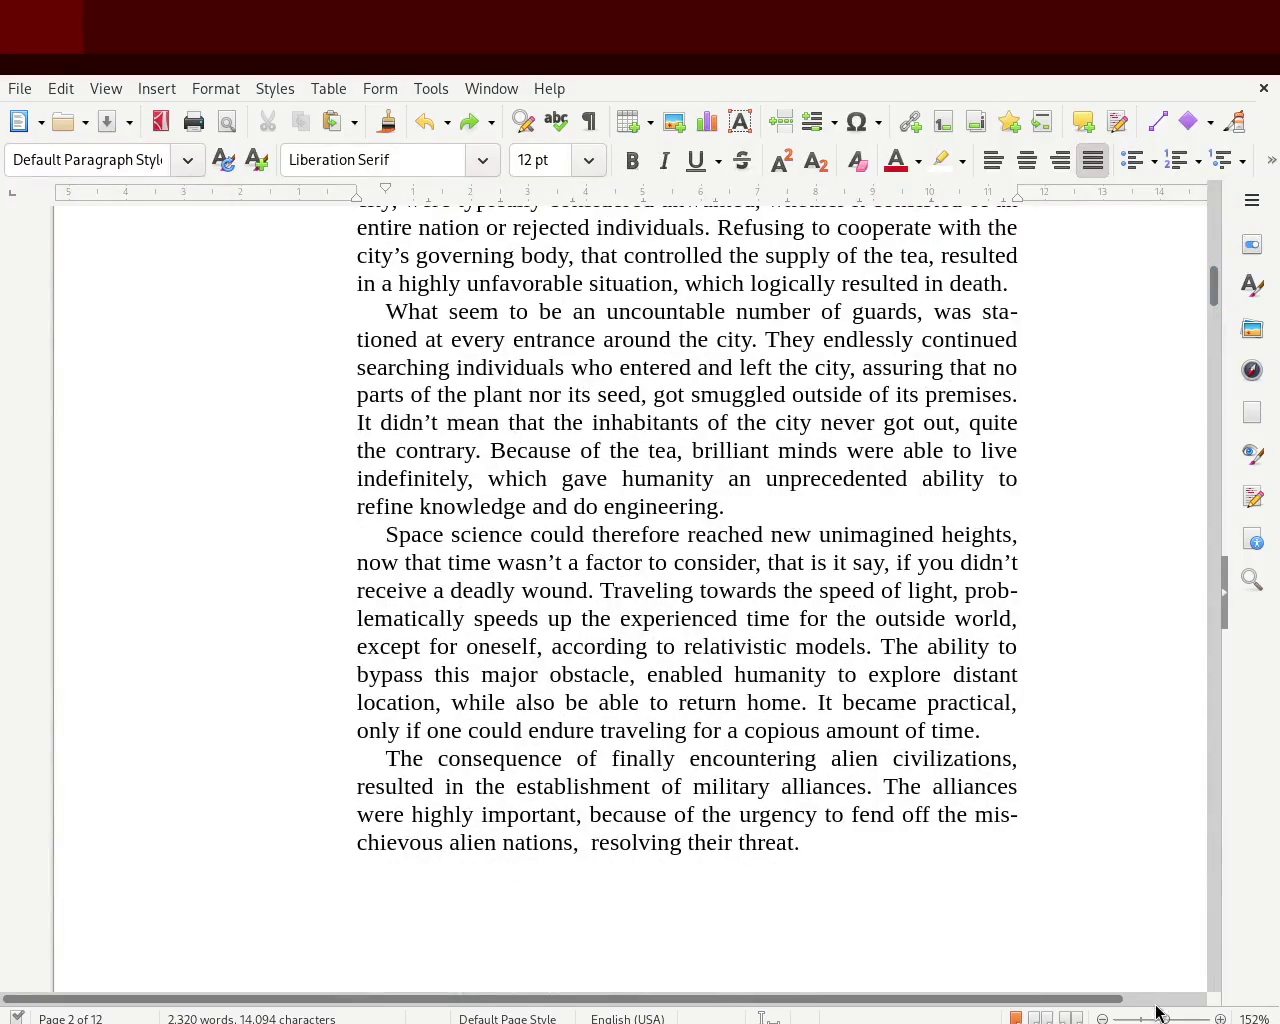
click(1156, 1018)
mouse_move(1212, 290)
mouse_down()
mouse_move(1210, 260)
mouse_move(1189, 623)
mouse_move(1203, 766)
mouse_up()
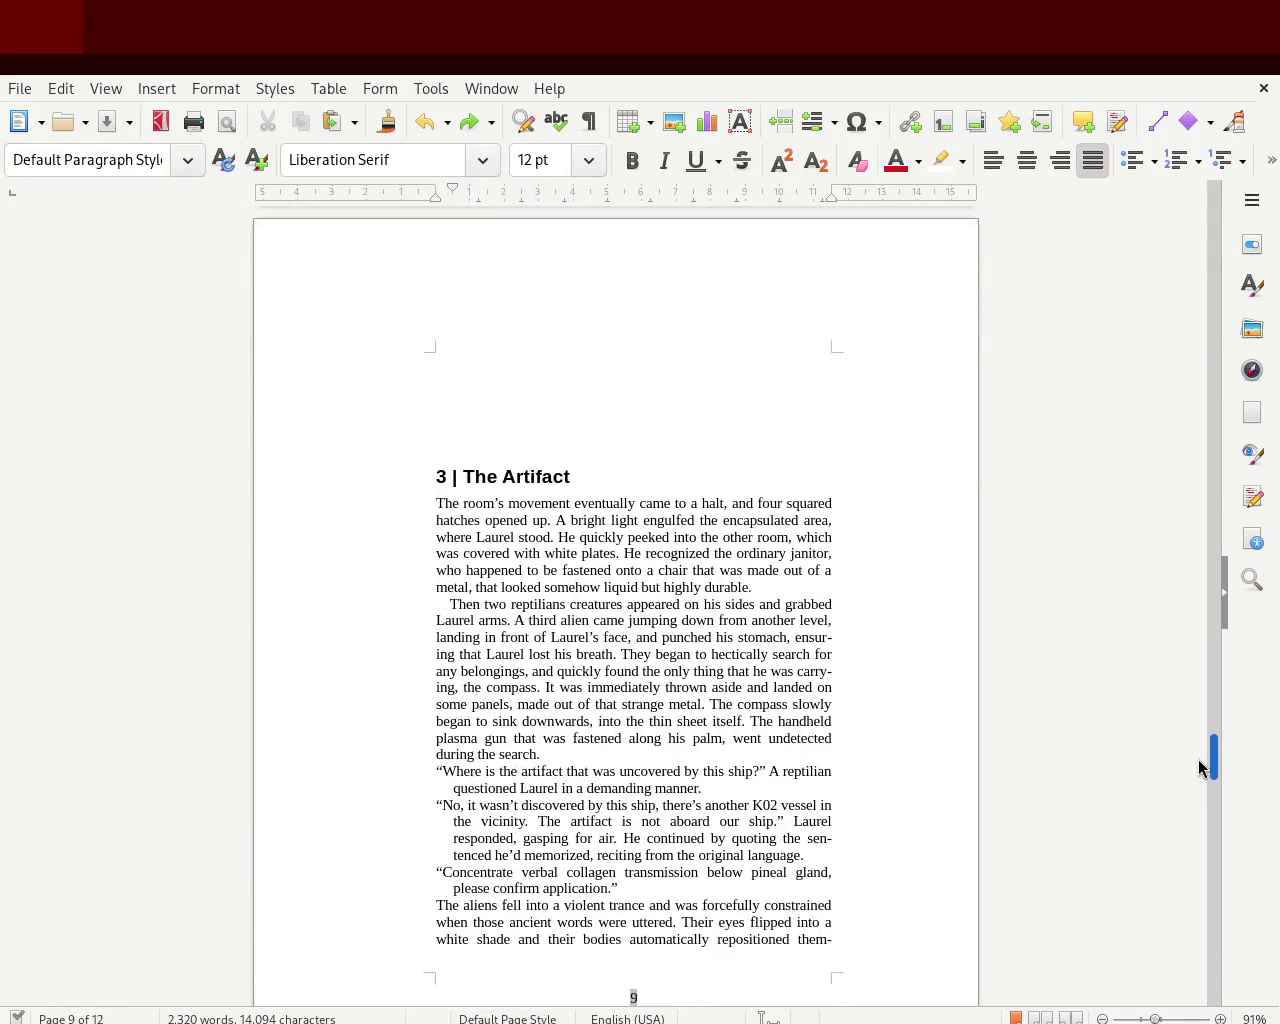
- Delete two empty lines above '3 | The Artifact' and shrink the bottom margin so the novel fits 11 pages
click(517, 373)
key(Delete)
key(Delete)
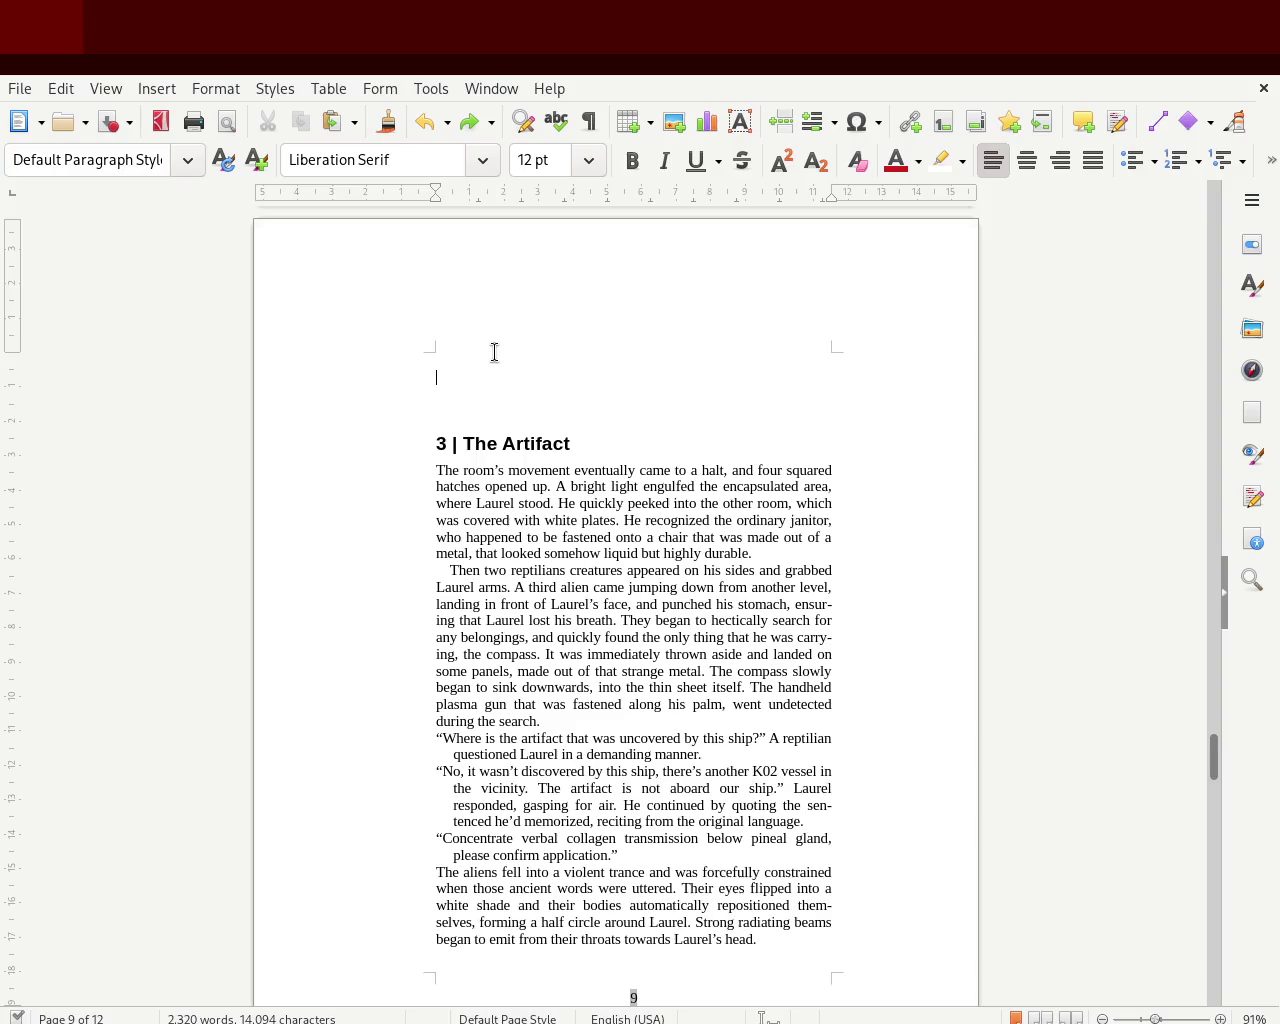
key(Delete)
key(Delete)
key(Delete)
key(Delete)
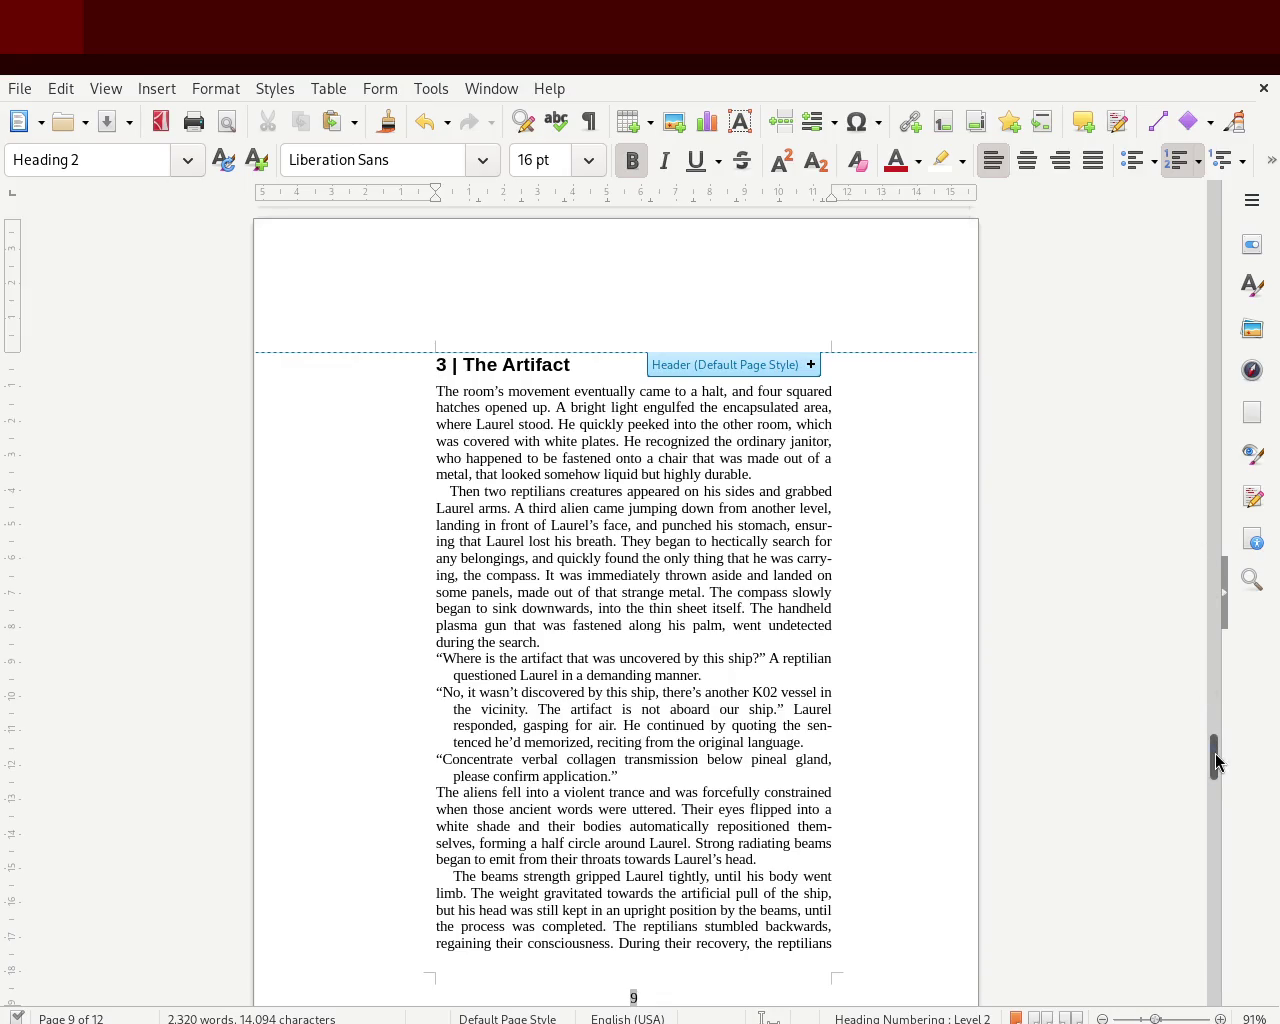
drag(1215, 760, 1219, 772)
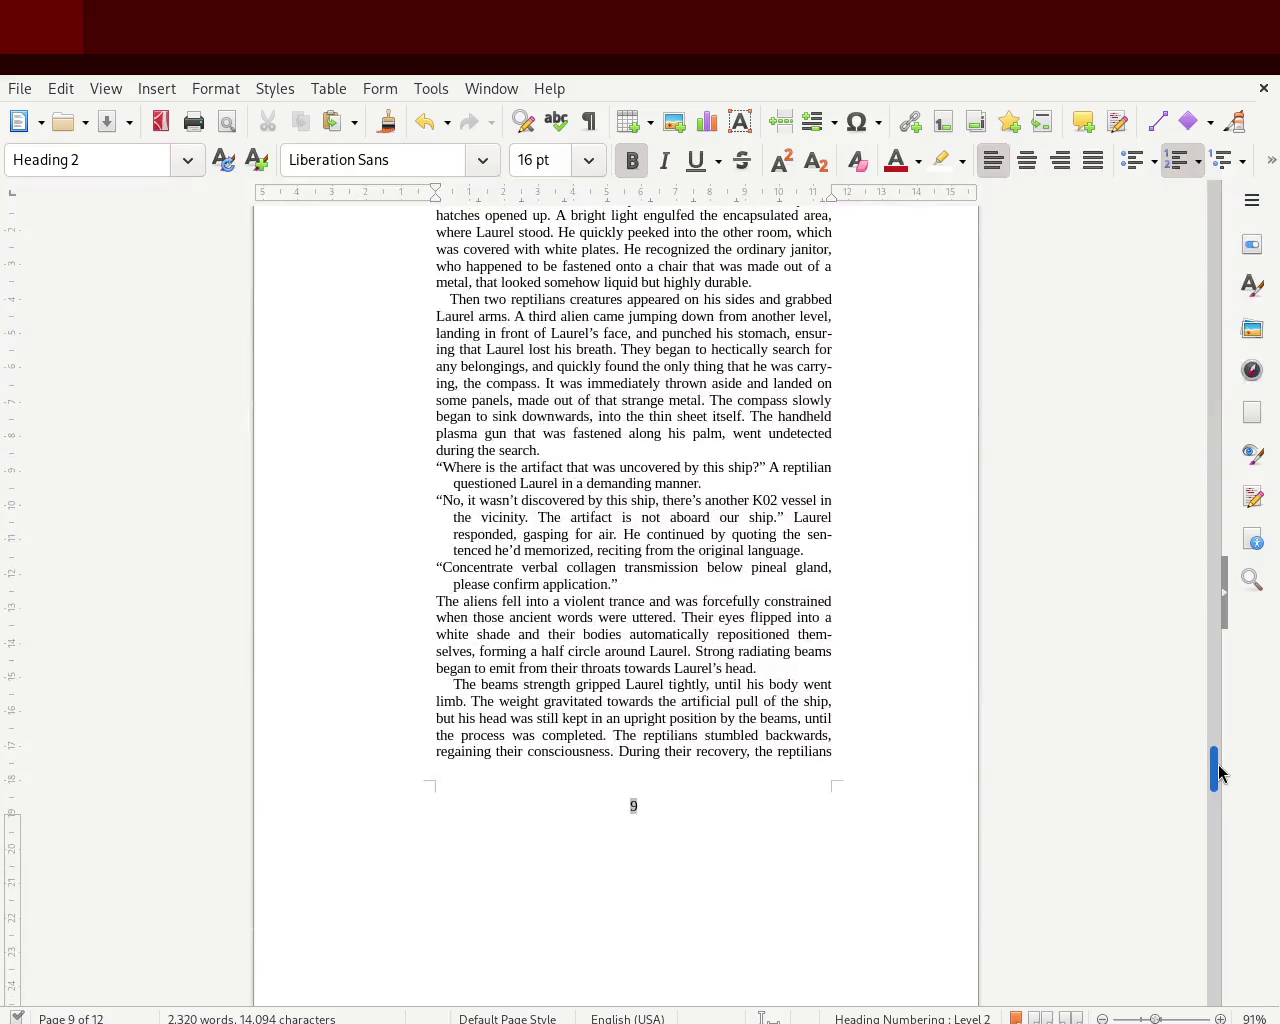
mouse_move(1219, 772)
mouse_down()
mouse_move(1225, 750)
mouse_move(1217, 806)
mouse_up()
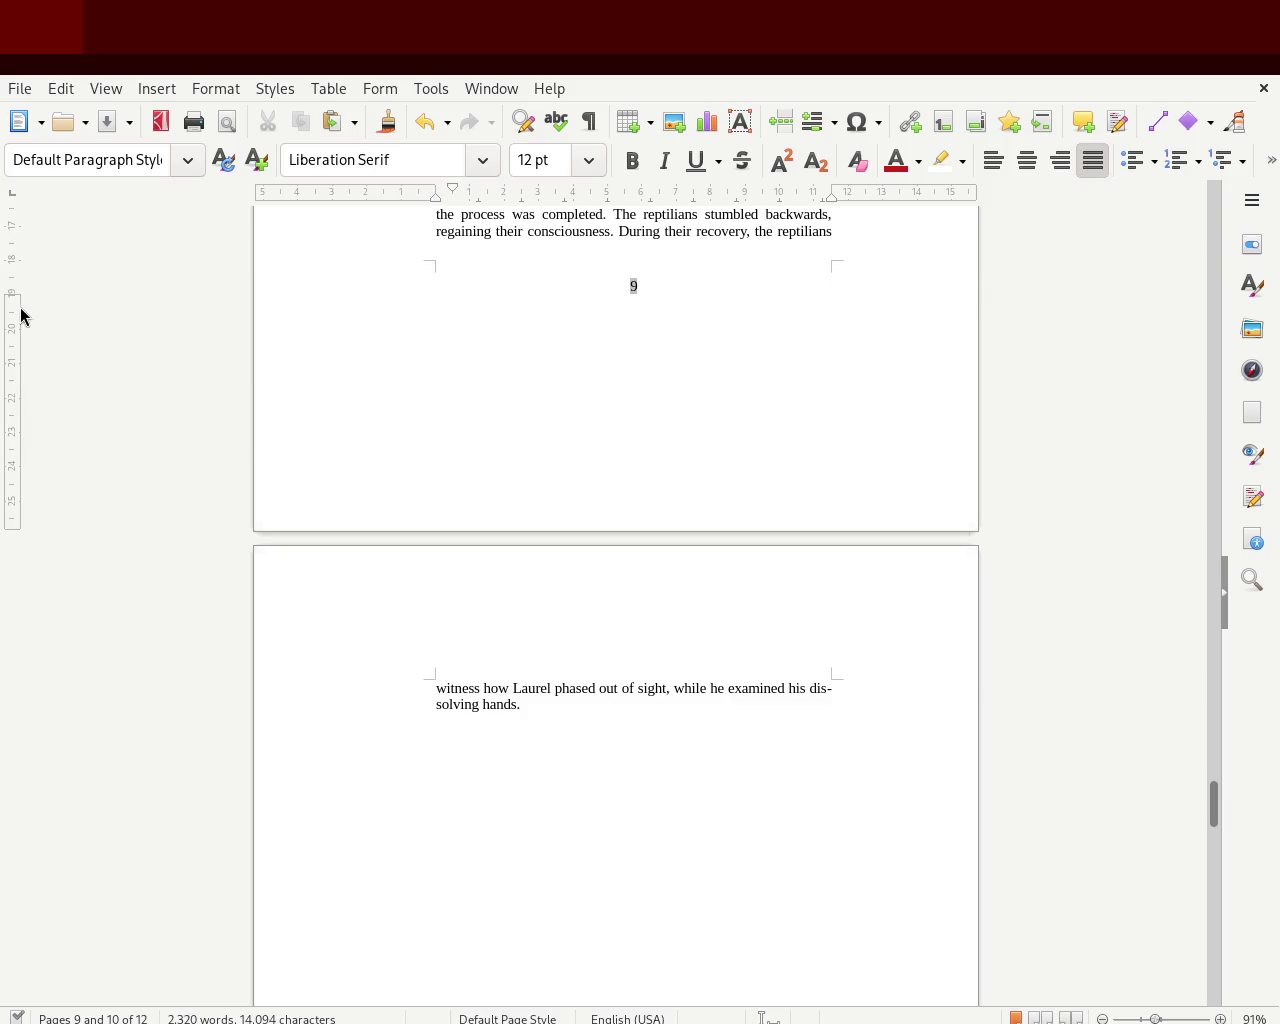
drag(17, 290, 31, 334)
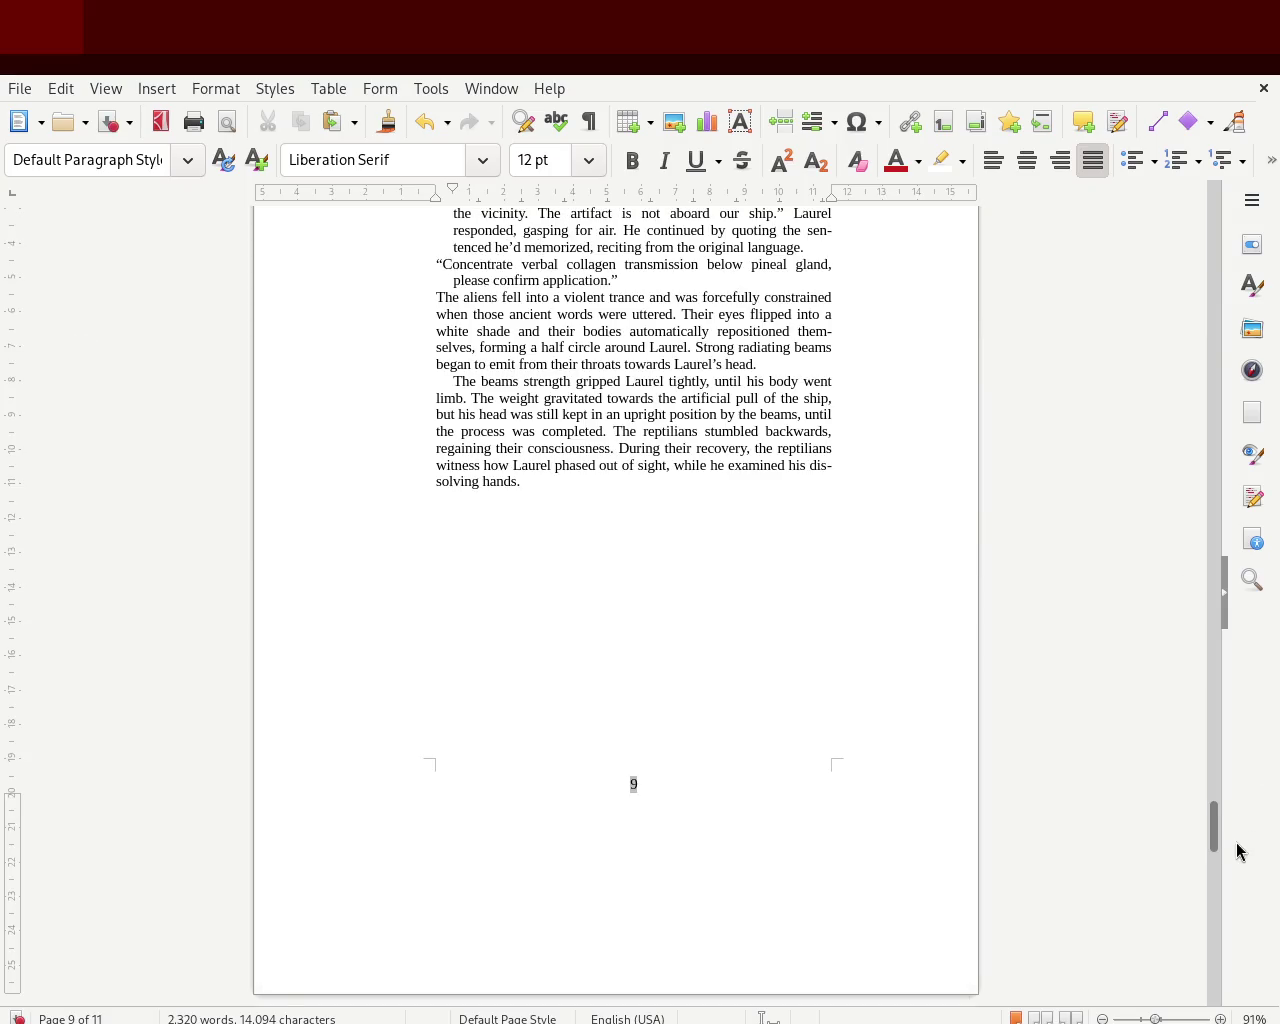
mouse_move(1216, 843)
mouse_down()
mouse_move(1206, 206)
mouse_move(1203, 390)
mouse_up()
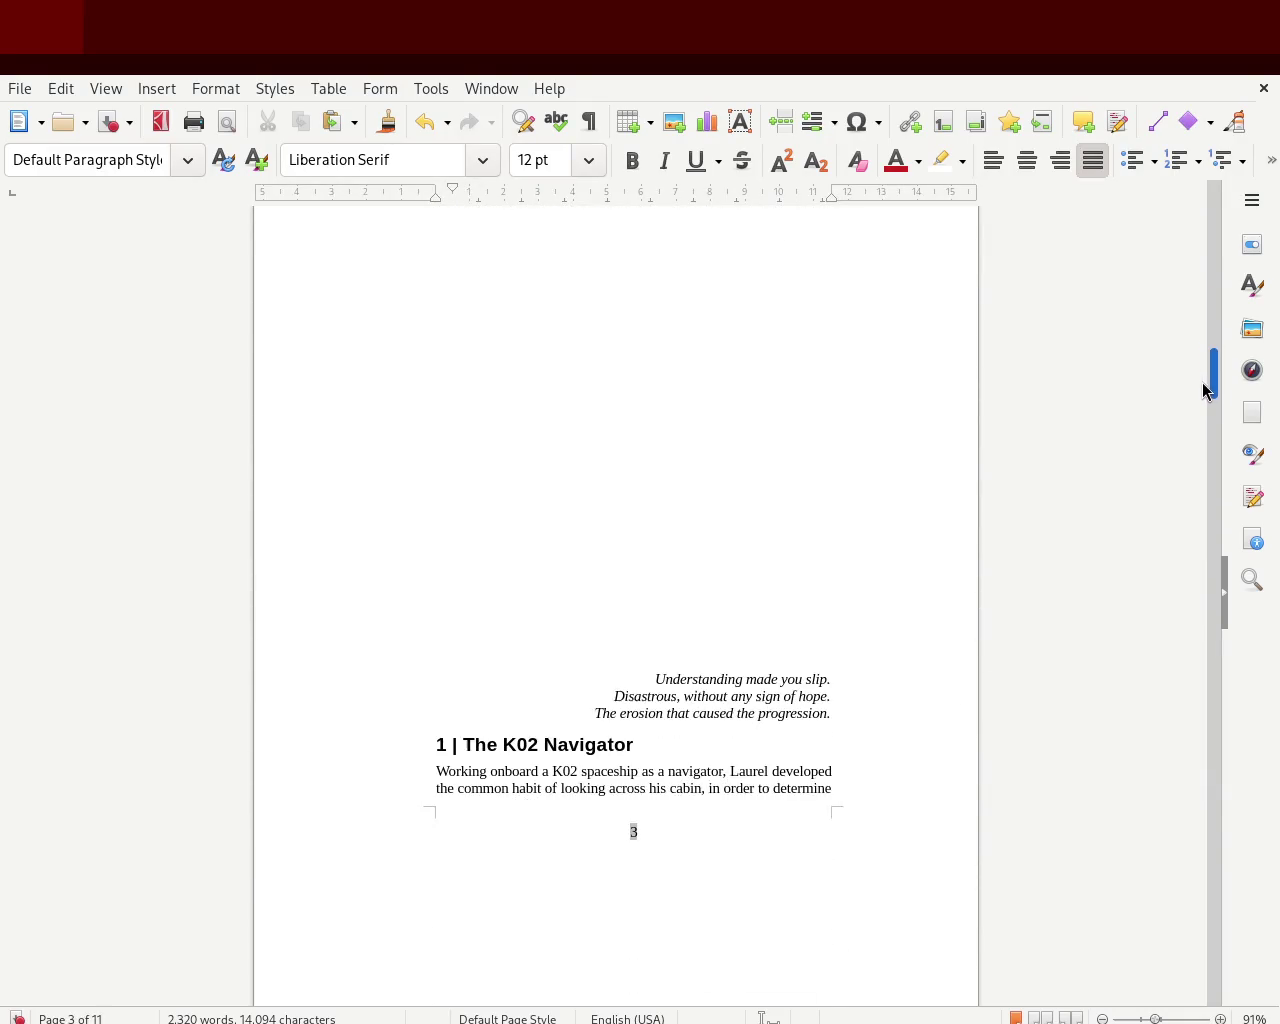